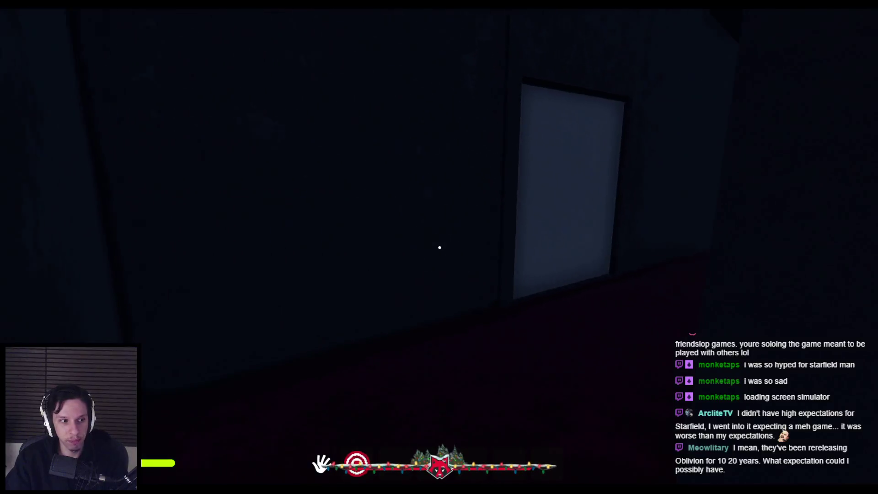
Walk the character down the red-carpeted hallway toward the lit end and the outside opening.
{"action": "key", "text": "w"}
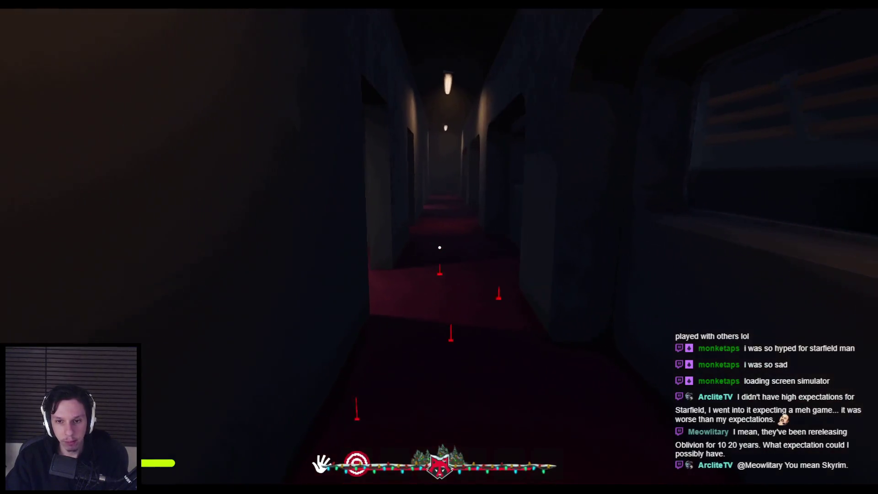
{"action": "key", "text": "w"}
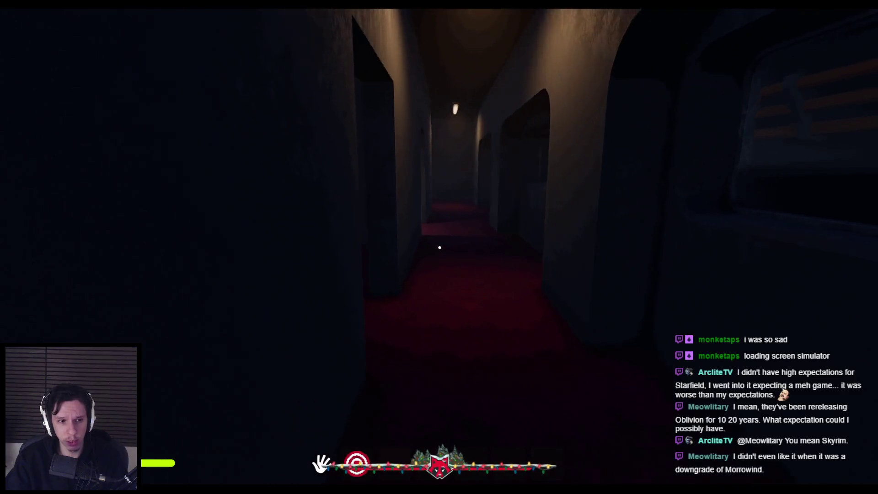
{"action": "key", "text": "w"}
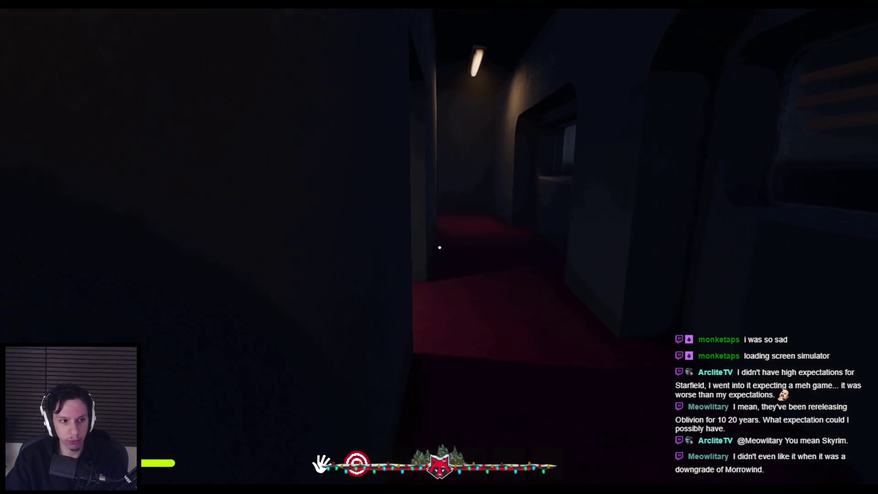
{"action": "key", "text": "w"}
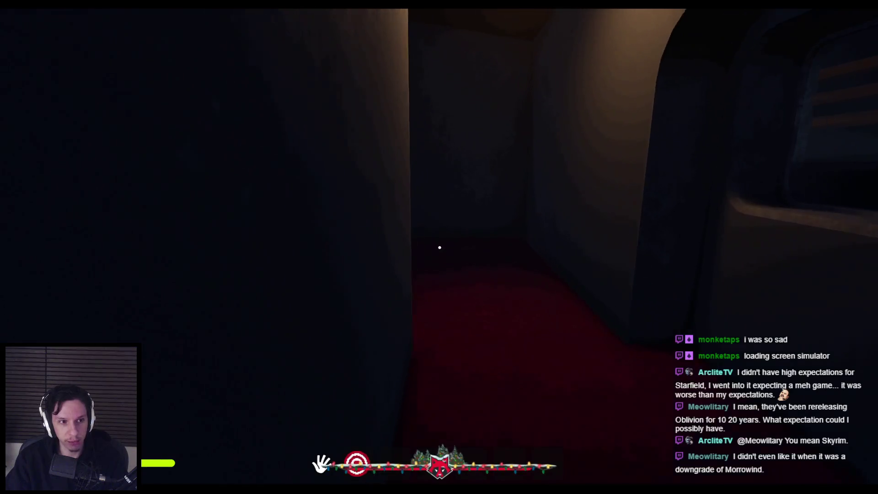
{"action": "key", "text": "w"}
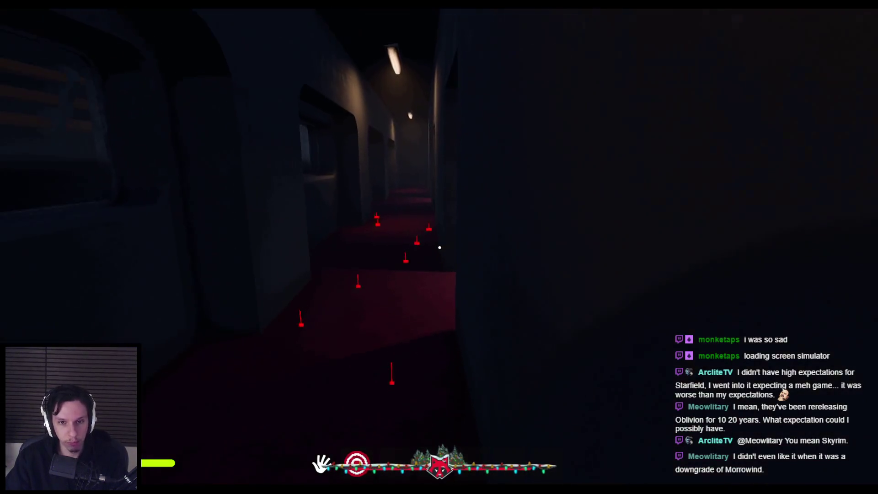
{"action": "key", "text": "w"}
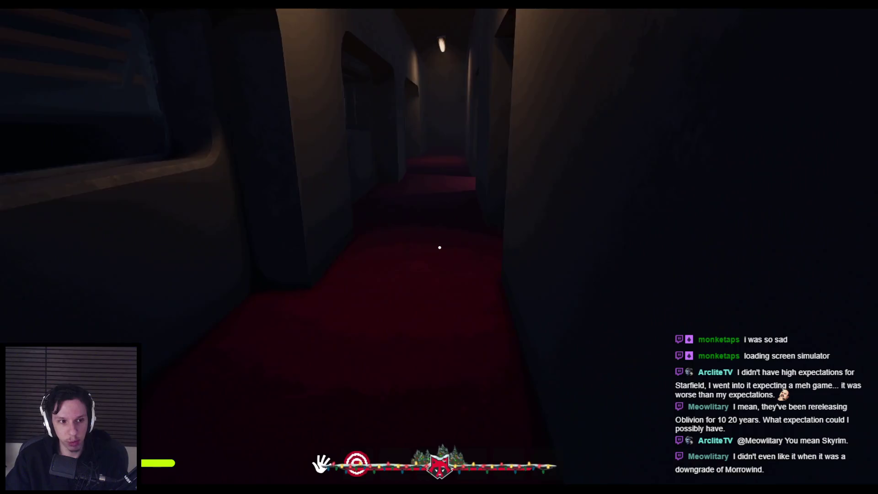
{"action": "key", "text": "w"}
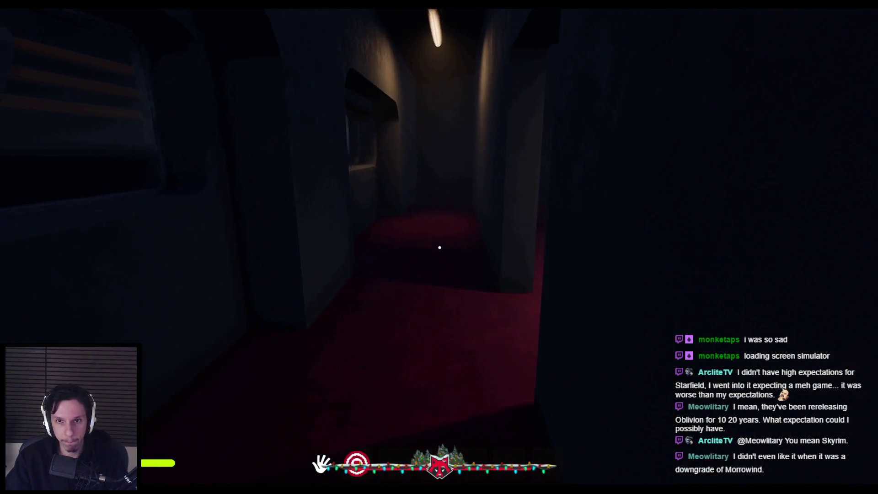
{"action": "key", "text": "w"}
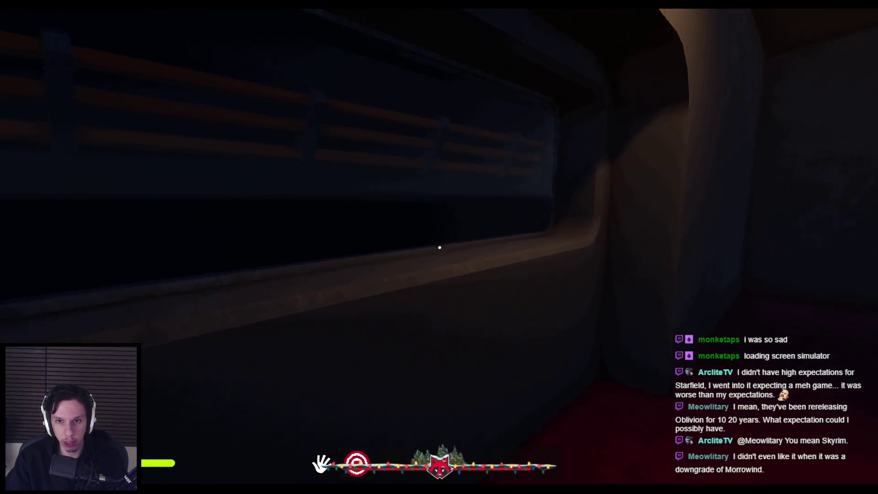
{"action": "key", "text": "w"}
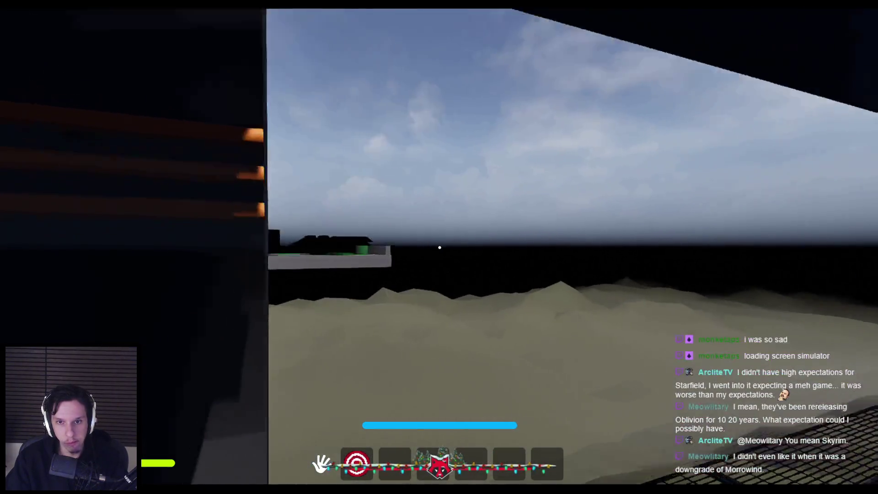
{"action": "key", "text": "w"}
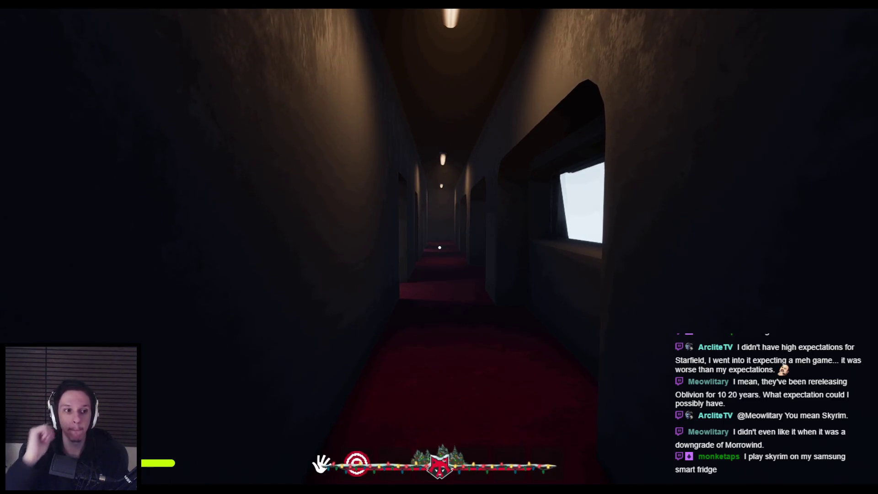
Walk past the window alcove, step back and forth, then stop the play session.
{"action": "key", "text": "w"}
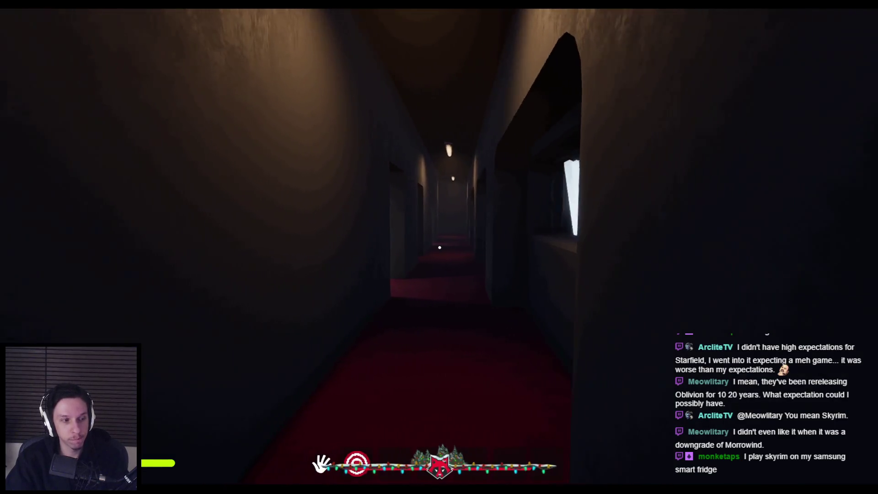
{"action": "key", "text": "s"}
{"action": "key", "text": "w"}
{"action": "key", "text": "s"}
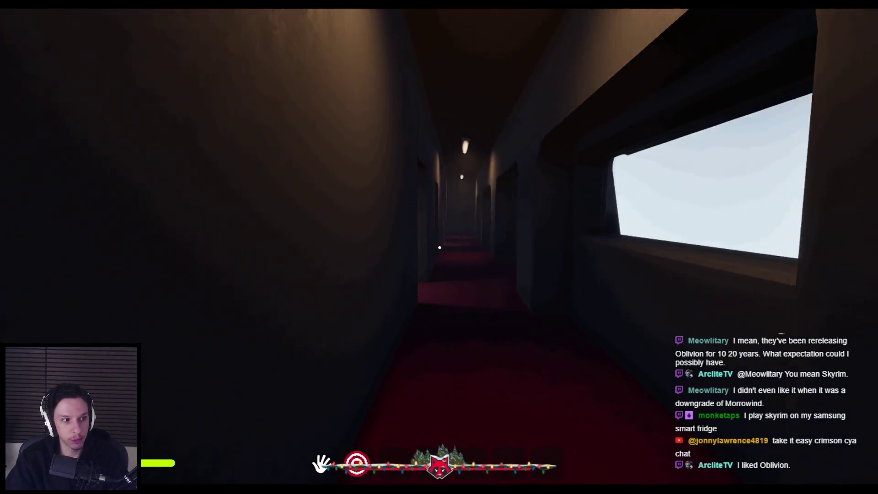
{"action": "key", "text": "Escape"}
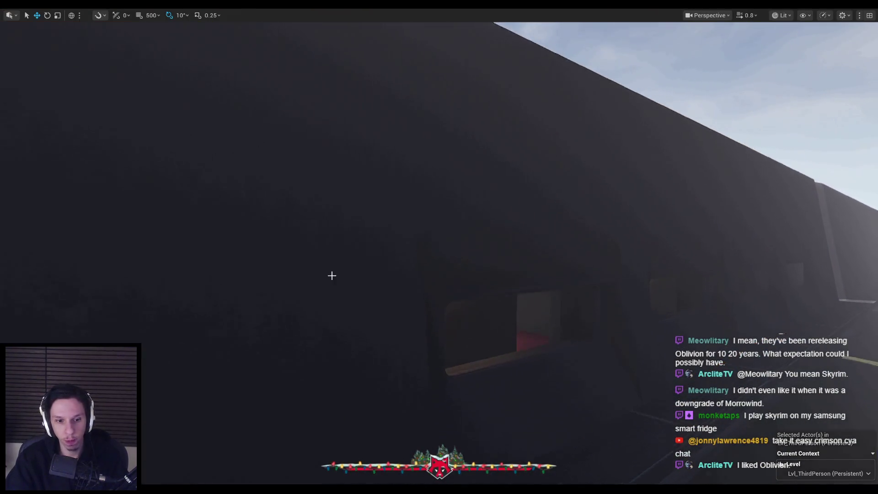
Review the Trainrot Trello board in Chrome, then return to the level and exit the F11 immersive viewport.
{"action": "key", "text": "alt+Tab"}
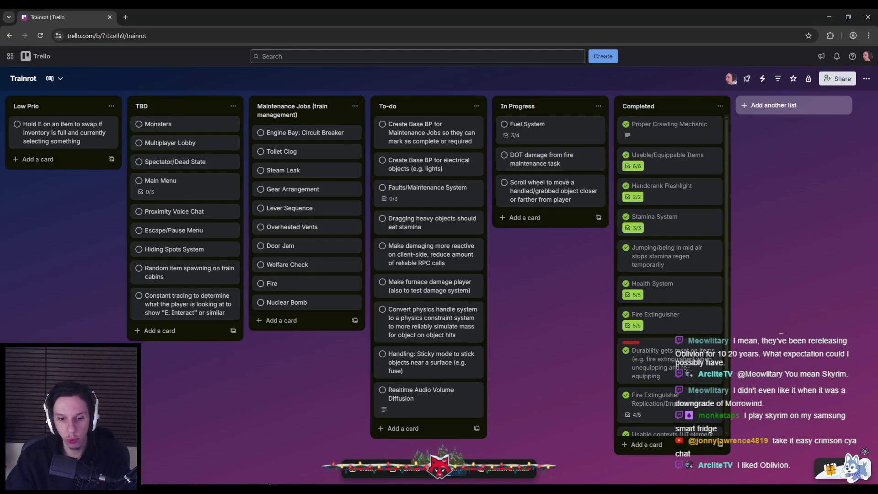
{"action": "key", "text": "alt+Tab"}
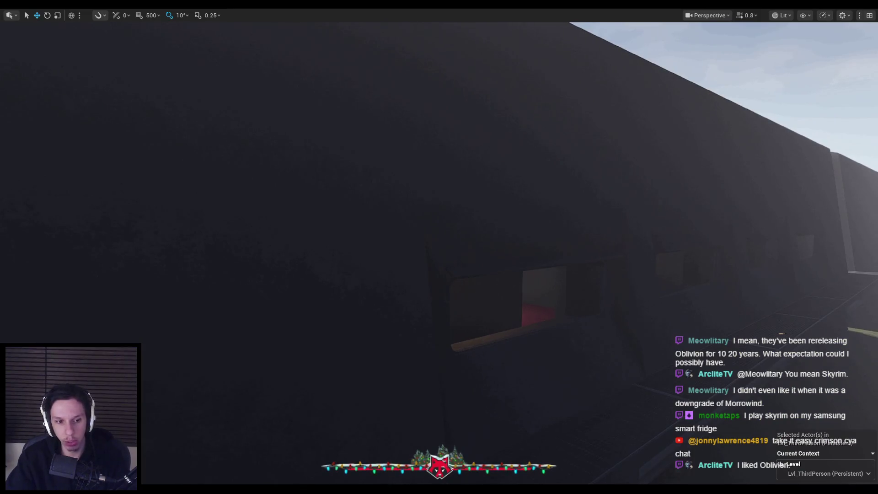
{"action": "key", "text": "alt+Tab"}
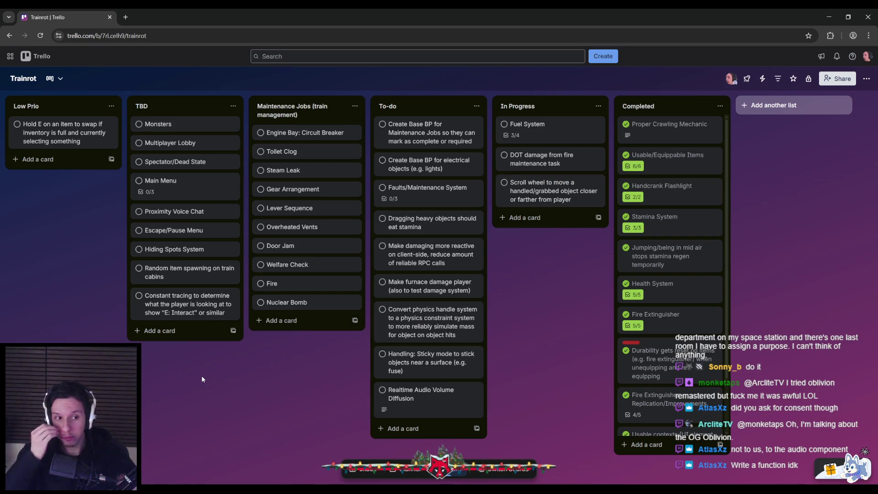
{"action": "key", "text": "alt+Tab"}
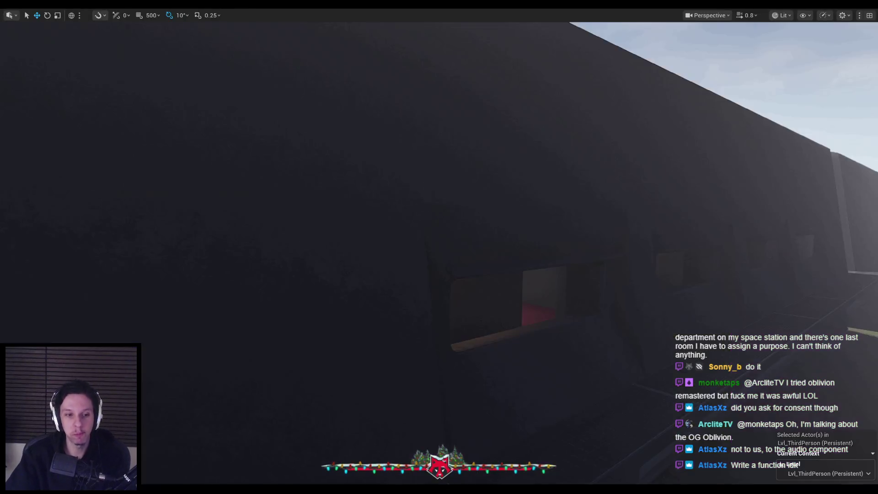
{"action": "key", "text": "F11"}
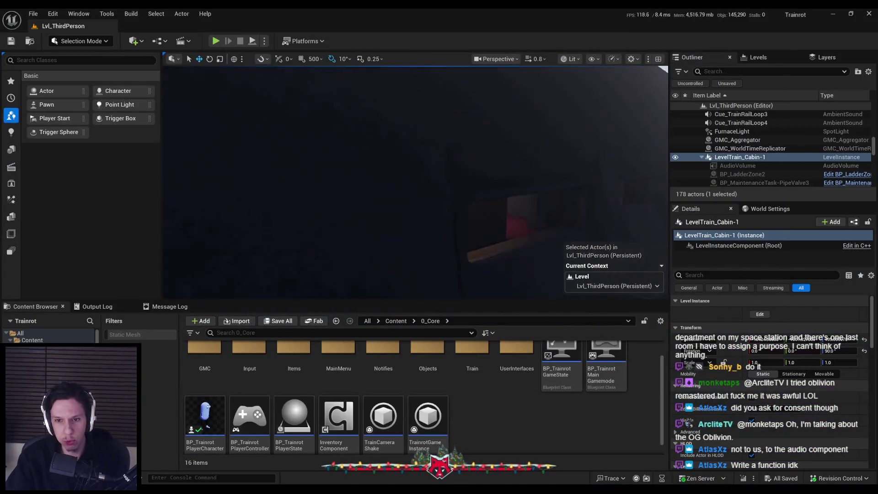
Navigate the Content Browser from the Content folder into the 2_Audio folder.
{"action": "mouse_move", "coordinate": [469, 197]}
{"action": "left_mouse_down"}
{"action": "mouse_move", "coordinate": [470, 214]}
{"action": "mouse_move", "coordinate": [461, 206]}
{"action": "mouse_move", "coordinate": [470, 213]}
{"action": "left_mouse_up"}
{"action": "scroll", "coordinate": [488, 414], "scroll_direction": "up", "scroll_amount": 1}
{"action": "left_click", "coordinate": [396, 321]}
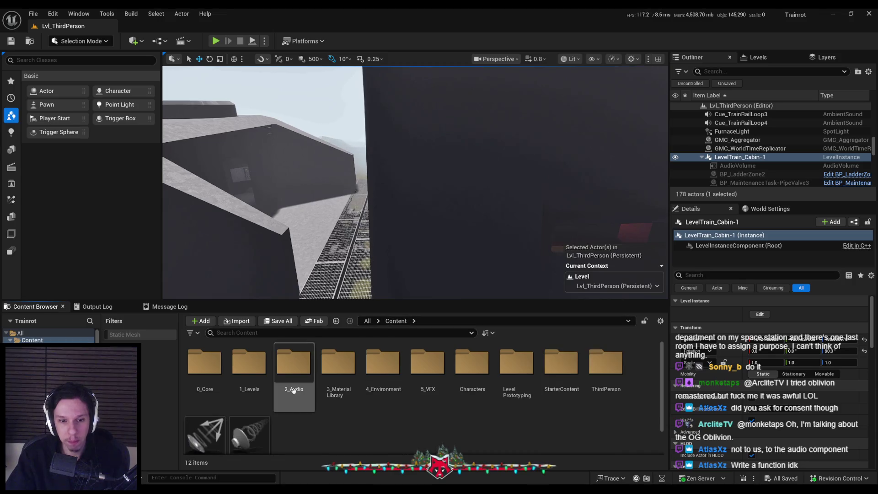
{"action": "double_click", "coordinate": [294, 359]}
{"action": "scroll", "coordinate": [426, 424], "scroll_direction": "down", "scroll_amount": 2}
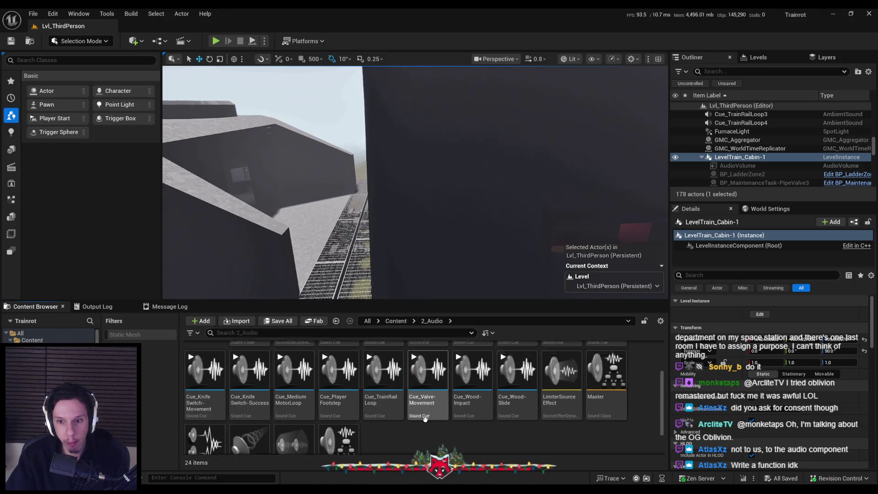
{"action": "scroll", "coordinate": [522, 421], "scroll_direction": "up", "scroll_amount": 3}
{"action": "scroll", "coordinate": [522, 421], "scroll_direction": "down", "scroll_amount": 5}
Create an Actor Blueprint named BP_CustomAudioVolume, save it, and open it for editing.
{"action": "right_click", "coordinate": [434, 413]}
{"action": "left_click", "coordinate": [472, 165]}
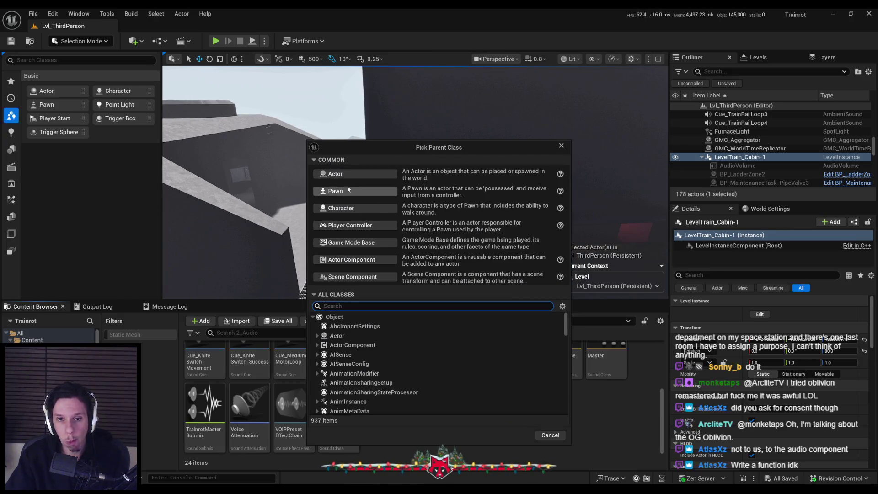
{"action": "left_click", "coordinate": [352, 175]}
{"action": "type", "text": "BP_"}
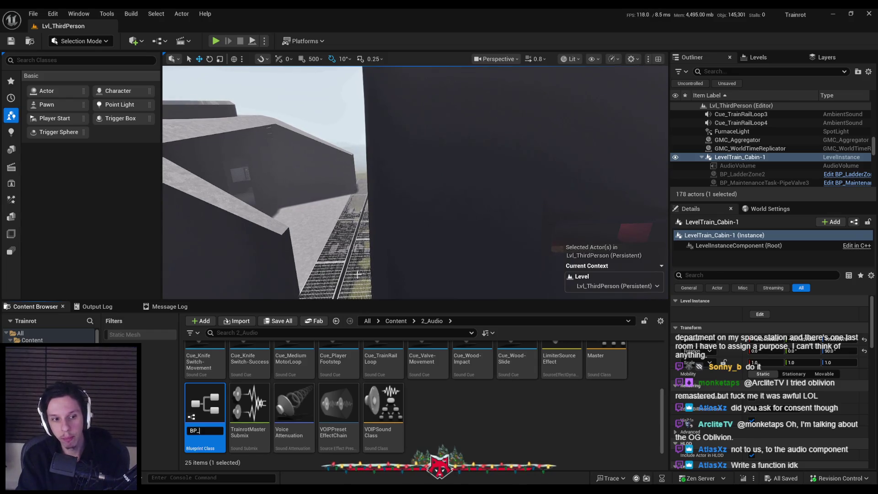
{"action": "type", "text": "CustomAudioVolume"}
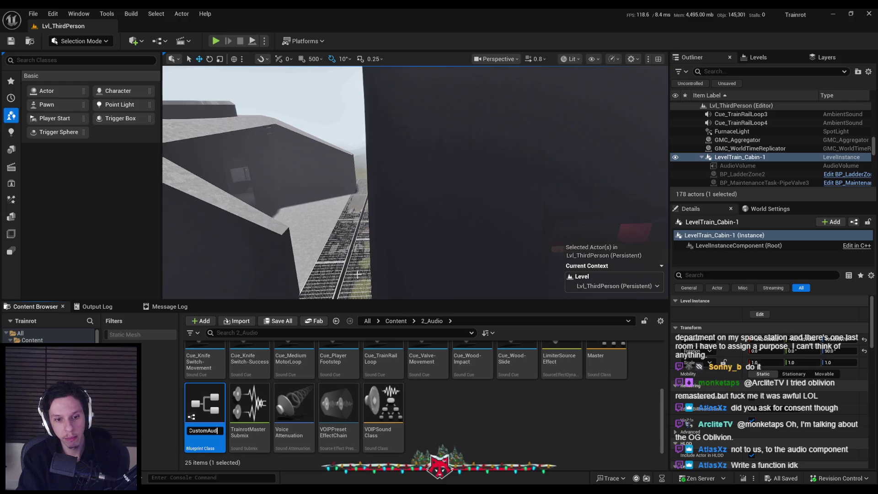
{"action": "key", "text": "Return"}
{"action": "key", "text": "ctrl+s"}
{"action": "mouse_move", "coordinate": [357, 274]}
{"action": "left_mouse_down"}
{"action": "mouse_move", "coordinate": [370, 170]}
{"action": "mouse_move", "coordinate": [402, 124]}
{"action": "left_mouse_up"}
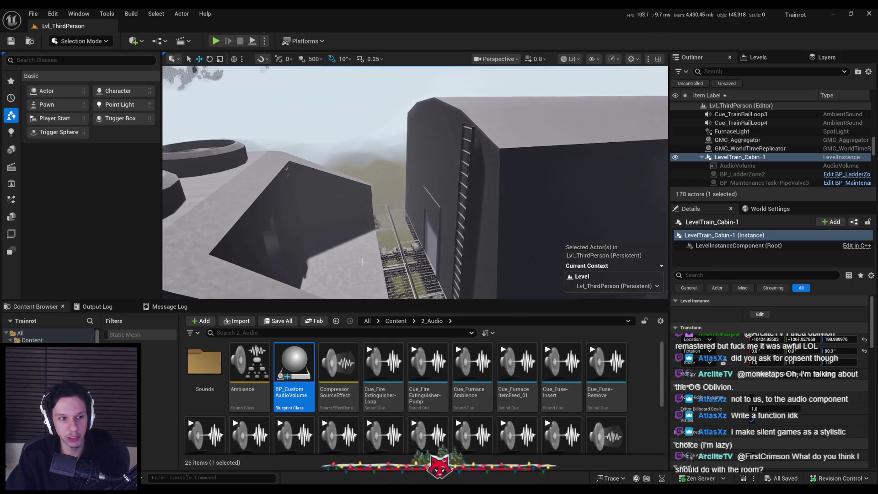
{"action": "double_click", "coordinate": [286, 392]}
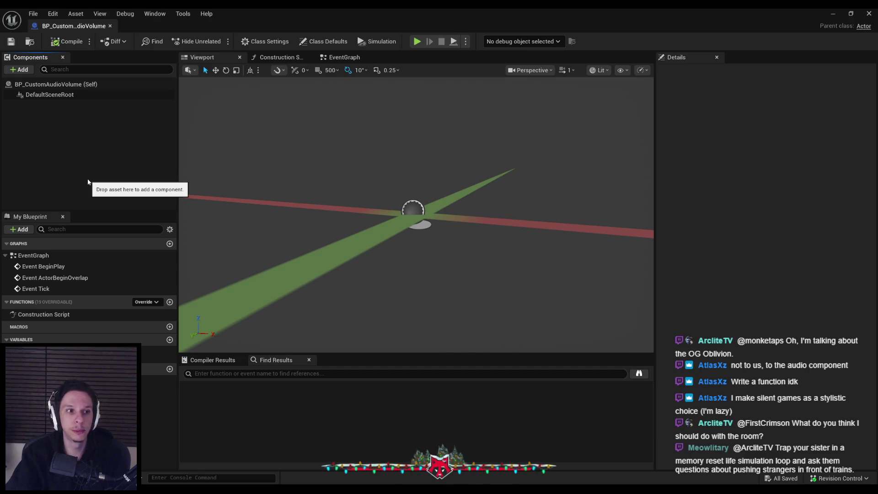
Add a Box Collision component to the blueprint, then compile and save.
{"action": "left_click", "coordinate": [20, 70]}
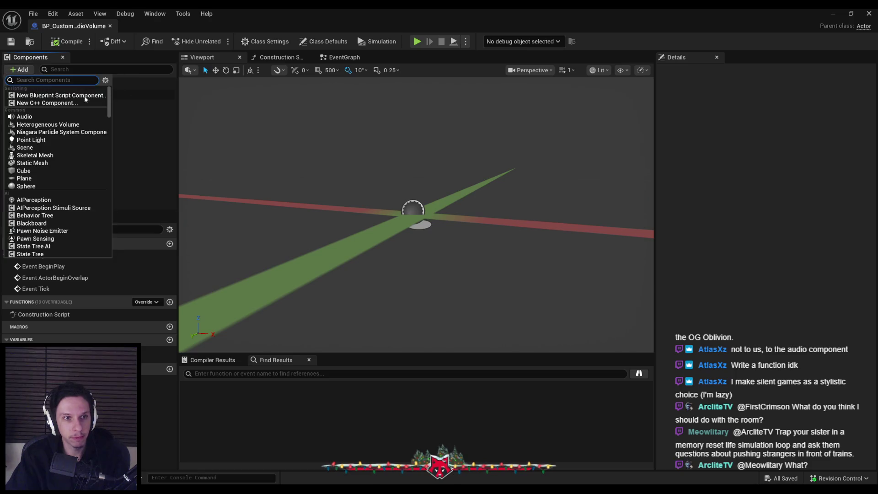
{"action": "type", "text": "box"}
{"action": "left_click", "coordinate": [56, 97]}
{"action": "left_click", "coordinate": [45, 113]}
{"action": "left_click", "coordinate": [43, 97]}
{"action": "left_click", "coordinate": [57, 42]}
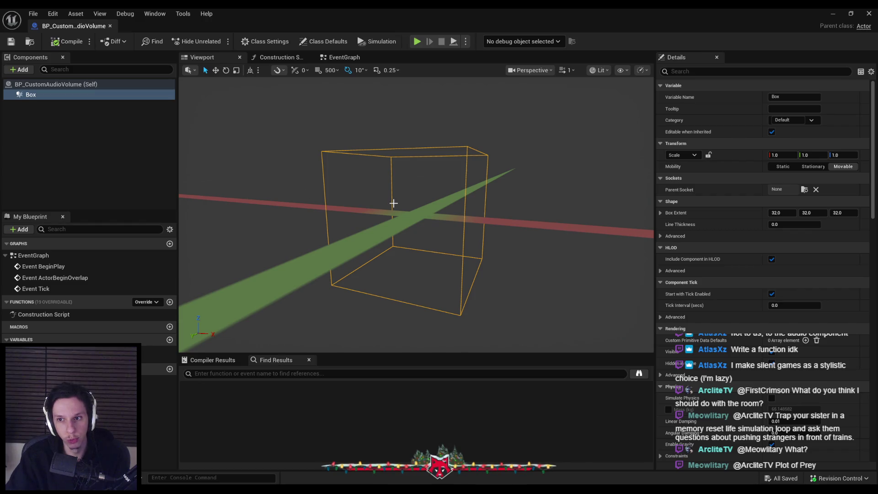
Set the box line thickness to 2.0 and frame the Box in the viewport.
{"action": "left_click", "coordinate": [782, 224]}
{"action": "type", "text": "2"}
{"action": "key", "text": "Return"}
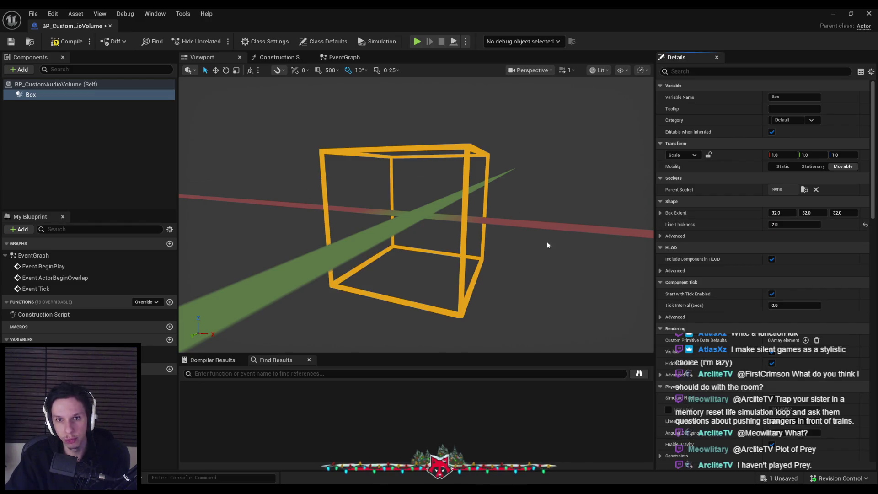
{"action": "left_click", "coordinate": [343, 204]}
{"action": "left_click_drag", "start_coordinate": [255, 166], "coordinate": [386, 159]}
{"action": "left_click", "coordinate": [419, 191]}
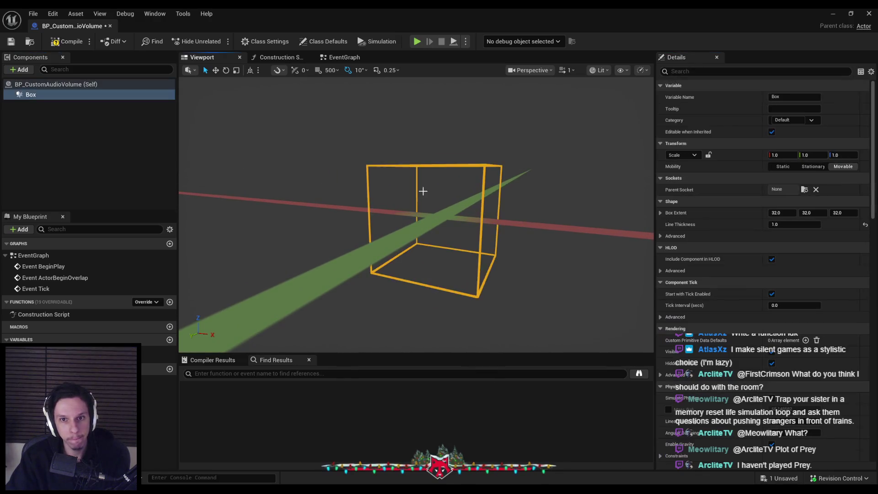
{"action": "key", "text": "f"}
Set Box collision to Custom, ignoring Visibility, Camera, WorldDynamic, PhysicsBody, Vehicle, Destructible and Interactable.
{"action": "scroll", "coordinate": [724, 339], "scroll_direction": "down", "scroll_amount": 3}
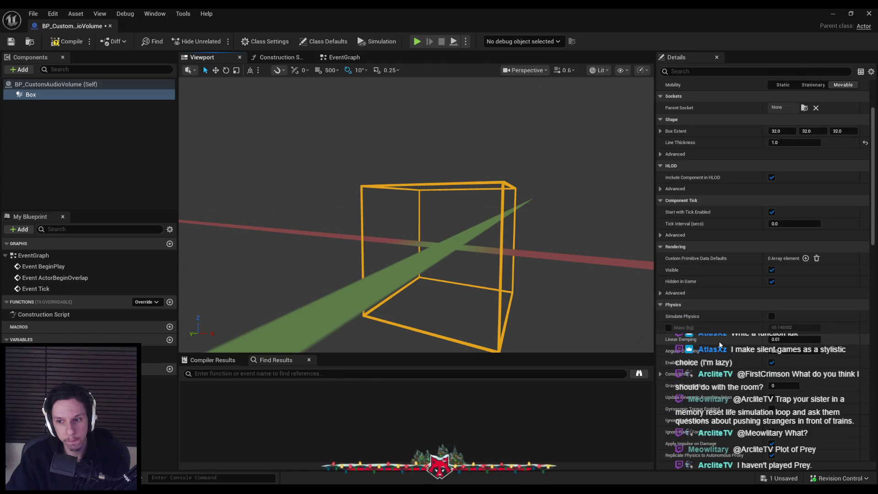
{"action": "scroll", "coordinate": [719, 344], "scroll_direction": "down", "scroll_amount": 3}
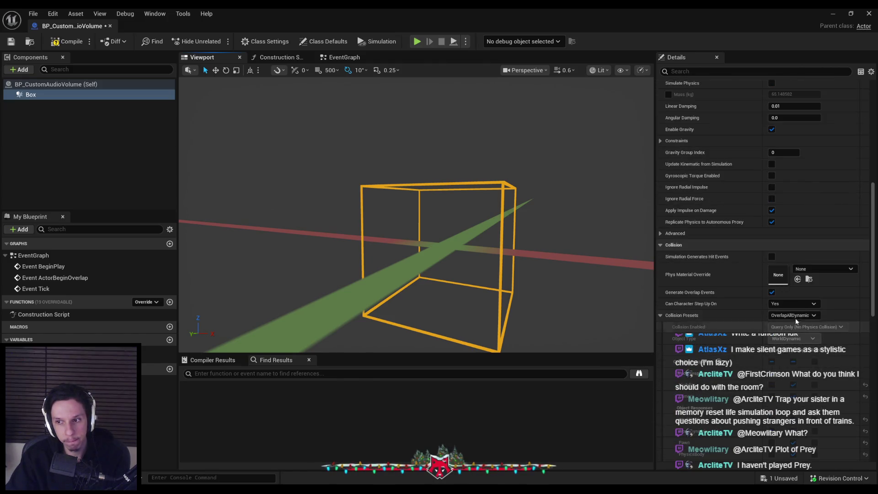
{"action": "left_click", "coordinate": [791, 316]}
{"action": "left_click", "coordinate": [787, 325]}
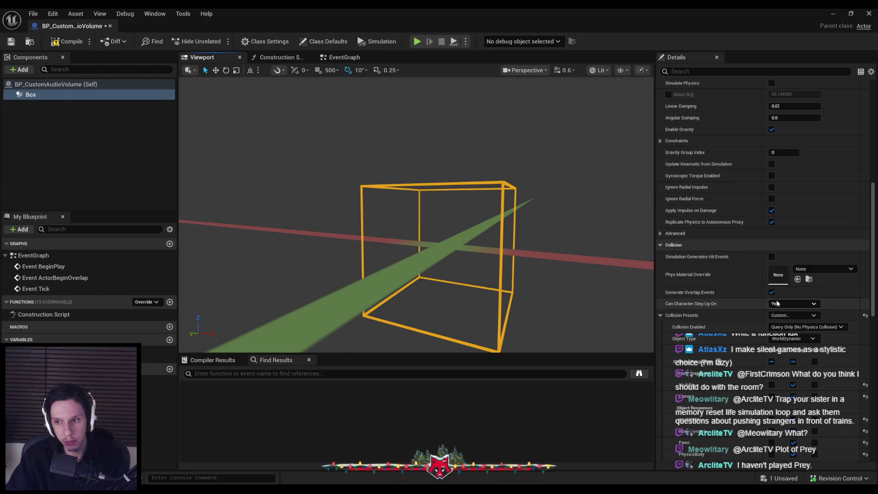
{"action": "scroll", "coordinate": [768, 320], "scroll_direction": "down", "scroll_amount": 4}
{"action": "left_click", "coordinate": [771, 290]}
{"action": "left_click", "coordinate": [771, 300]}
{"action": "left_click", "coordinate": [772, 335]}
{"action": "left_click", "coordinate": [772, 346]}
{"action": "left_click", "coordinate": [771, 358]}
{"action": "left_click", "coordinate": [772, 369]}
{"action": "left_click", "coordinate": [772, 381]}
Compile and save the blueprint with the new collision settings.
{"action": "left_click", "coordinate": [66, 41]}
{"action": "left_click", "coordinate": [11, 41]}
{"action": "scroll", "coordinate": [695, 338], "scroll_direction": "down", "scroll_amount": 2}
{"action": "scroll", "coordinate": [695, 339], "scroll_direction": "down", "scroll_amount": 8}
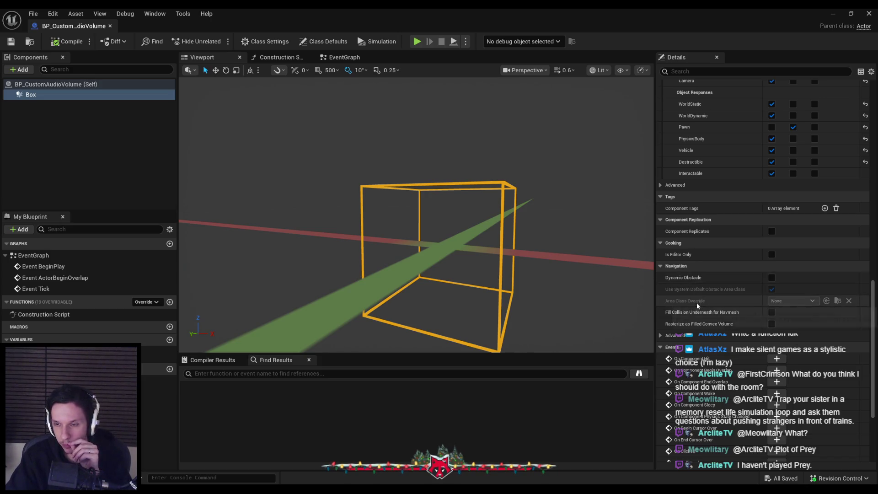
{"action": "scroll", "coordinate": [697, 307], "scroll_direction": "down", "scroll_amount": 5}
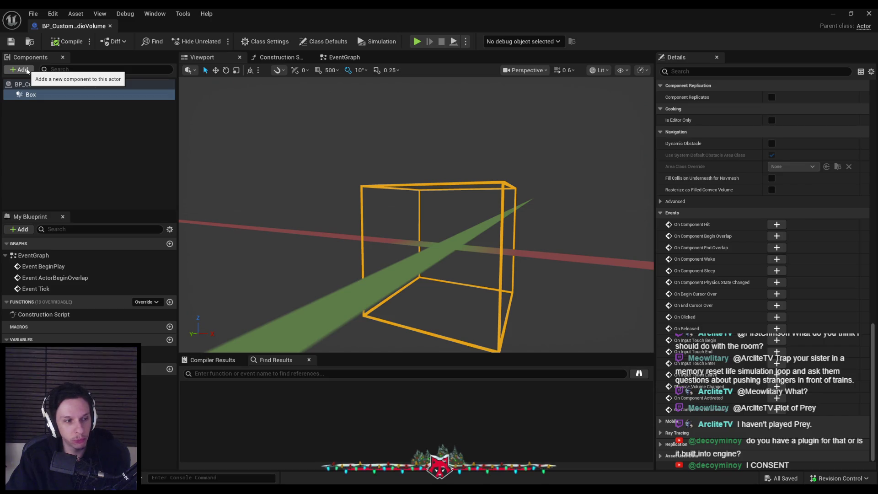
Try a Submix Send volume component with a send entry, then delete it and save.
{"action": "left_click", "coordinate": [27, 70]}
{"action": "left_click", "coordinate": [26, 69]}
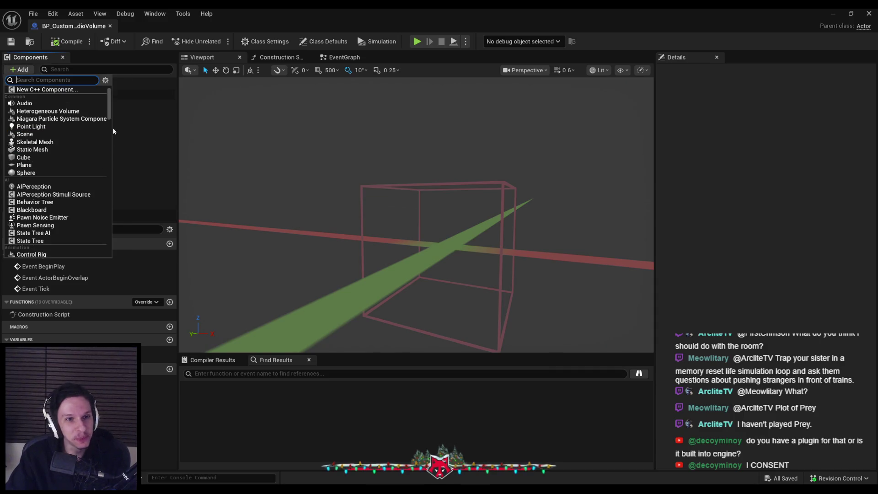
{"action": "scroll", "coordinate": [57, 133], "scroll_direction": "down", "scroll_amount": 10}
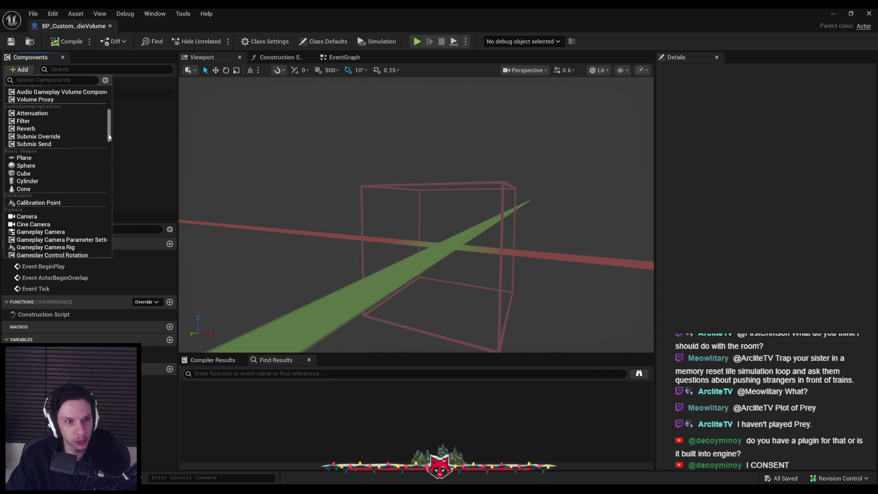
{"action": "left_click", "coordinate": [56, 144]}
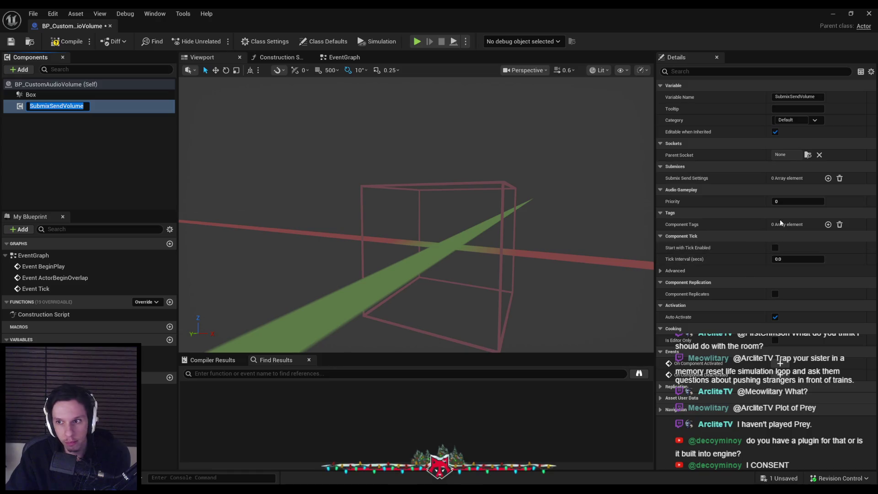
{"action": "left_click", "coordinate": [828, 178]}
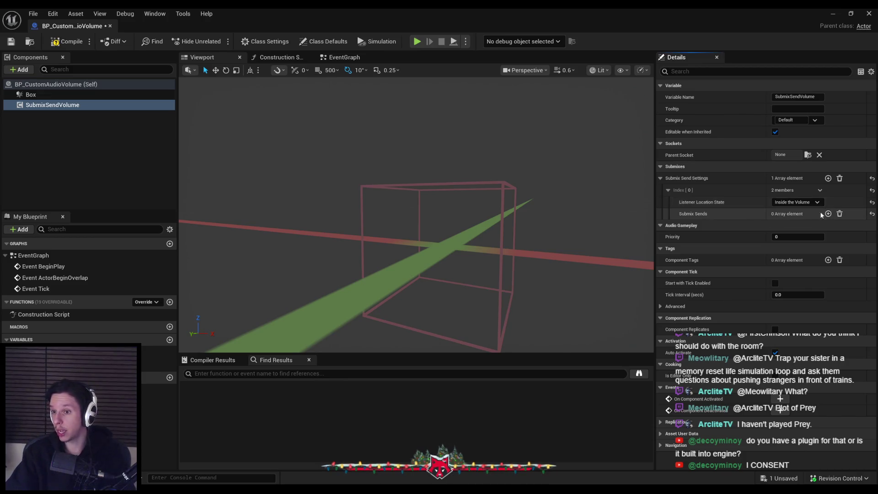
{"action": "left_click", "coordinate": [828, 214]}
{"action": "left_click", "coordinate": [681, 226]}
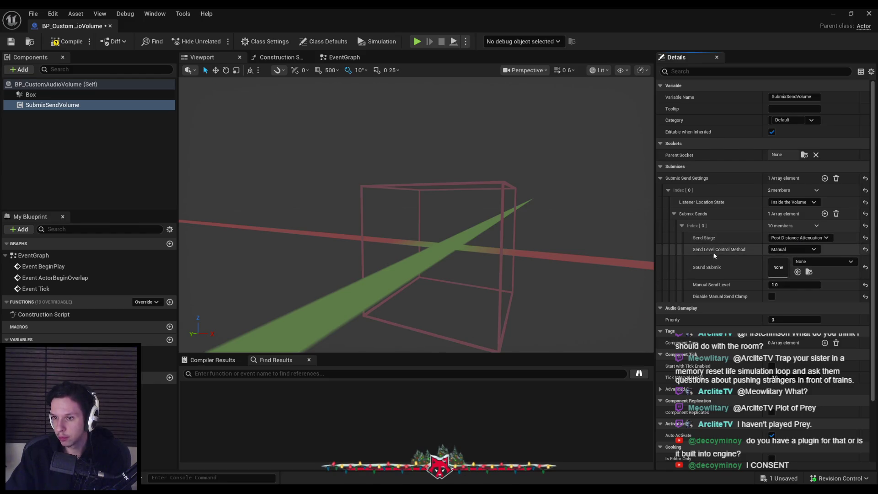
{"action": "left_click", "coordinate": [834, 261]}
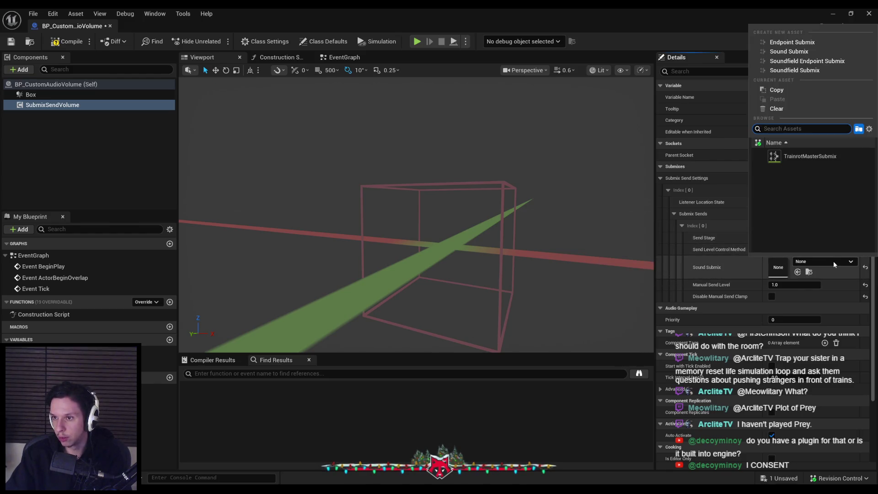
{"action": "left_click", "coordinate": [833, 261]}
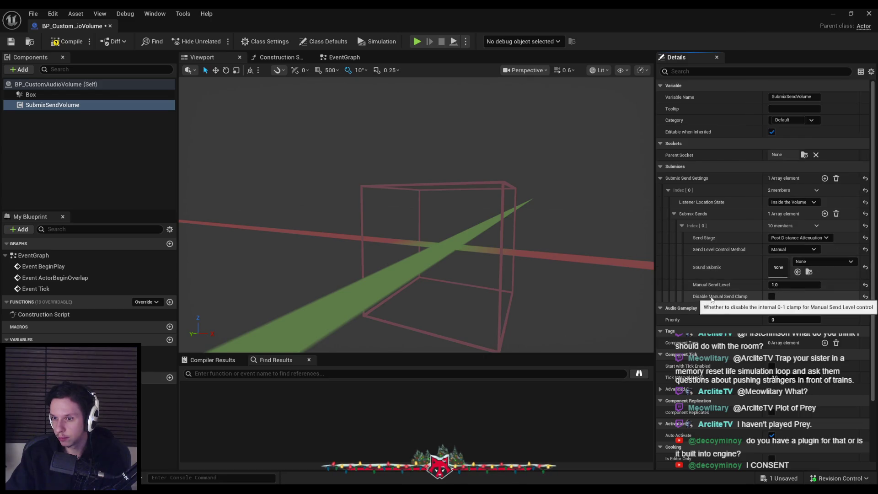
{"action": "left_click", "coordinate": [836, 179]}
{"action": "key", "text": "Delete"}
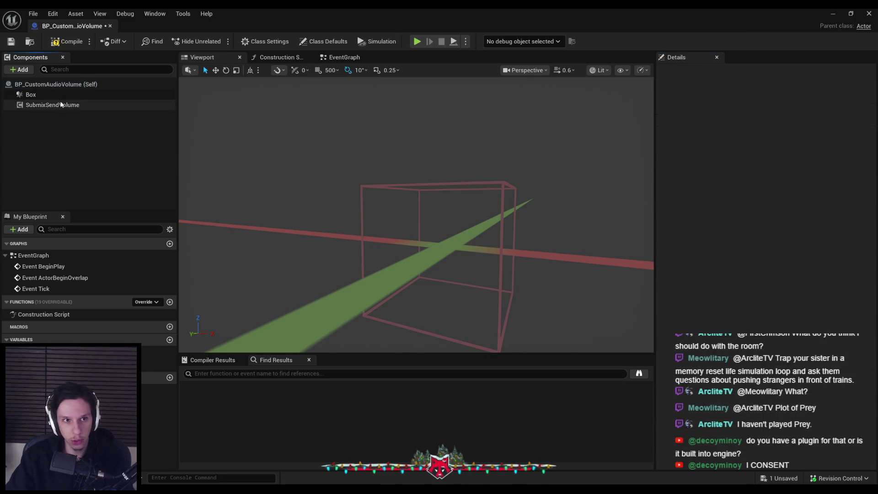
{"action": "key", "text": "ctrl+s"}
Add Attenuation, Filter and Reverb volume components, then compile and save.
{"action": "left_click", "coordinate": [19, 70]}
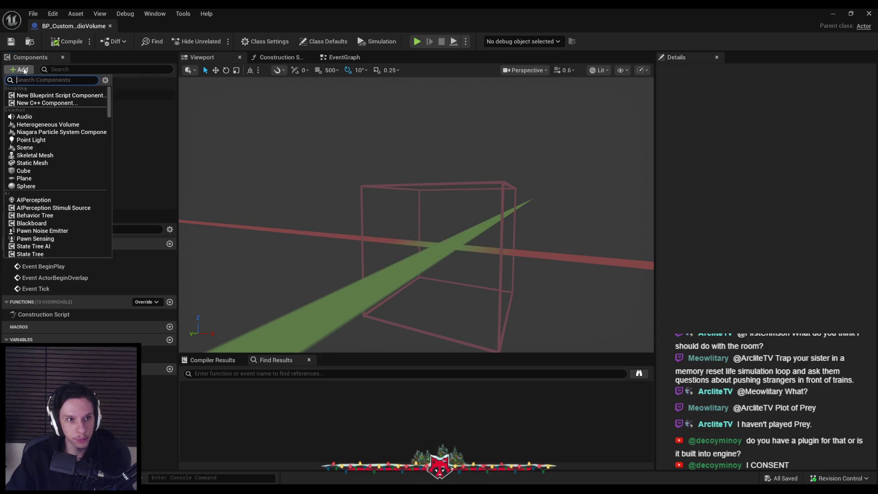
{"action": "left_click_drag", "start_coordinate": [109, 109], "coordinate": [109, 133]}
{"action": "scroll", "coordinate": [108, 134], "scroll_direction": "up", "scroll_amount": 2}
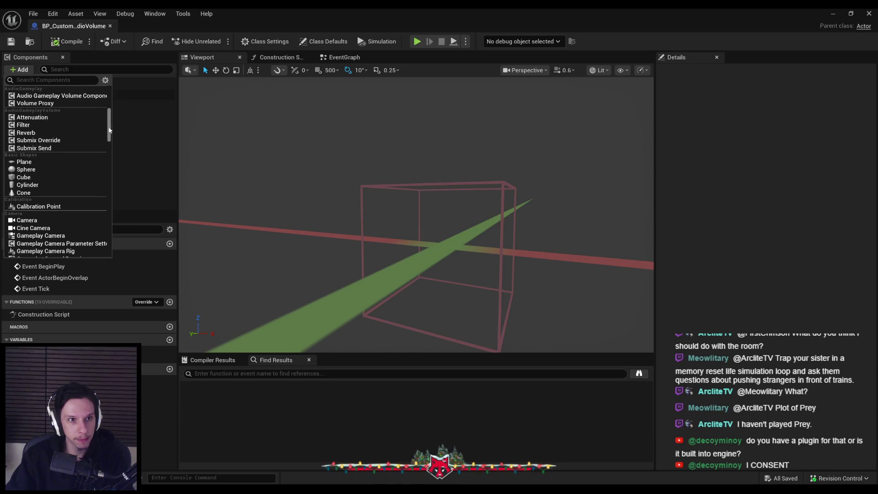
{"action": "left_click", "coordinate": [77, 118]}
{"action": "left_click", "coordinate": [25, 72]}
{"action": "scroll", "coordinate": [32, 155], "scroll_direction": "down", "scroll_amount": 5}
{"action": "left_click", "coordinate": [22, 163]}
{"action": "left_click", "coordinate": [19, 69]}
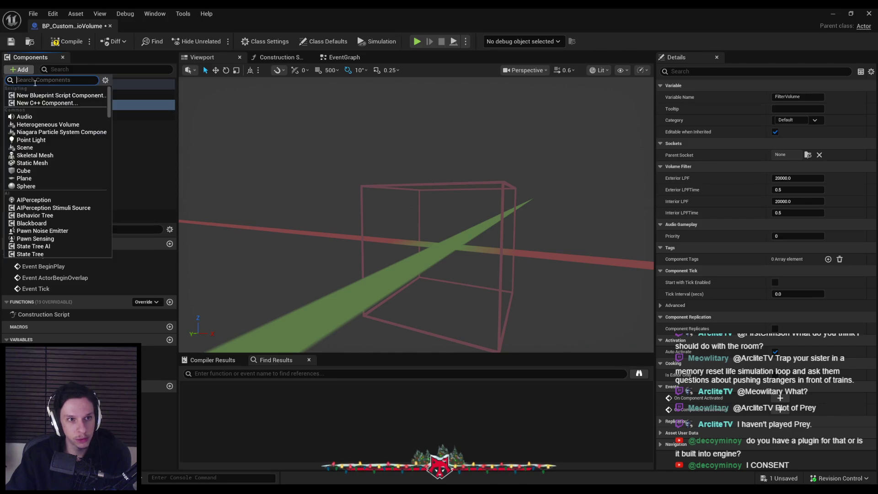
{"action": "left_click_drag", "start_coordinate": [110, 108], "coordinate": [110, 137]}
{"action": "left_click", "coordinate": [26, 170]}
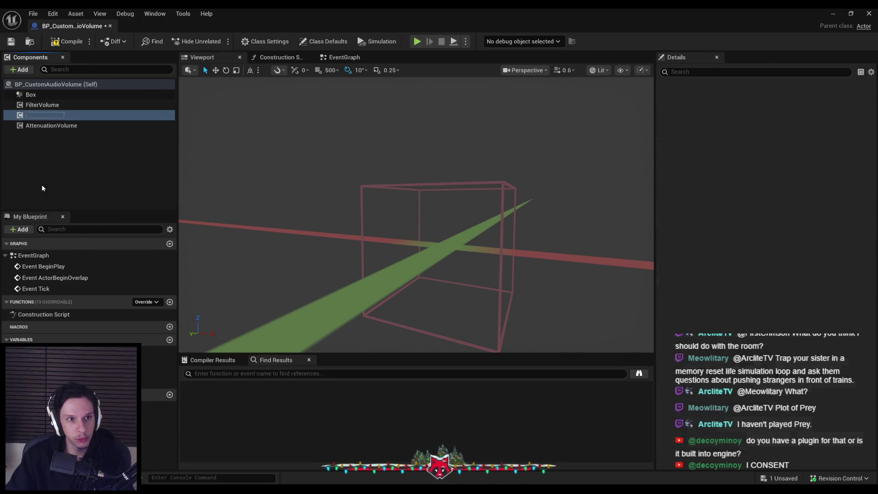
{"action": "left_click", "coordinate": [10, 46]}
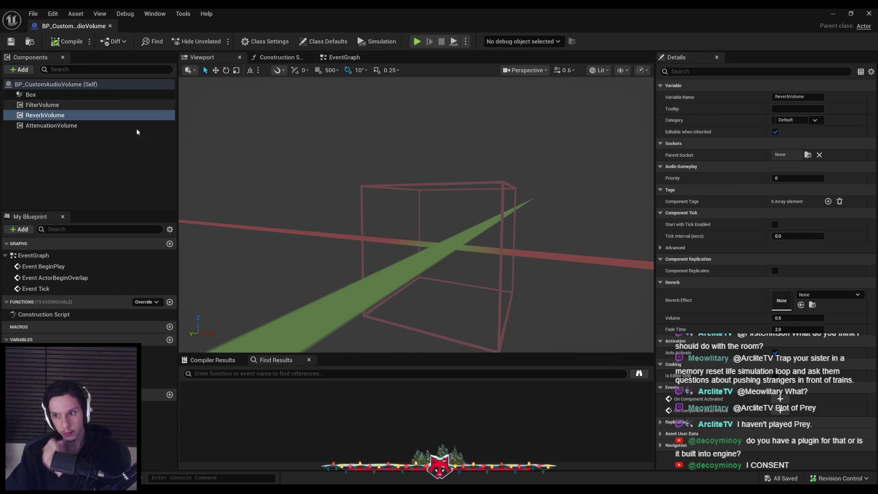
Add a variable named ReverbEffect of type Reverb Effect object reference and compile.
{"action": "left_click", "coordinate": [170, 341]}
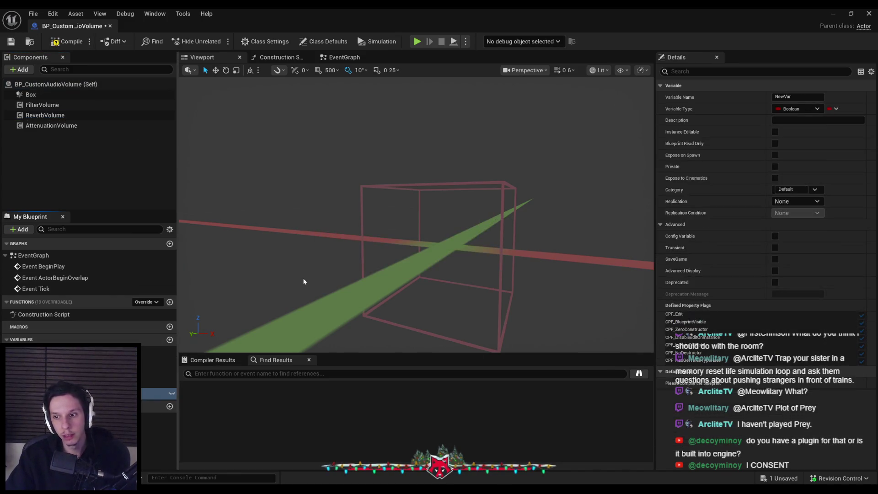
{"action": "type", "text": "ReverbEffect"}
{"action": "key", "text": "Return"}
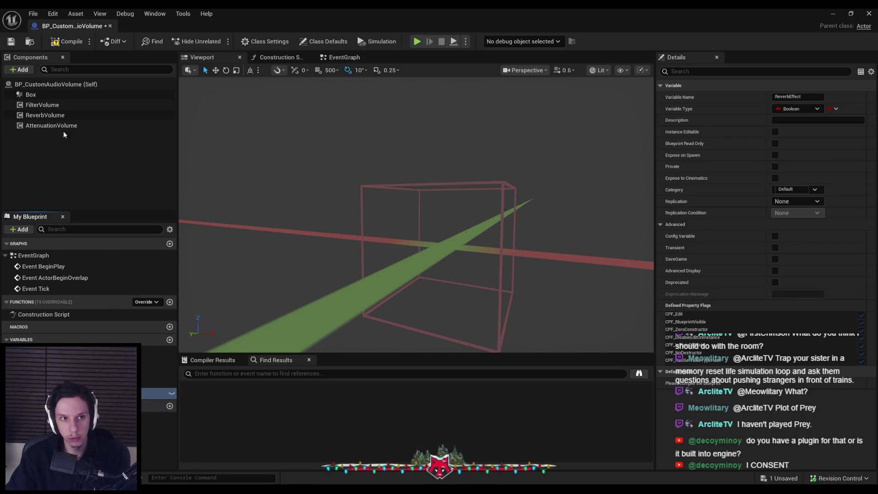
{"action": "left_click", "coordinate": [55, 116]}
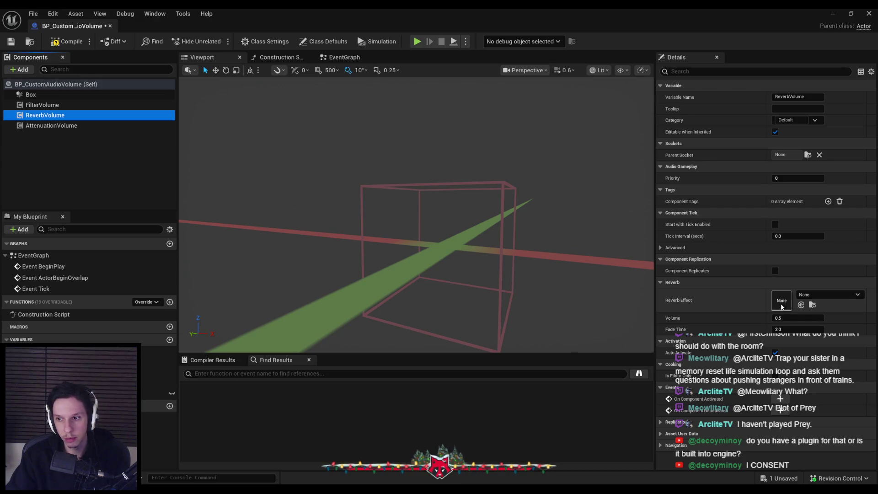
{"action": "left_click", "coordinate": [822, 295]}
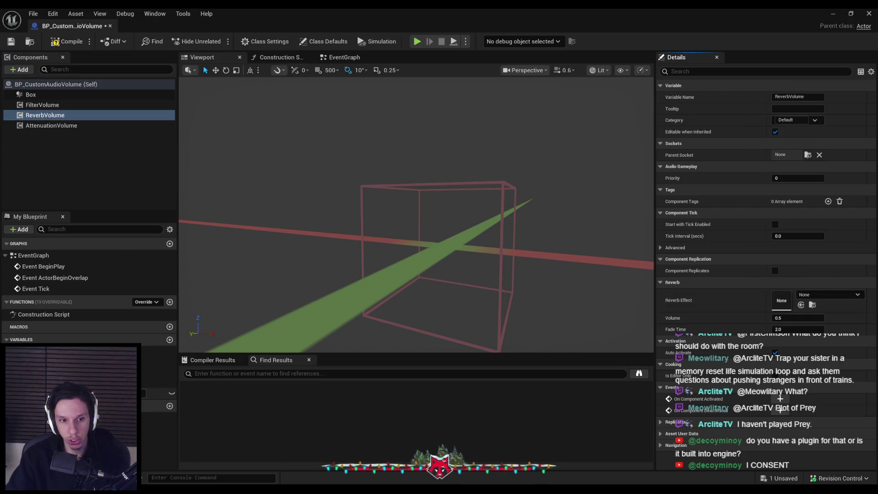
{"action": "left_click", "coordinate": [157, 393]}
{"action": "type", "text": "erb effe"}
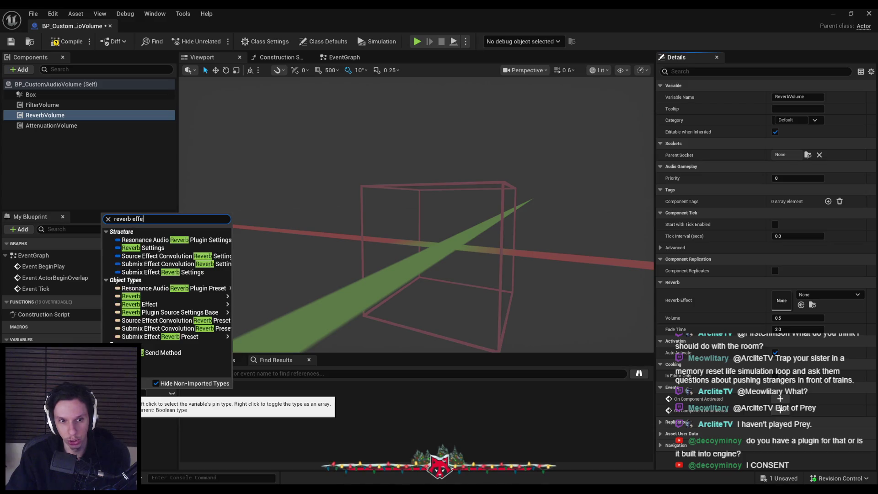
{"action": "mouse_move", "coordinate": [220, 273]}
{"action": "left_click", "coordinate": [247, 273]}
{"action": "left_click", "coordinate": [66, 41]}
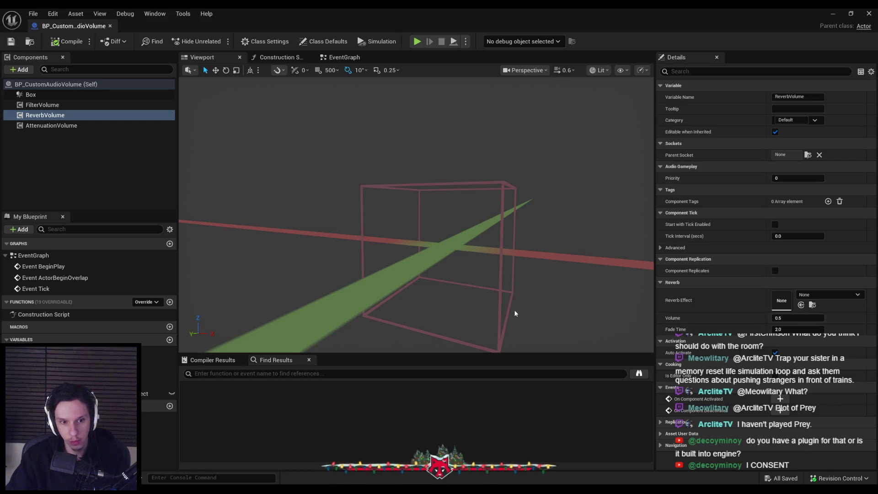
Add a second variable RevVolume, file it under category Reverb, set its type, and compile.
{"action": "left_click", "coordinate": [169, 340]}
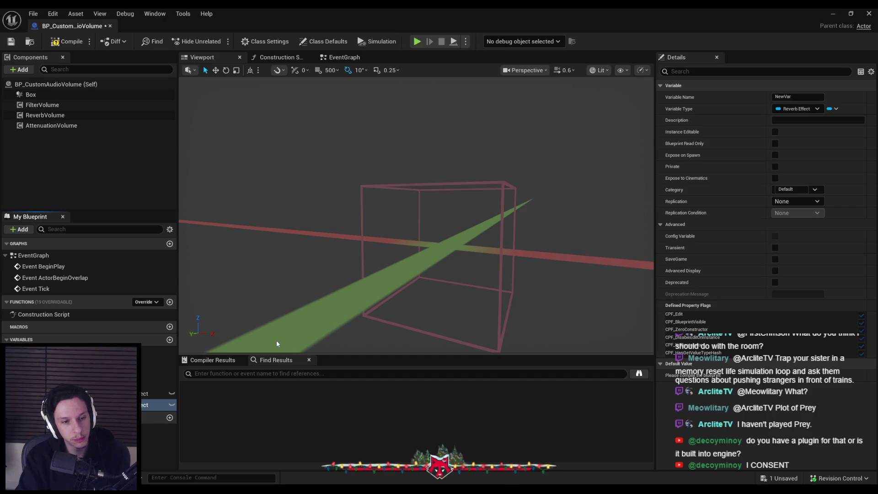
{"action": "key", "text": "Return"}
{"action": "left_click", "coordinate": [804, 191]}
{"action": "type", "text": "Reverb"}
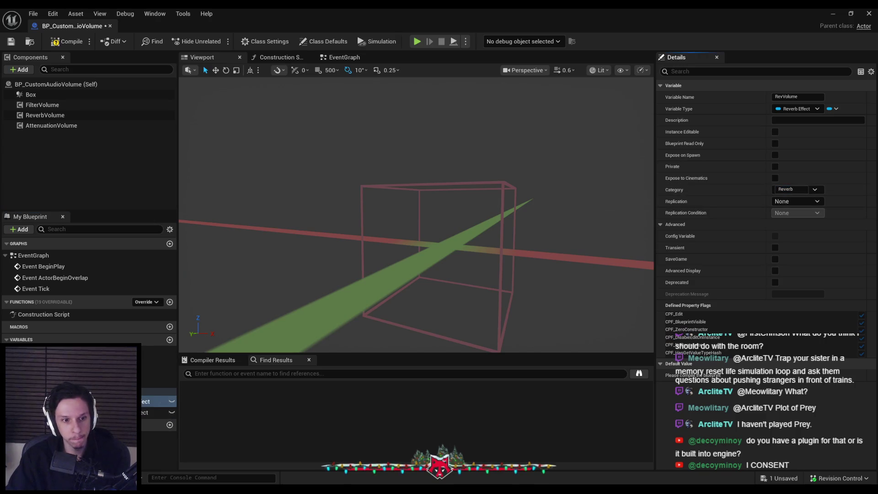
{"action": "key", "text": "BackSpace"}
{"action": "type", "text": "bEffect"}
{"action": "key", "text": "Return"}
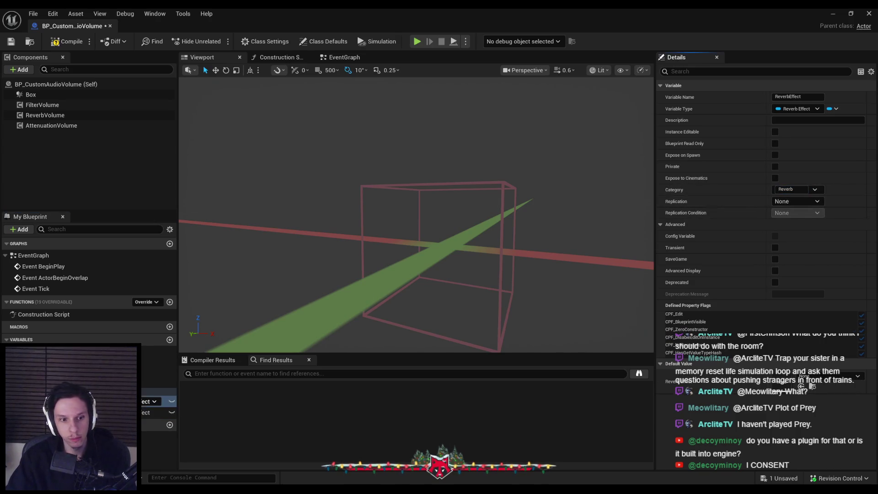
{"action": "left_click", "coordinate": [151, 412]}
{"action": "left_click", "coordinate": [133, 243]}
{"action": "left_click", "coordinate": [67, 41]}
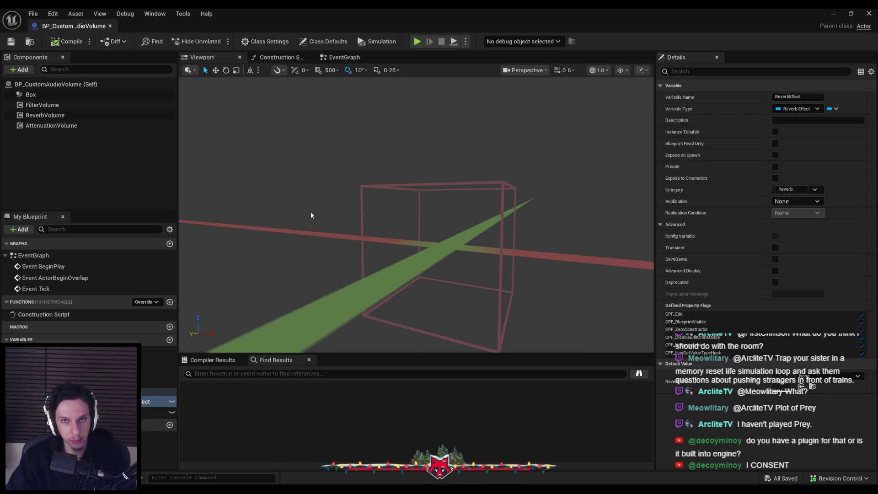
{"action": "left_click", "coordinate": [344, 58]}
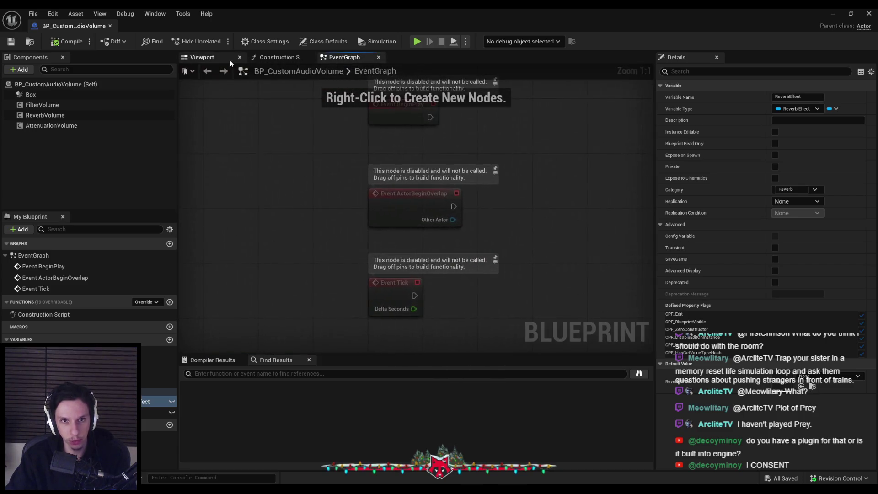
Select FilterVolume and review its low-pass filter settings: 20000.0 LPF and 0.5 LPF times.
{"action": "left_click", "coordinate": [230, 59]}
{"action": "left_click", "coordinate": [46, 106]}
{"action": "key", "text": "Down"}
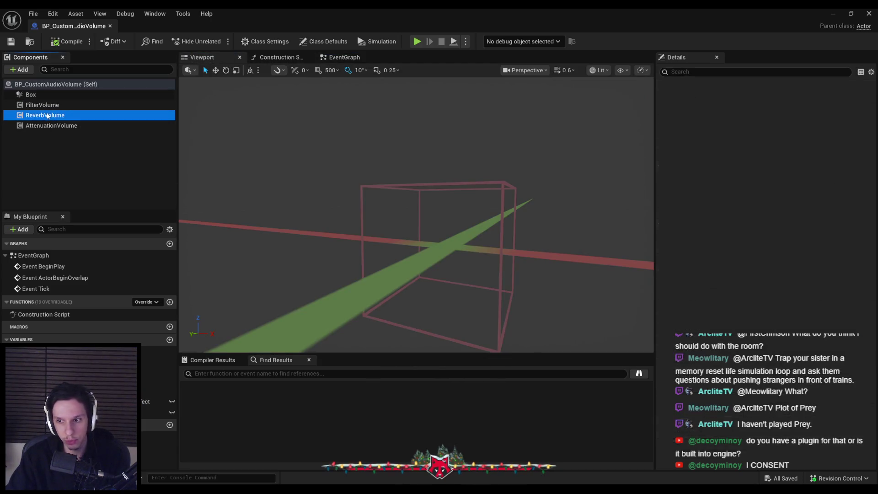
{"action": "key", "text": "Down"}
{"action": "left_click", "coordinate": [49, 109]}
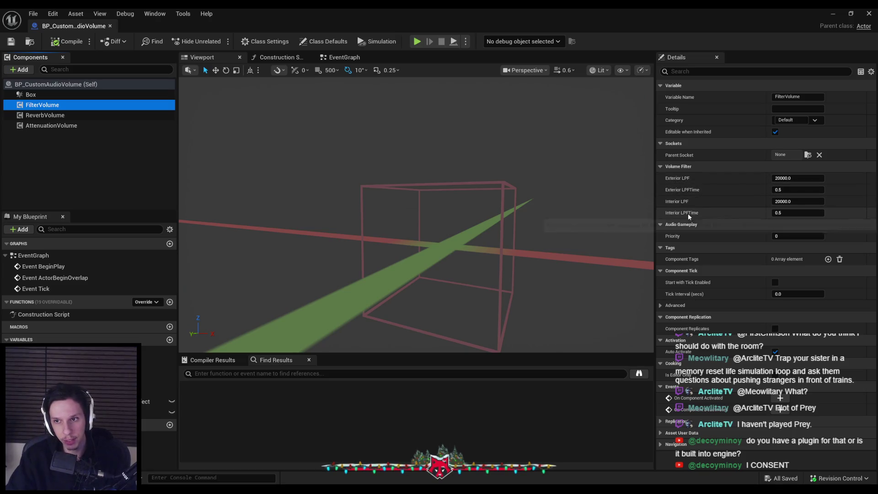
{"action": "mouse_move", "coordinate": [689, 213]}
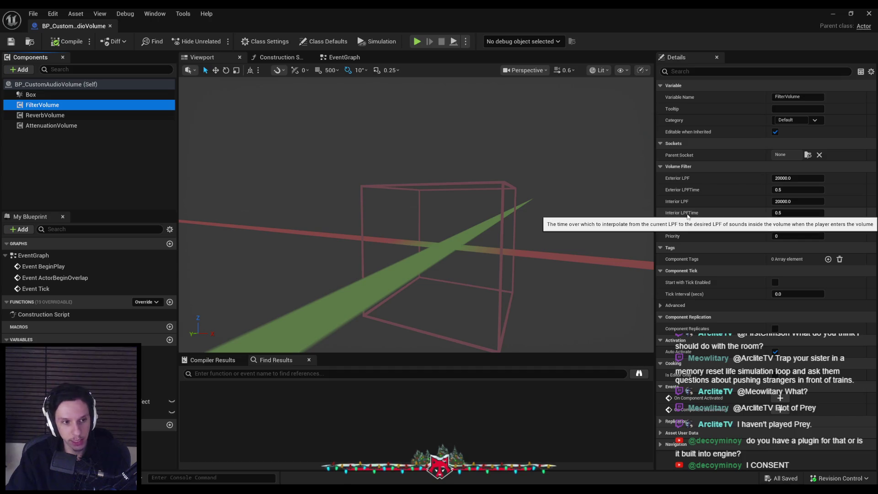
{"action": "left_click", "coordinate": [359, 55]}
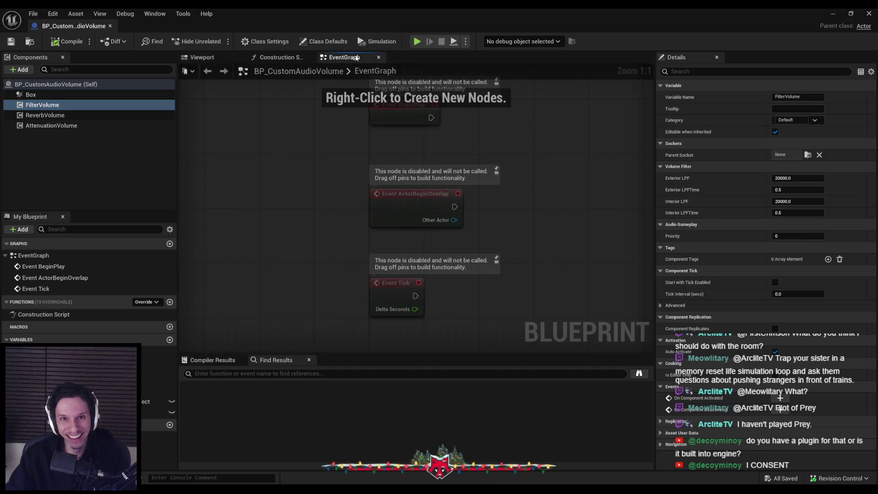
{"action": "left_click", "coordinate": [213, 59]}
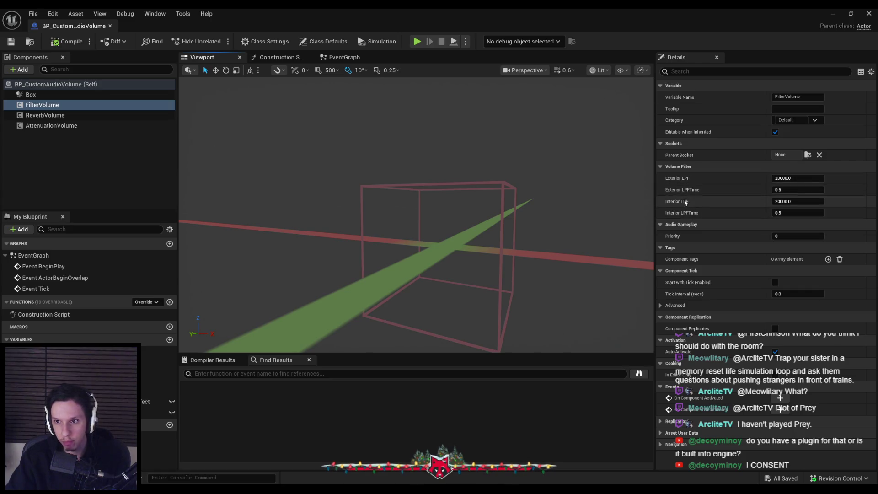
{"action": "mouse_move", "coordinate": [682, 190]}
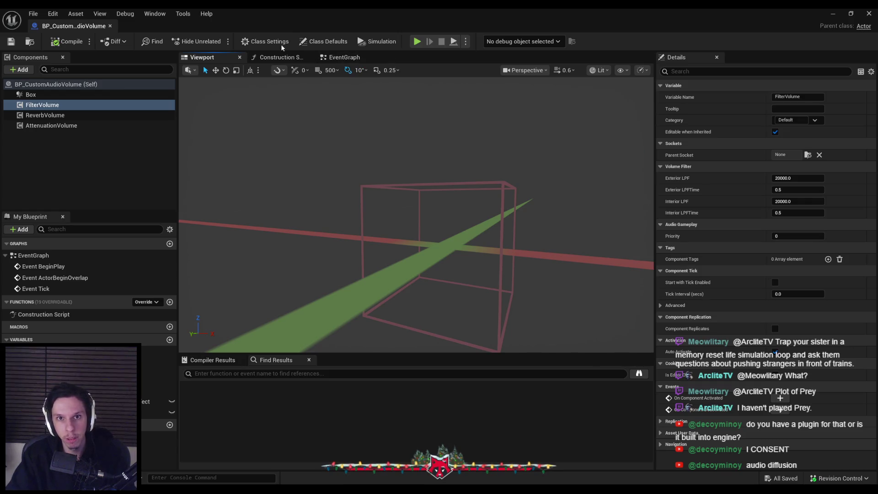
Open BP_InstancedMovingObject from 4_Environment and check its implemented interfaces in Class Settings.
{"action": "left_click", "coordinate": [265, 42]}
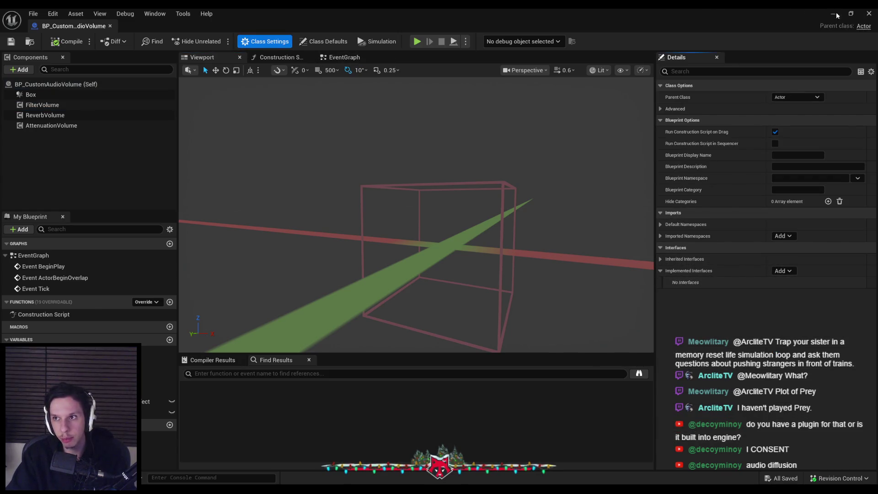
{"action": "left_click", "coordinate": [833, 13]}
{"action": "left_click", "coordinate": [396, 321]}
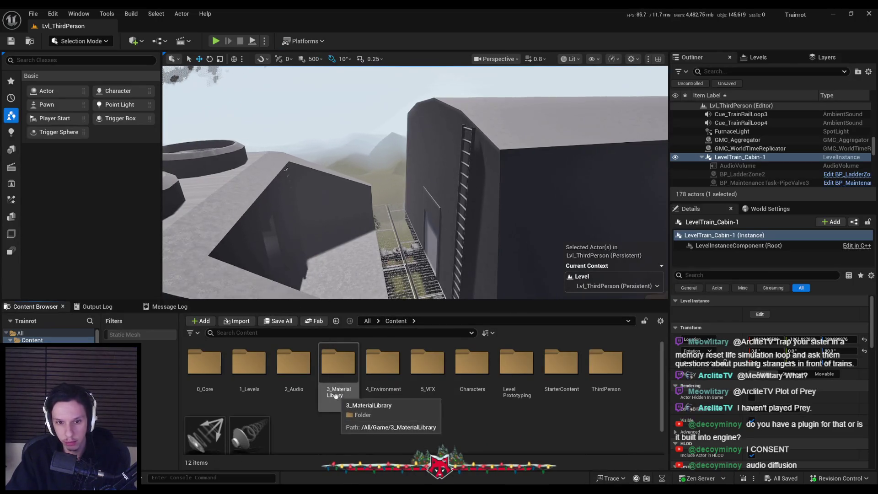
{"action": "left_click", "coordinate": [193, 365]}
{"action": "double_click", "coordinate": [193, 365]}
{"action": "key", "text": "alt+Left"}
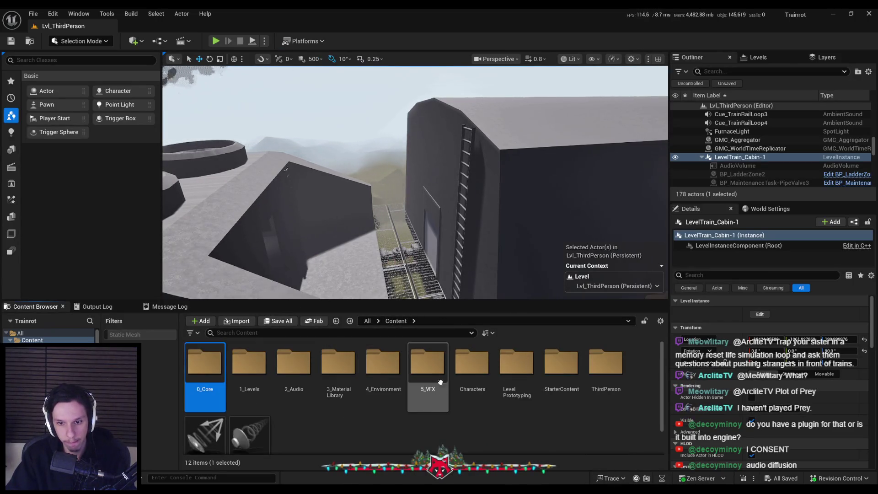
{"action": "double_click", "coordinate": [193, 365]}
{"action": "key", "text": "alt+Left"}
{"action": "left_click", "coordinate": [382, 364]}
{"action": "double_click", "coordinate": [383, 364]}
{"action": "left_click", "coordinate": [253, 368]}
{"action": "double_click", "coordinate": [253, 368]}
{"action": "left_click", "coordinate": [265, 41]}
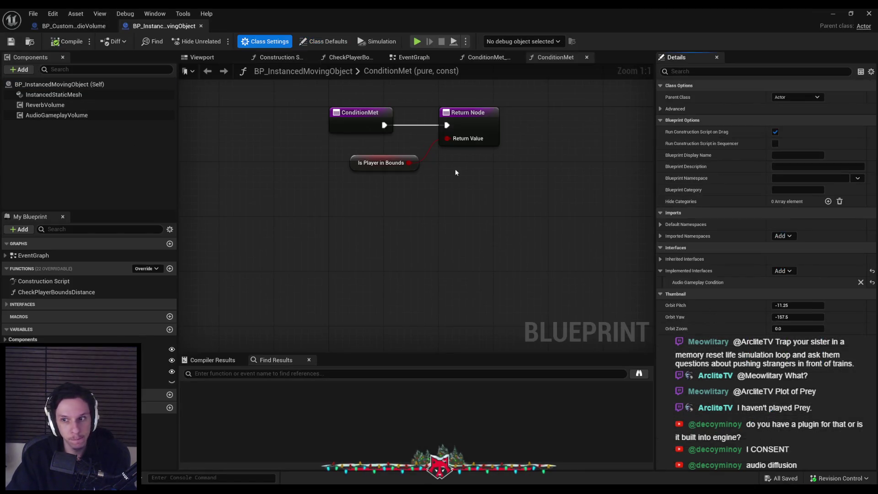
Add the AudioGameplayCondition interface to BP_CustomAudioVolume and compile.
{"action": "left_click", "coordinate": [88, 27]}
{"action": "left_click", "coordinate": [783, 270]}
{"action": "type", "text": "audio"}
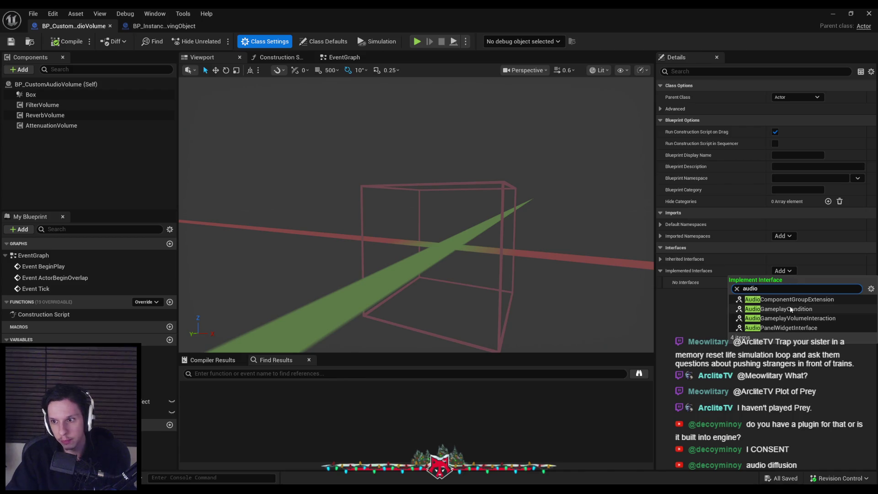
{"action": "left_click", "coordinate": [786, 309]}
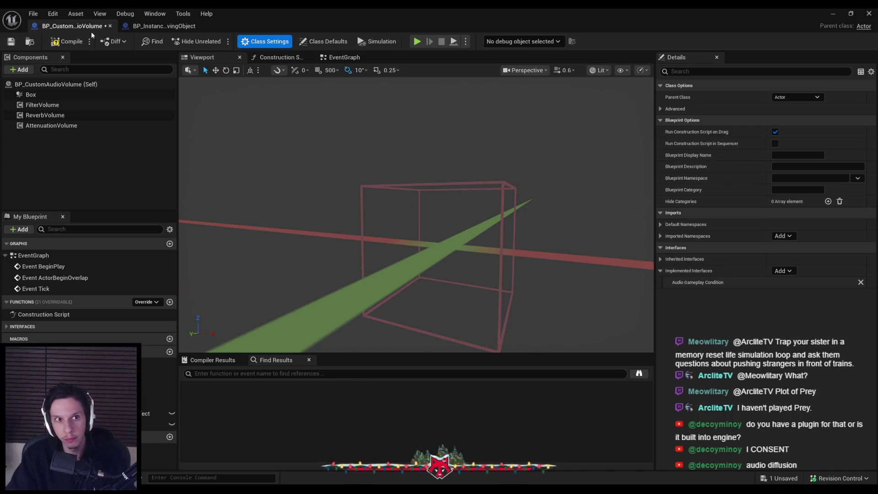
{"action": "left_click", "coordinate": [63, 41]}
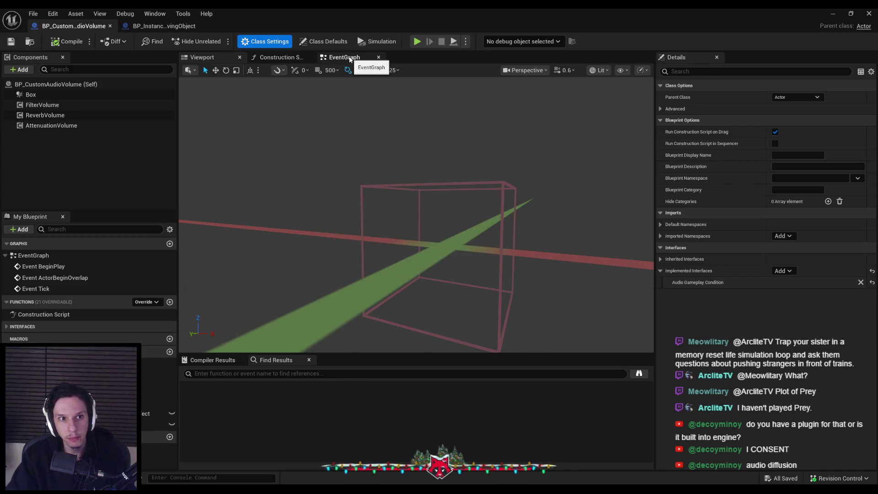
Delete the three disabled default event nodes from the event graph.
{"action": "left_click", "coordinate": [346, 58]}
{"action": "left_click", "coordinate": [42, 105]}
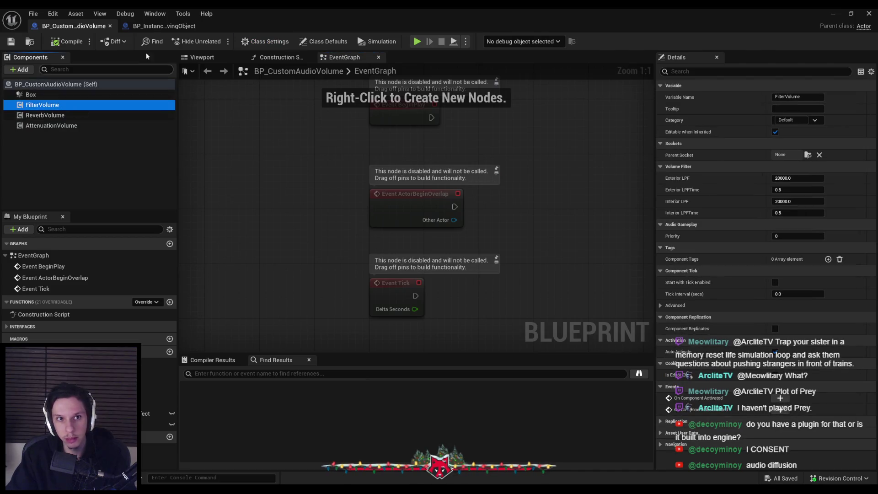
{"action": "scroll", "coordinate": [283, 220], "scroll_direction": "down", "scroll_amount": 1}
{"action": "left_click_drag", "start_coordinate": [284, 220], "coordinate": [261, 221]}
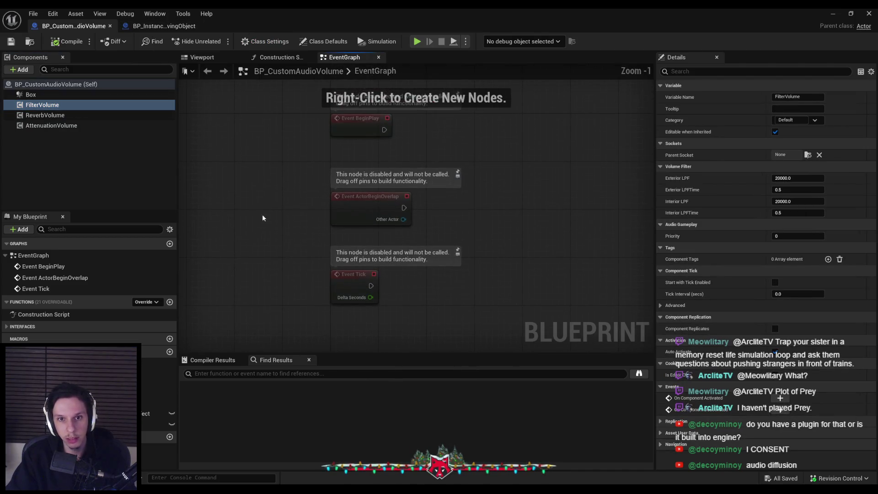
{"action": "key", "text": "ctrl+a"}
{"action": "key", "text": "Delete"}
Add On Component Begin Overlap and End Overlap events for the Box component.
{"action": "left_click", "coordinate": [31, 94]}
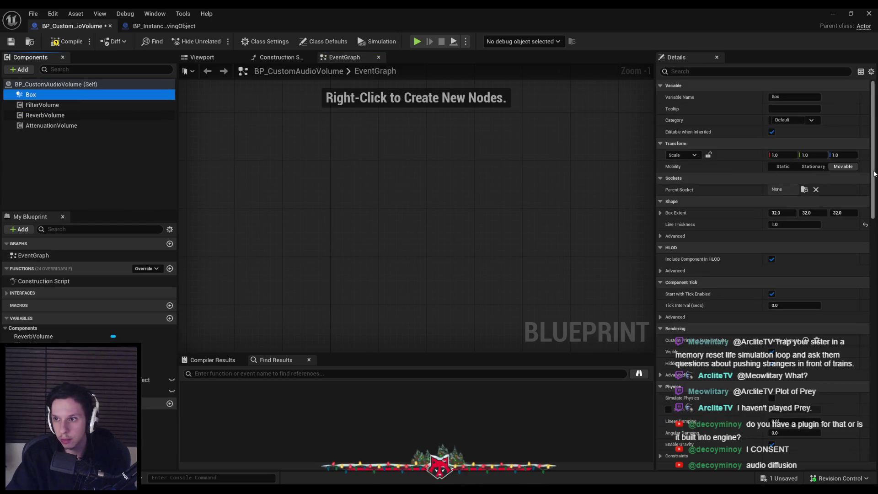
{"action": "scroll", "coordinate": [866, 463], "scroll_direction": "down", "scroll_amount": 10}
{"action": "left_click", "coordinate": [777, 236]}
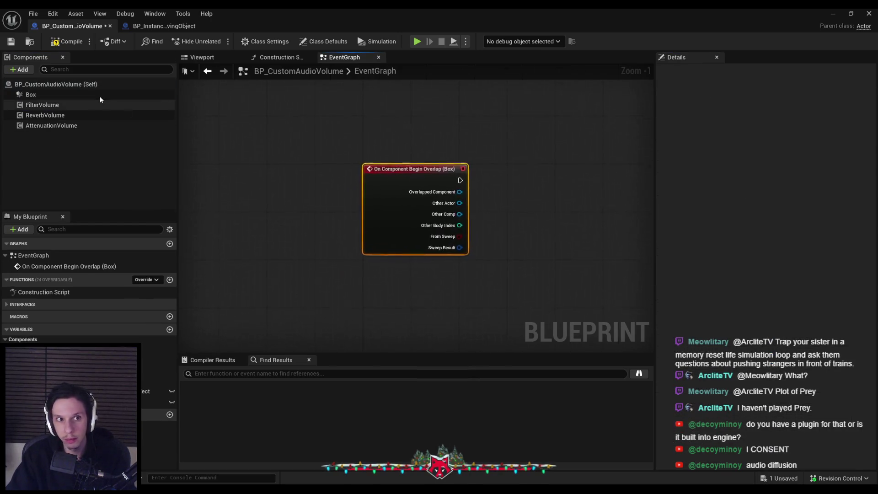
{"action": "left_click", "coordinate": [780, 247]}
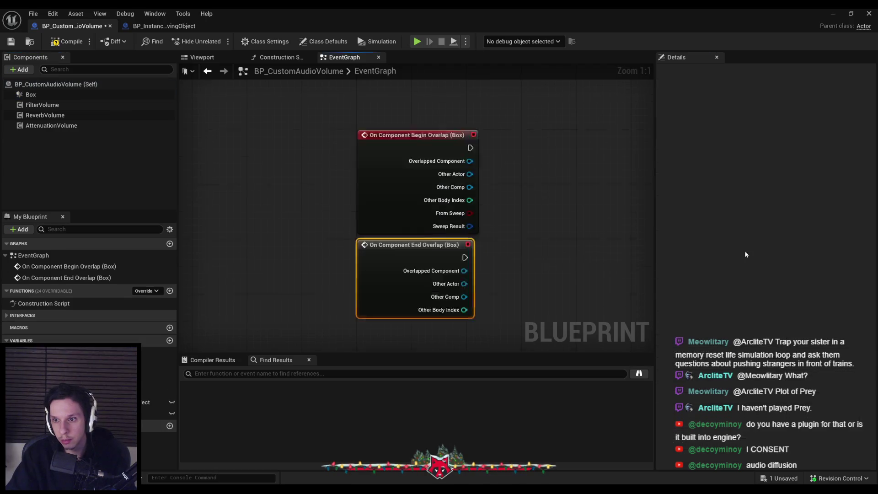
{"action": "left_click_drag", "start_coordinate": [407, 248], "coordinate": [406, 275]}
{"action": "left_click", "coordinate": [330, 250]}
{"action": "left_click_drag", "start_coordinate": [330, 250], "coordinate": [255, 248]}
Add a Boolean variable PlayerOverlapping, then compile and save.
{"action": "left_click", "coordinate": [169, 341]}
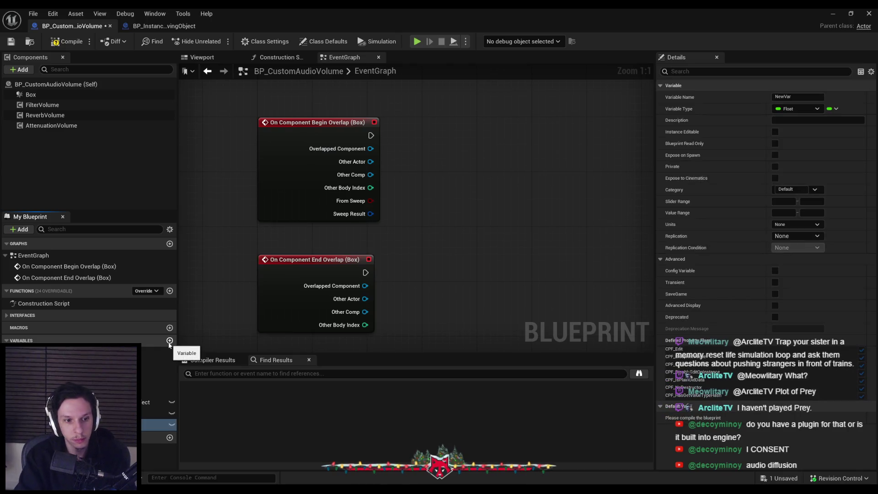
{"action": "left_click", "coordinate": [171, 424]}
{"action": "left_click", "coordinate": [119, 264]}
{"action": "left_click", "coordinate": [66, 43]}
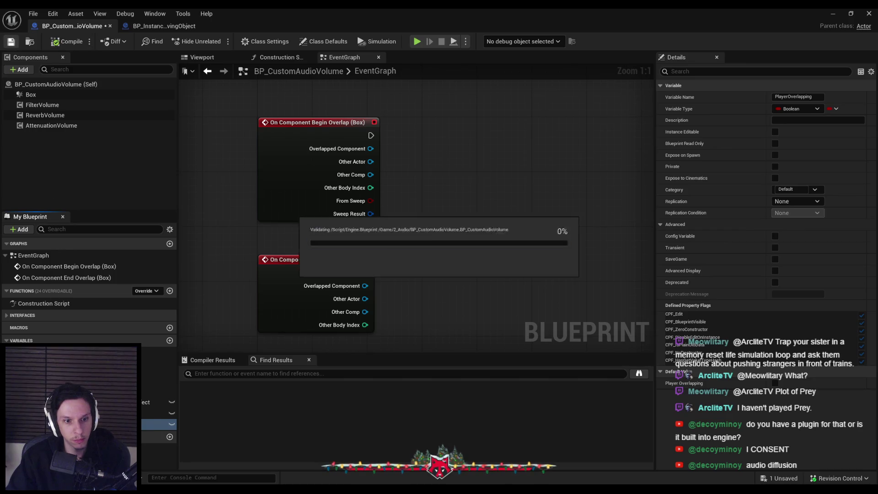
Wire SET PlayerOverlapping nodes: false on end overlap, true on begin overlap, and save.
{"action": "left_click_drag", "start_coordinate": [394, 266], "coordinate": [394, 267]}
{"action": "left_click", "coordinate": [435, 286]}
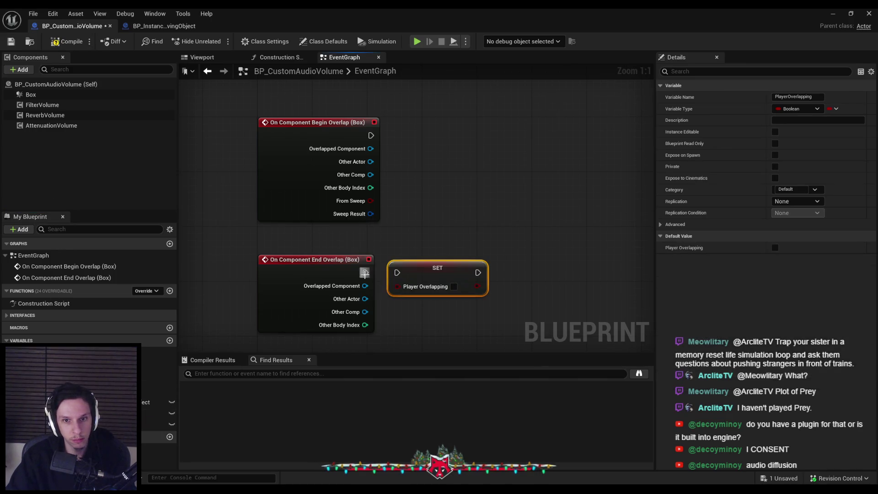
{"action": "left_click_drag", "start_coordinate": [443, 278], "coordinate": [451, 278]}
{"action": "key", "text": "ctrl+c"}
{"action": "key", "text": "ctrl+v"}
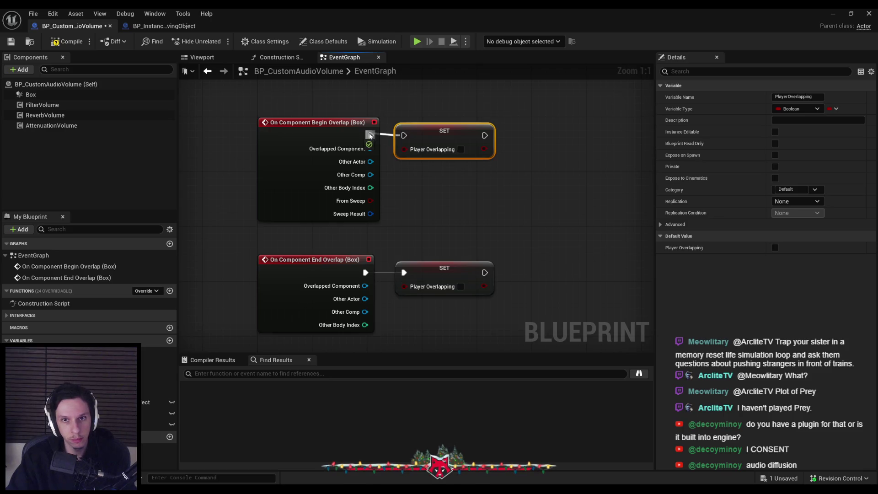
{"action": "left_click", "coordinate": [461, 149]}
{"action": "scroll", "coordinate": [461, 156], "scroll_direction": "down", "scroll_amount": 3}
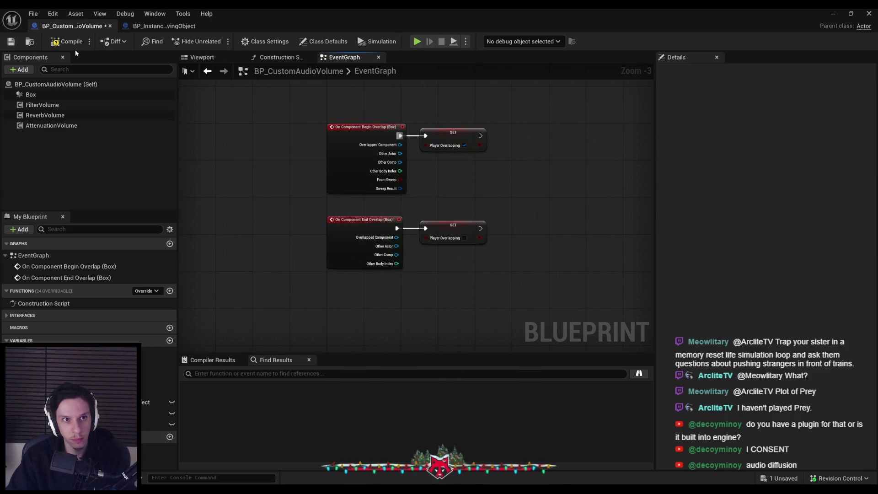
{"action": "left_click", "coordinate": [15, 43]}
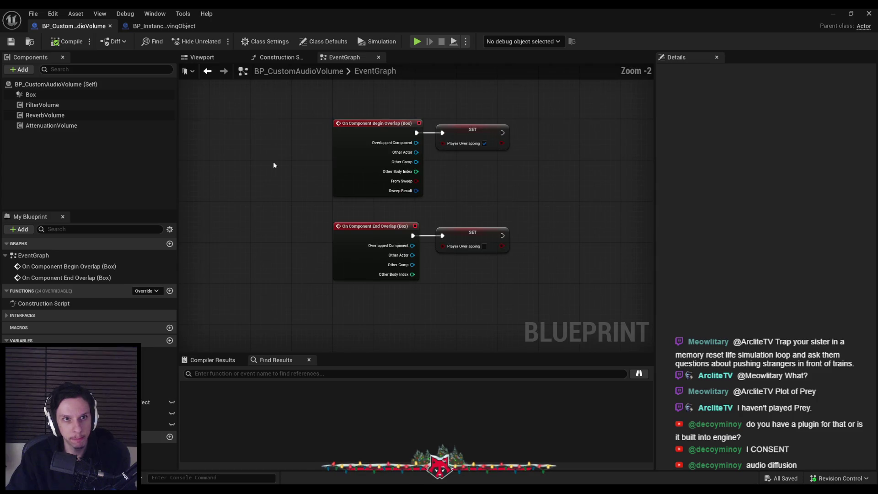
Filter the Outliner by 'aud' and select AudioVolume2 and its brush component.
{"action": "left_click", "coordinate": [45, 94]}
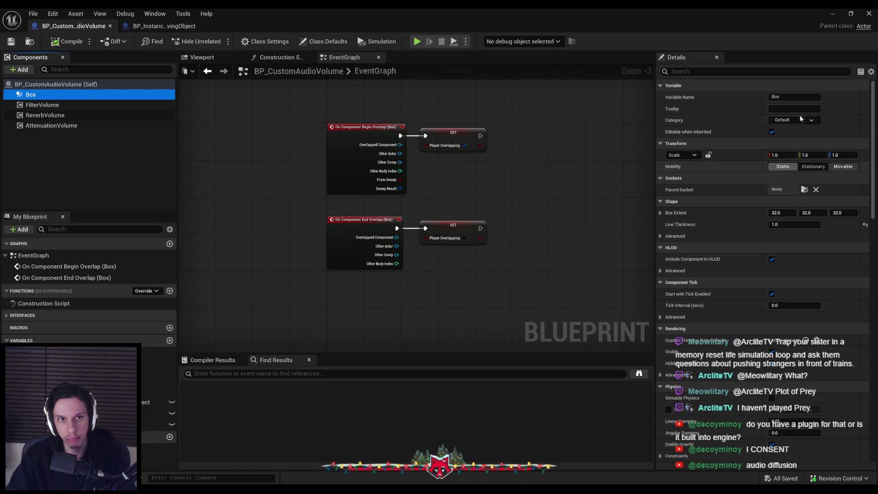
{"action": "left_click", "coordinate": [833, 14]}
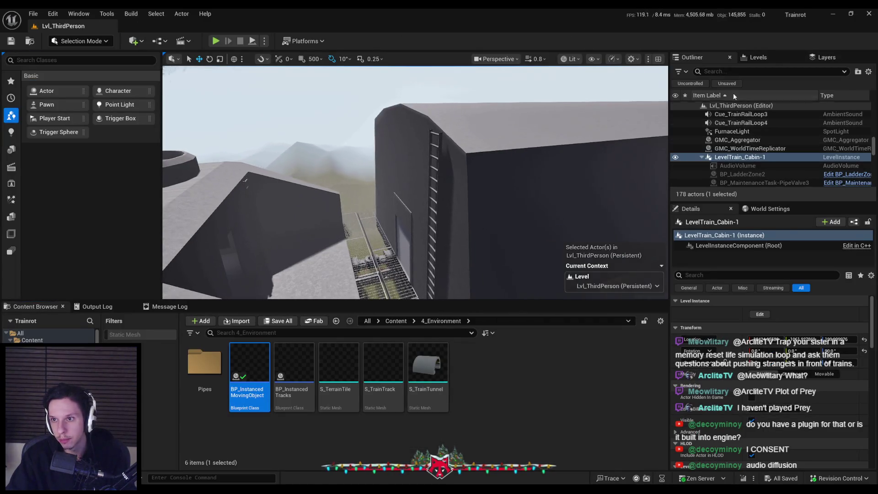
{"action": "left_click", "coordinate": [732, 71]}
{"action": "type", "text": "aud"}
{"action": "left_click", "coordinate": [737, 114]}
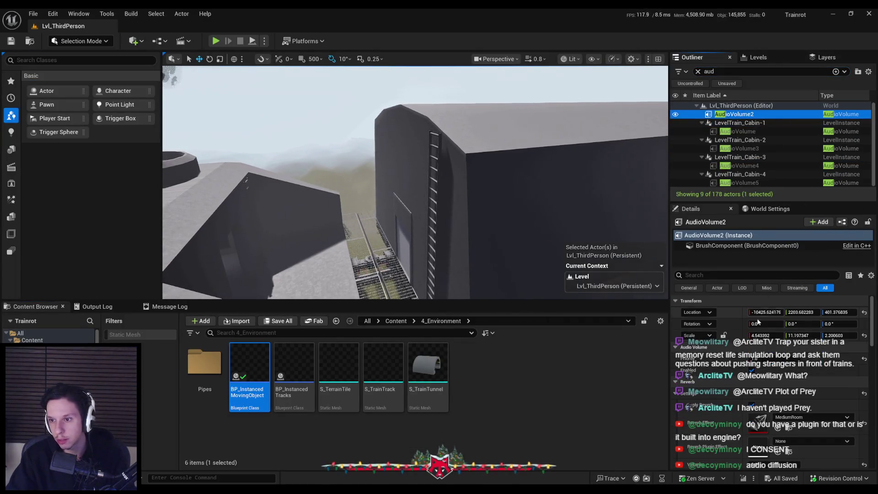
{"action": "left_click", "coordinate": [718, 246]}
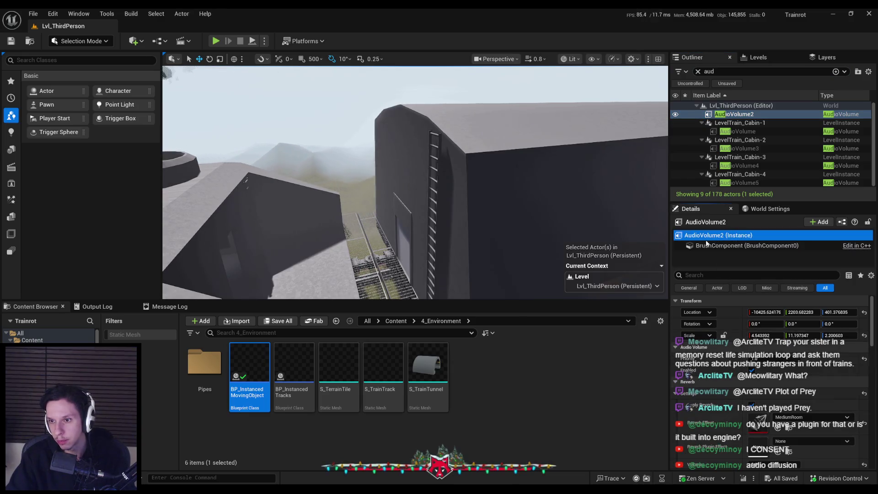
Set the Box component's mobility to Static and save the blueprint.
{"action": "left_click", "coordinate": [293, 441]}
{"action": "left_click", "coordinate": [784, 166]}
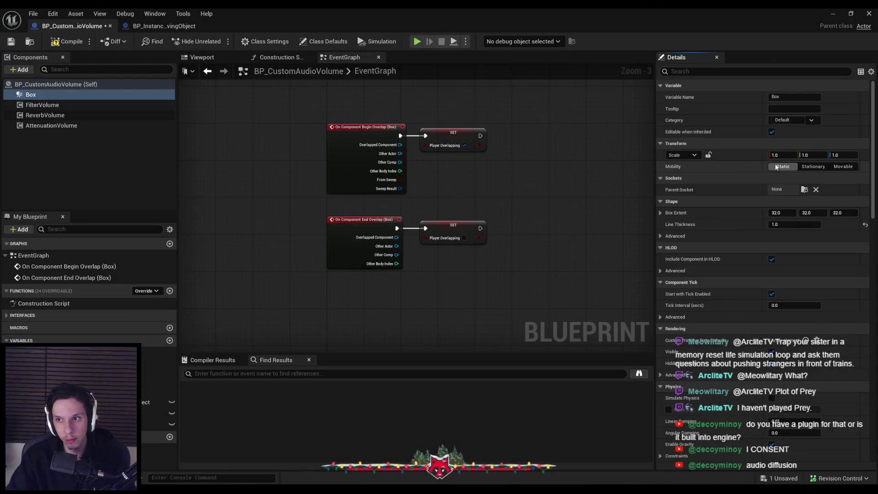
{"action": "left_click", "coordinate": [12, 41]}
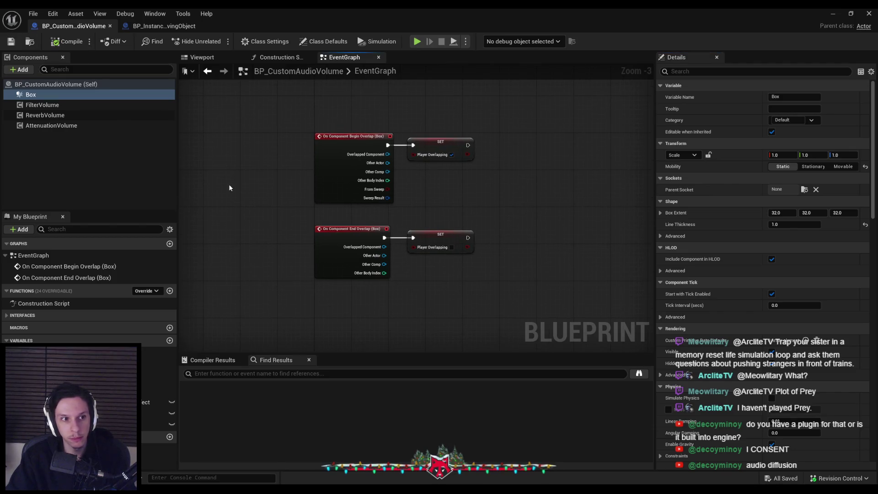
{"action": "left_click", "coordinate": [353, 223]}
{"action": "key", "text": "ctrl+s"}
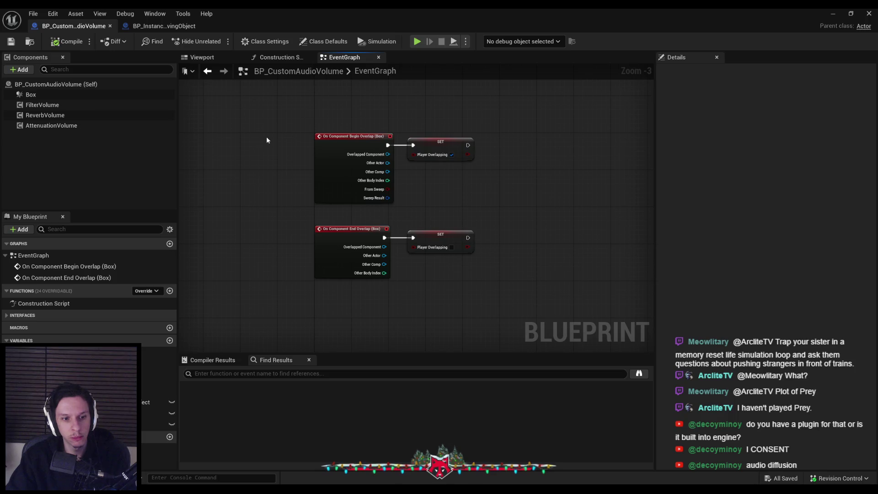
Make the ConditionMet interface function return a Get Player Overlapping value, then save.
{"action": "left_click", "coordinate": [156, 424]}
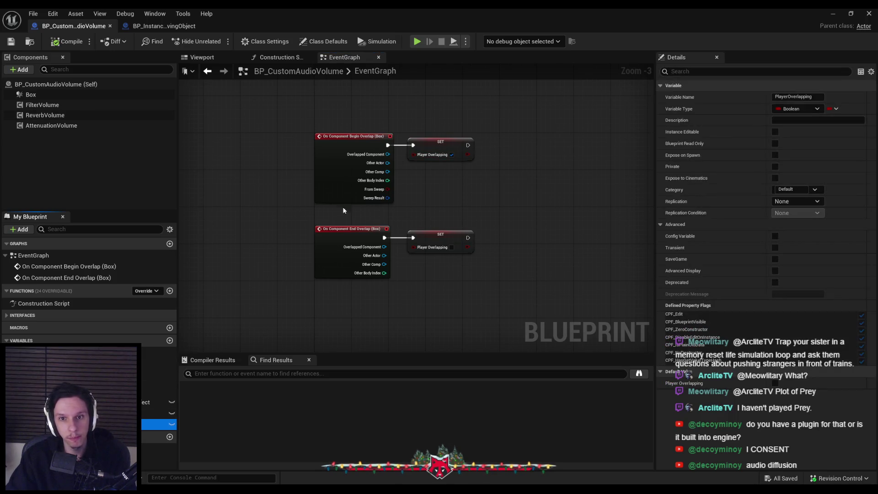
{"action": "left_click", "coordinate": [10, 316]}
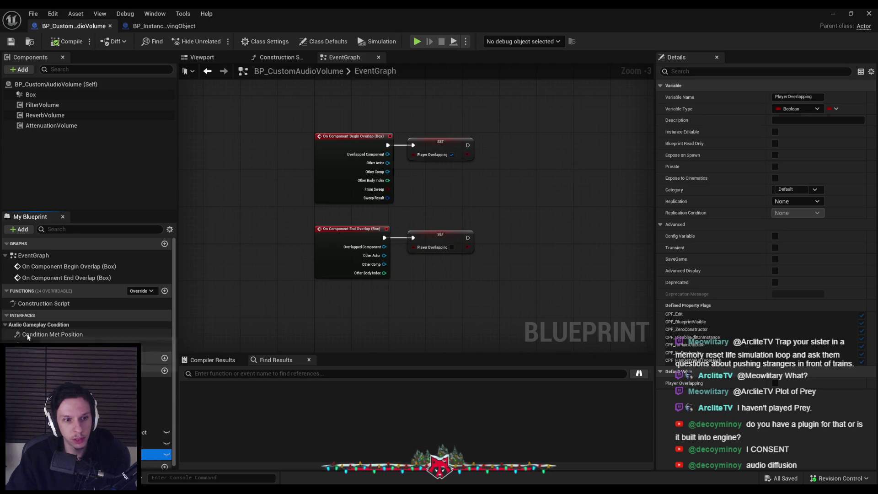
{"action": "double_click", "coordinate": [34, 338]}
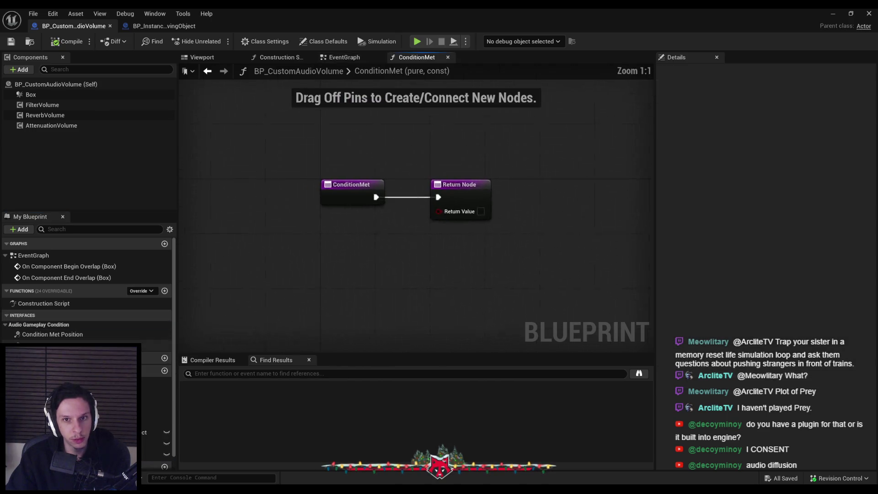
{"action": "mouse_move", "coordinate": [155, 454]}
{"action": "left_mouse_down"}
{"action": "mouse_move", "coordinate": [353, 275]}
{"action": "mouse_move", "coordinate": [334, 242]}
{"action": "mouse_move", "coordinate": [361, 230]}
{"action": "left_mouse_up"}
{"action": "left_click", "coordinate": [361, 251]}
{"action": "left_click", "coordinate": [390, 235]}
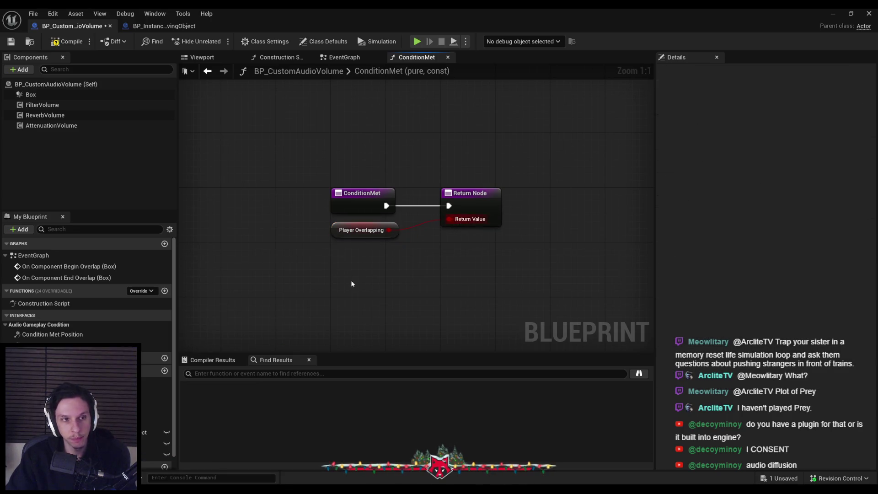
{"action": "left_click", "coordinate": [352, 286]}
{"action": "left_click", "coordinate": [11, 42]}
{"action": "left_click", "coordinate": [833, 14]}
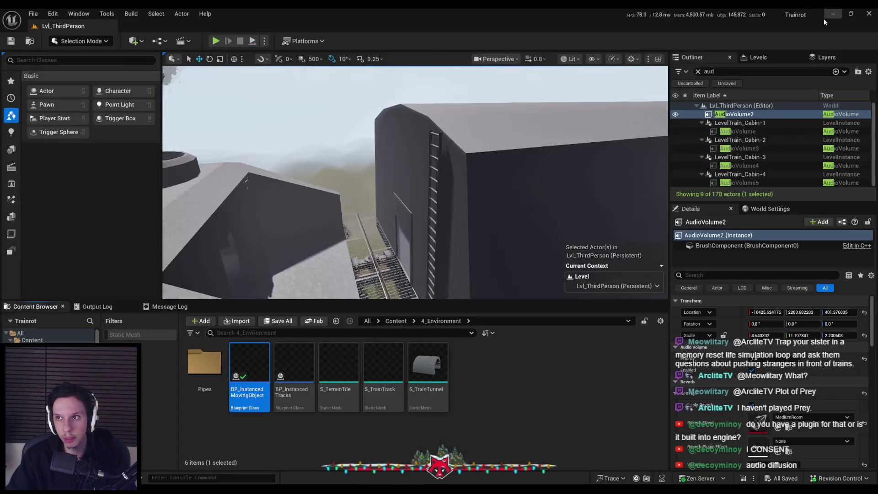
Enter Level Instance Edit on LevelTrain_Cabin-1, select its AudioVolume, and open the 2_Audio folder.
{"action": "double_click", "coordinate": [740, 122]}
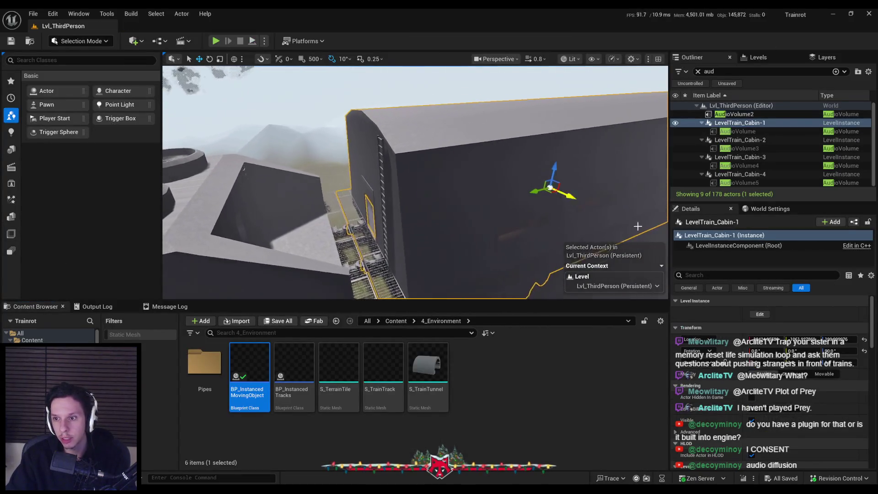
{"action": "left_click", "coordinate": [765, 316]}
{"action": "double_click", "coordinate": [732, 133]}
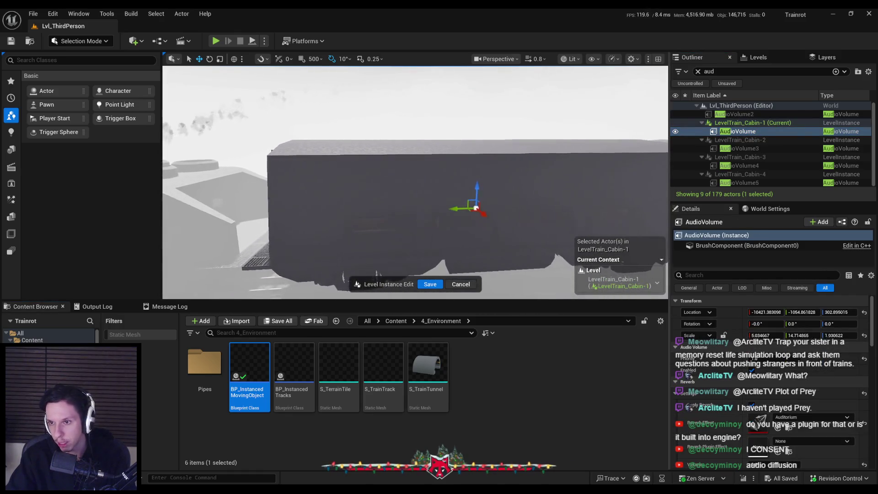
{"action": "scroll", "coordinate": [808, 375], "scroll_direction": "down", "scroll_amount": 2}
{"action": "scroll", "coordinate": [808, 375], "scroll_direction": "down", "scroll_amount": 3}
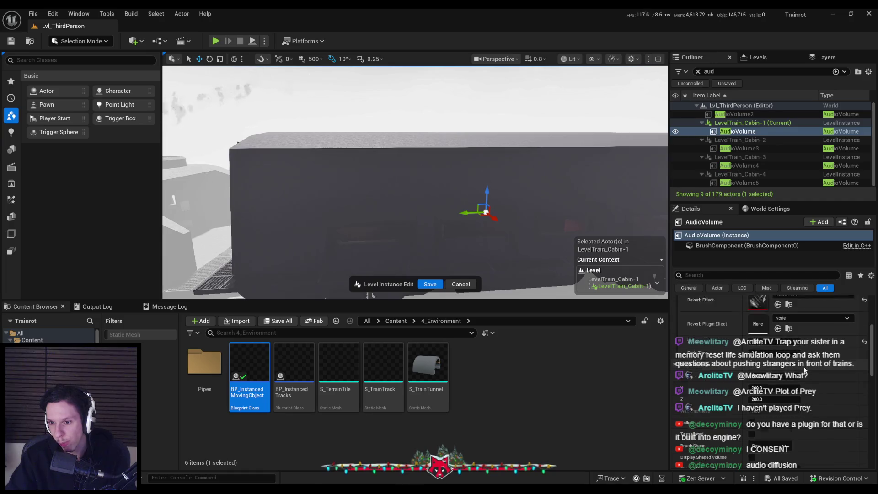
{"action": "scroll", "coordinate": [734, 392], "scroll_direction": "up", "scroll_amount": 2}
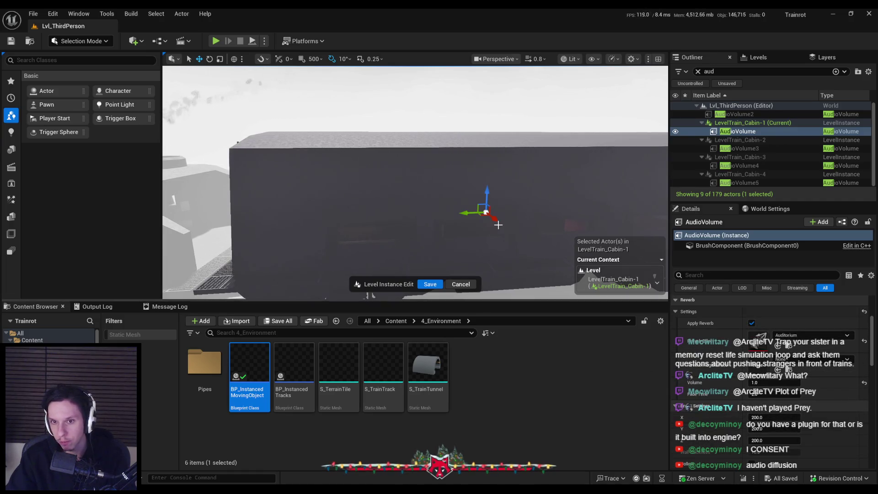
{"action": "left_click", "coordinate": [396, 321]}
{"action": "double_click", "coordinate": [294, 363]}
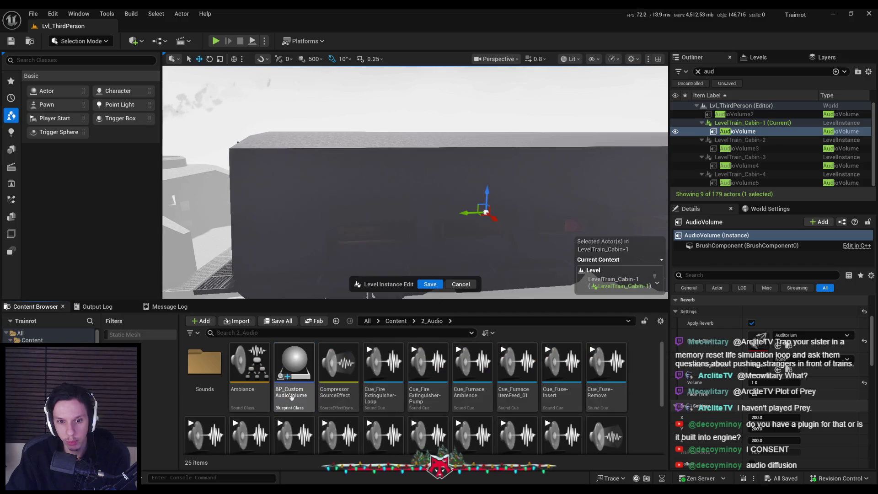
Replace the cabin's AudioVolume with BP_CustomAudioVolume and frame its box in the cabin.
{"action": "right_click", "coordinate": [719, 132]}
{"action": "mouse_move", "coordinate": [776, 198]}
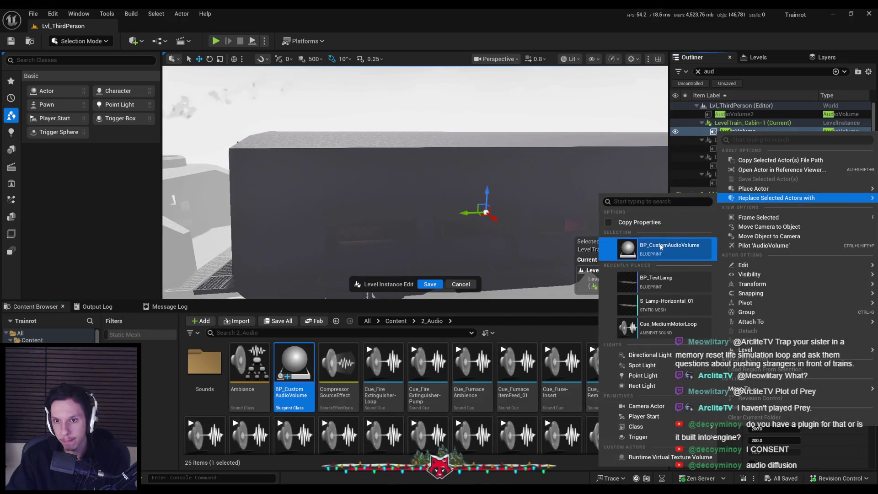
{"action": "left_click", "coordinate": [668, 249]}
{"action": "key", "text": "f"}
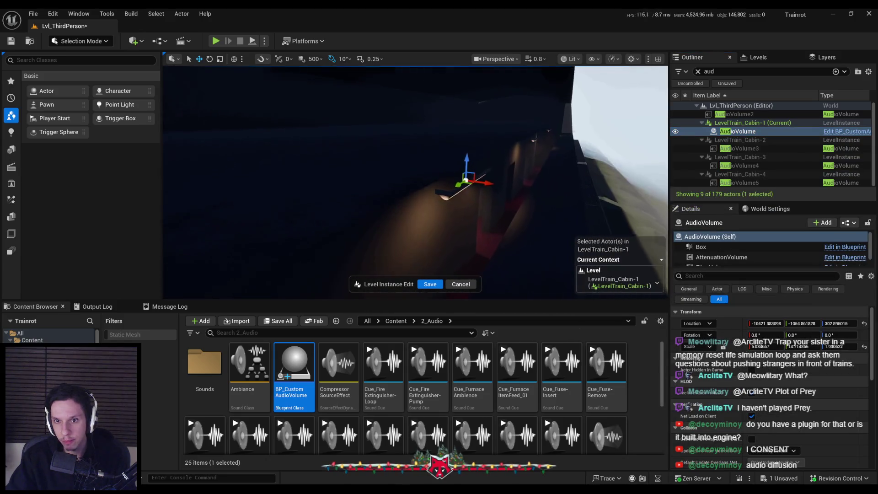
{"action": "key", "text": "Up"}
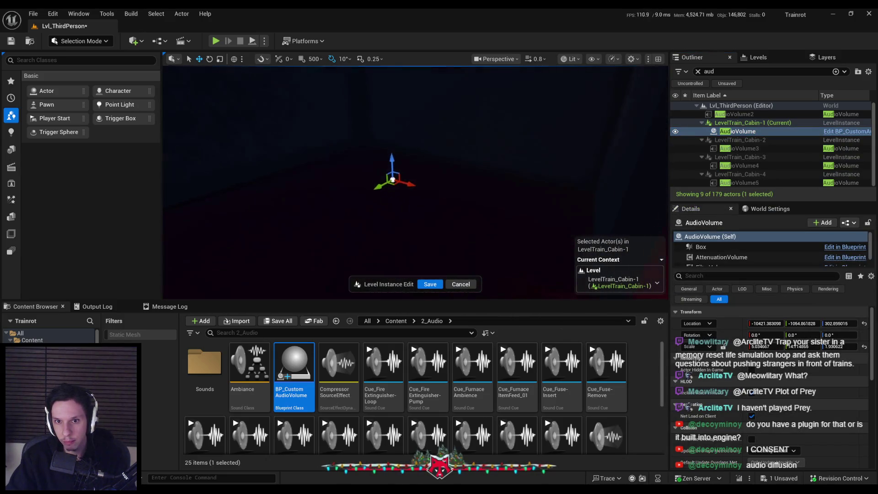
{"action": "key", "text": "Up"}
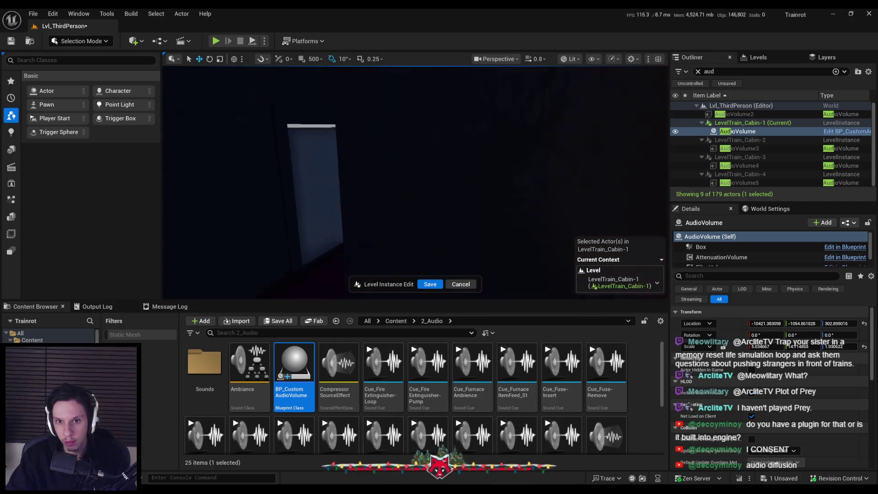
{"action": "key", "text": "f"}
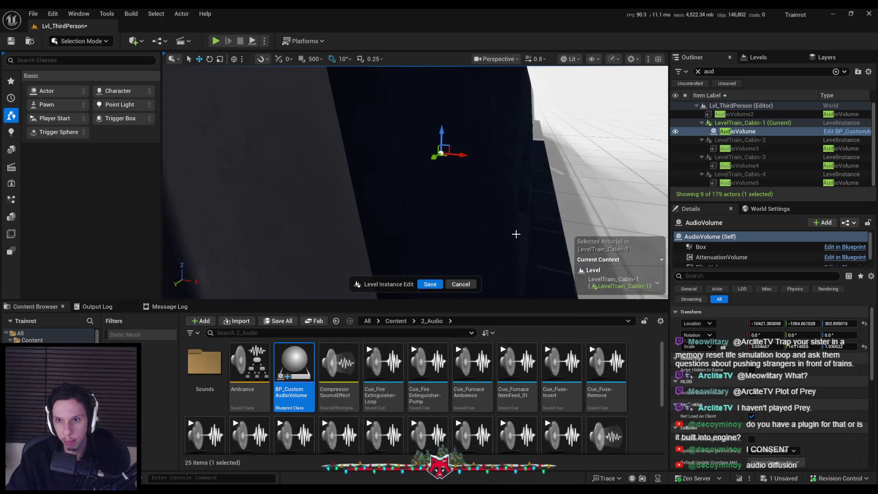
{"action": "key", "text": "f"}
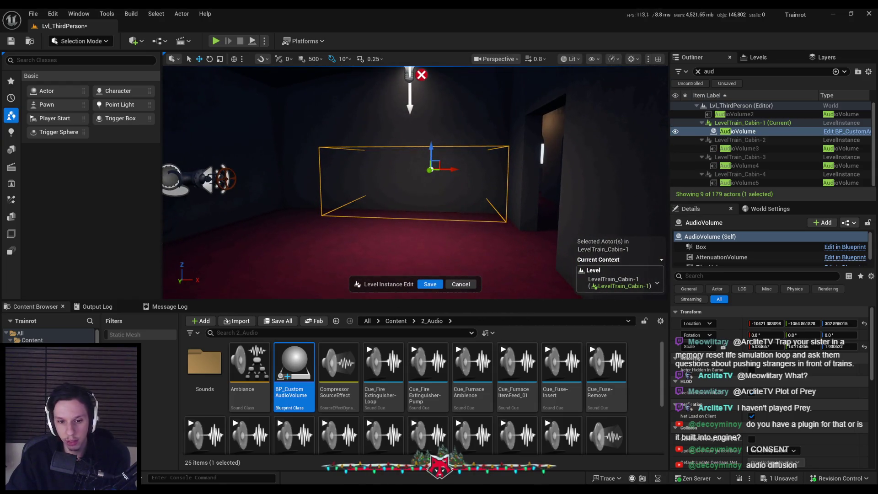
Set the blueprint Box component's Box Extent X to 200.
{"action": "left_click", "coordinate": [846, 247]}
{"action": "left_click", "coordinate": [782, 212]}
{"action": "type", "text": "200"}
{"action": "key", "text": "Tab"}
Enter 200 for Box Extent Y and Z, then close the blueprint editor.
{"action": "type", "text": "200"}
{"action": "key", "text": "Tab"}
{"action": "type", "text": "200"}
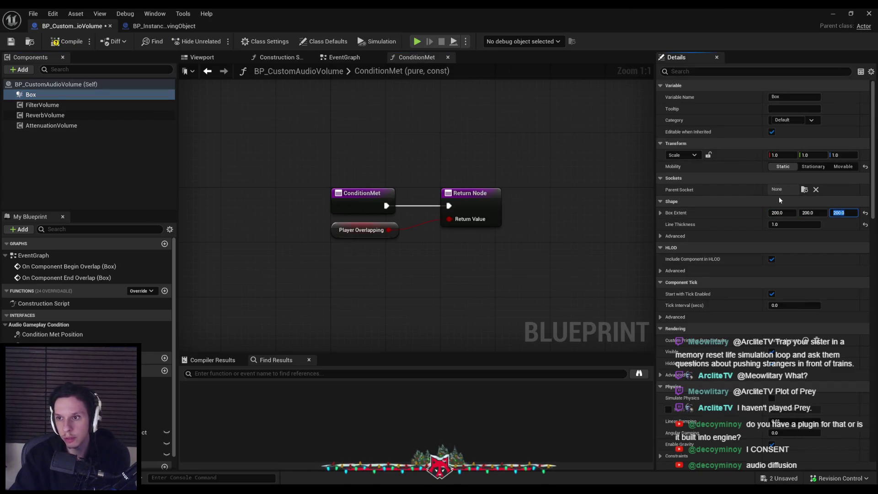
{"action": "left_click", "coordinate": [833, 13]}
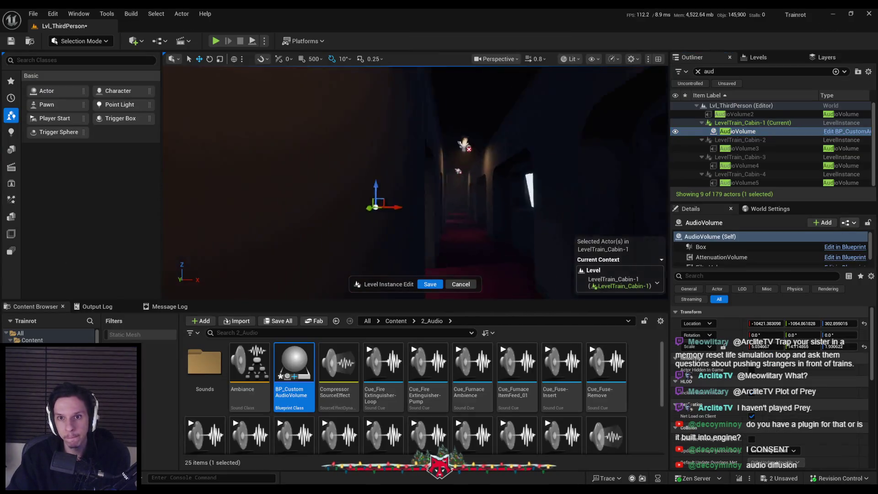
Fly the view over the train cars and frame the selected AudioVolume.
{"action": "key", "text": "s"}
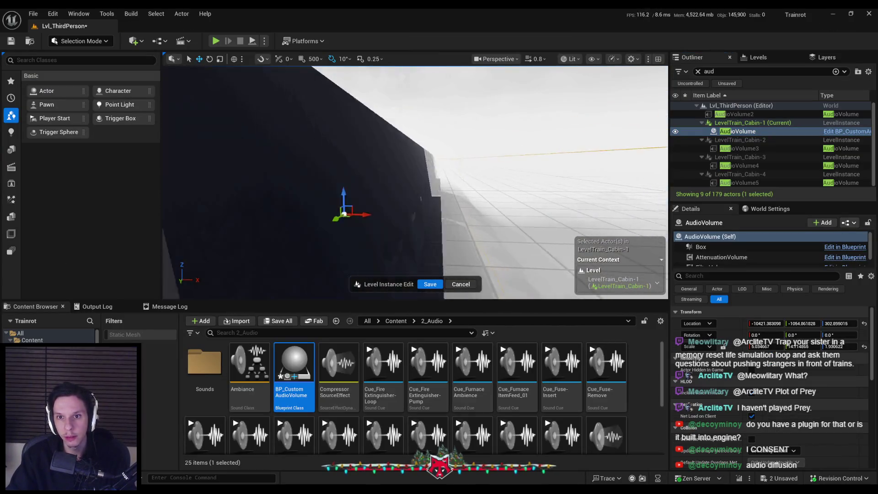
{"action": "key", "text": "w"}
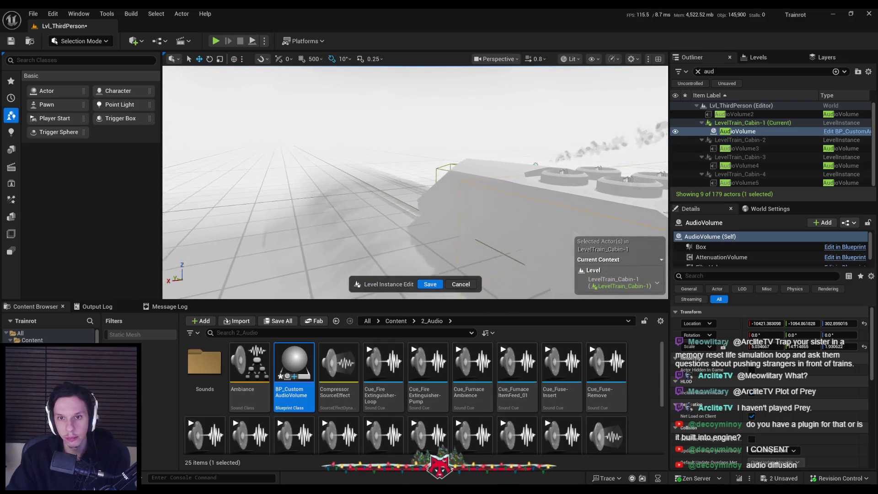
{"action": "key", "text": "d"}
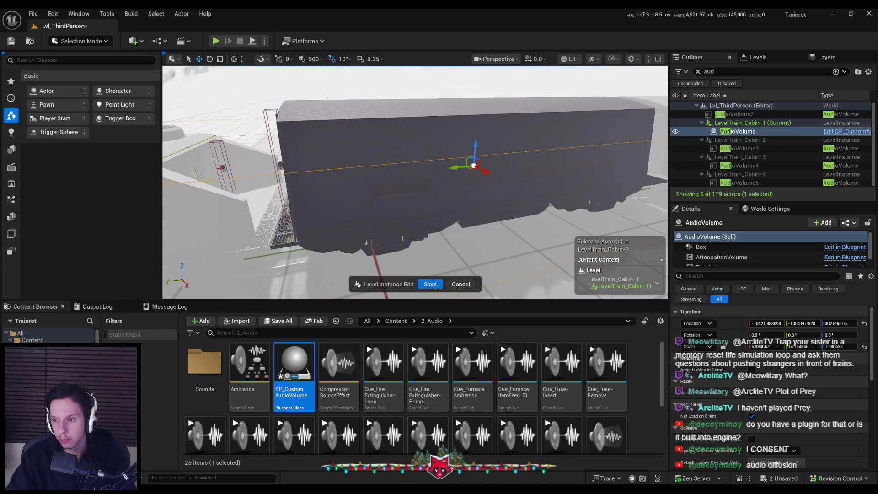
{"action": "key", "text": "a"}
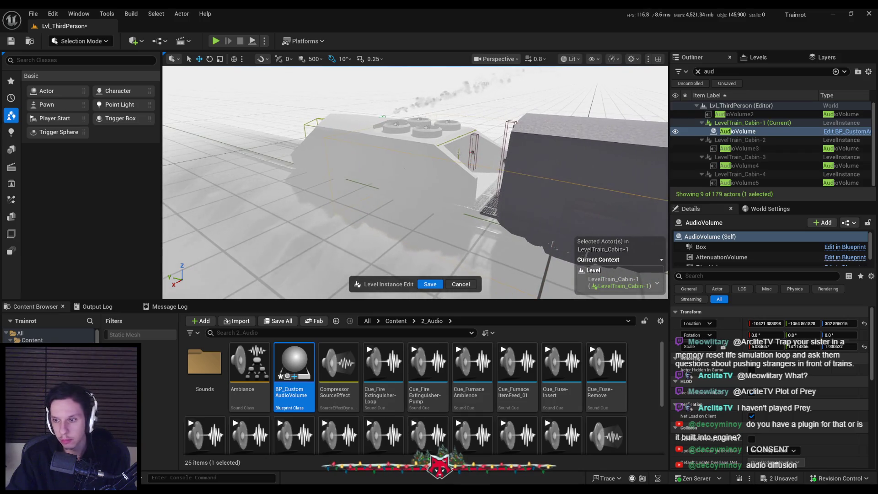
{"action": "key", "text": "d"}
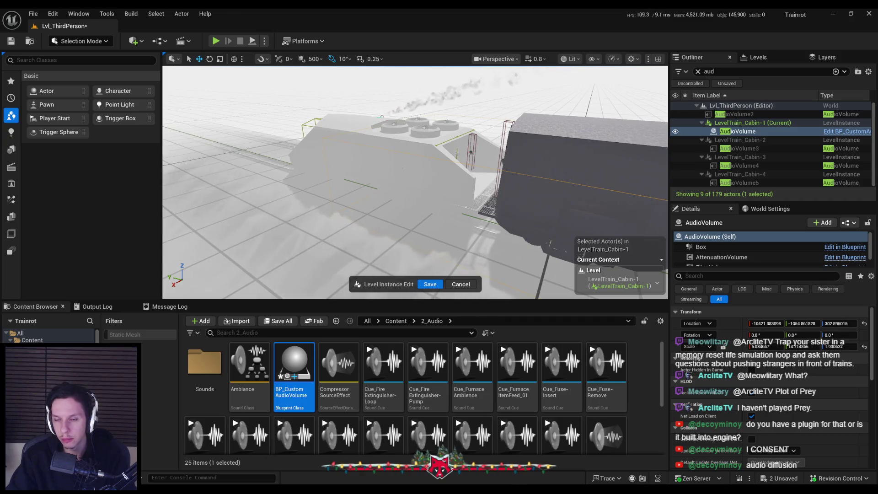
{"action": "key", "text": "f"}
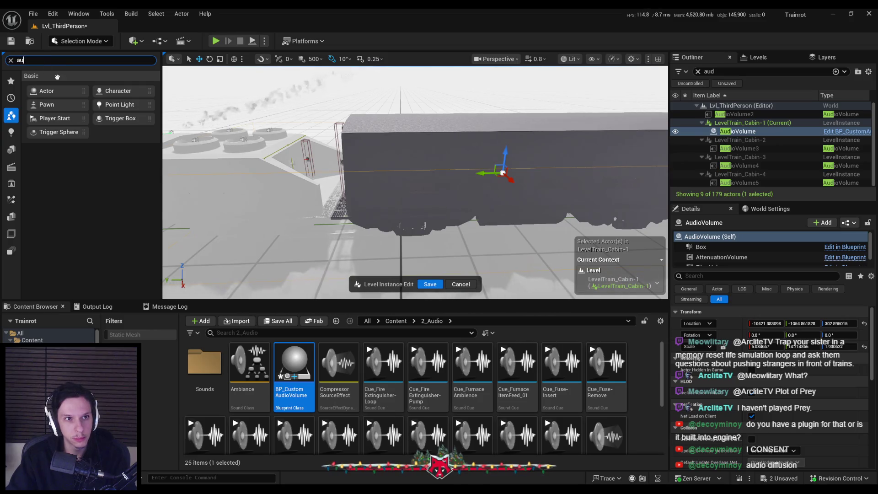
Place a trial Audio Volume on the train car and fly the view toward it.
{"action": "type", "text": "d"}
{"action": "left_click_drag", "start_coordinate": [326, 113], "coordinate": [417, 134]}
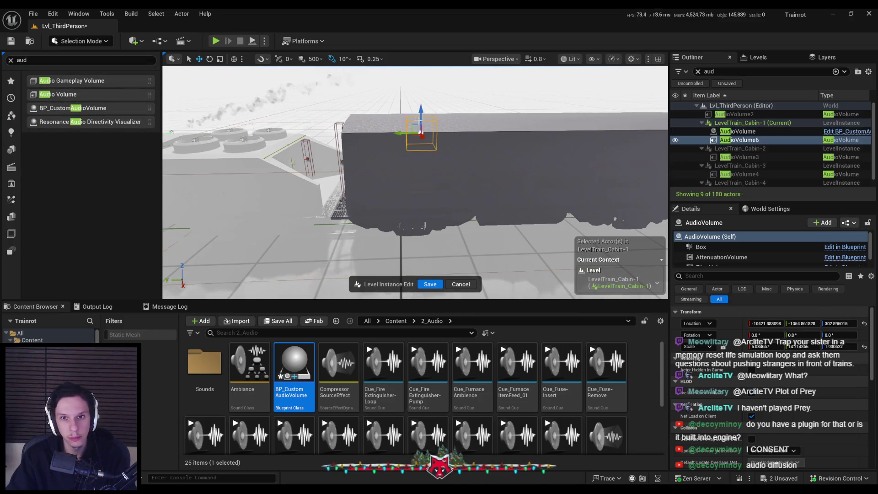
{"action": "scroll", "coordinate": [710, 365], "scroll_direction": "down", "scroll_amount": 5}
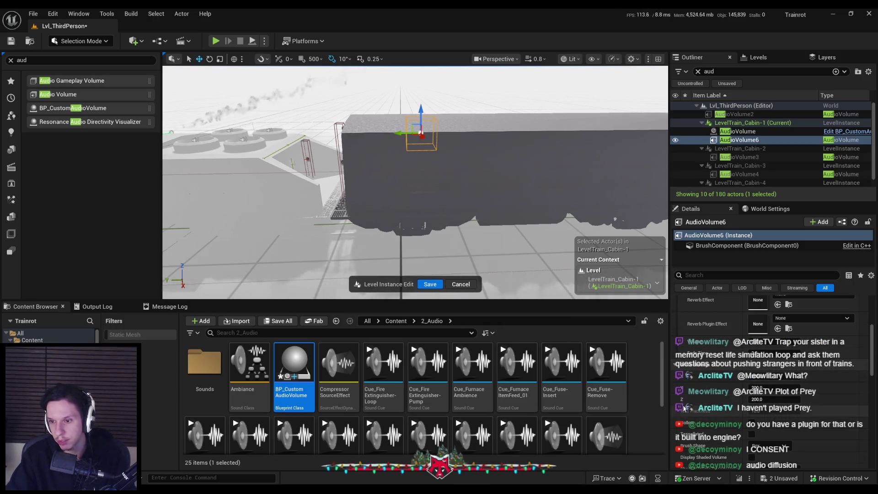
{"action": "scroll", "coordinate": [751, 389], "scroll_direction": "down", "scroll_amount": 4}
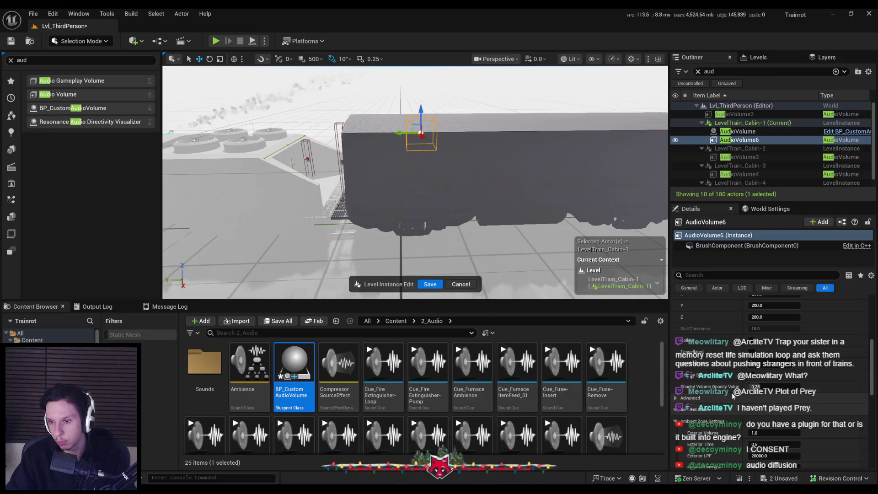
{"action": "scroll", "coordinate": [732, 395], "scroll_direction": "down", "scroll_amount": 5}
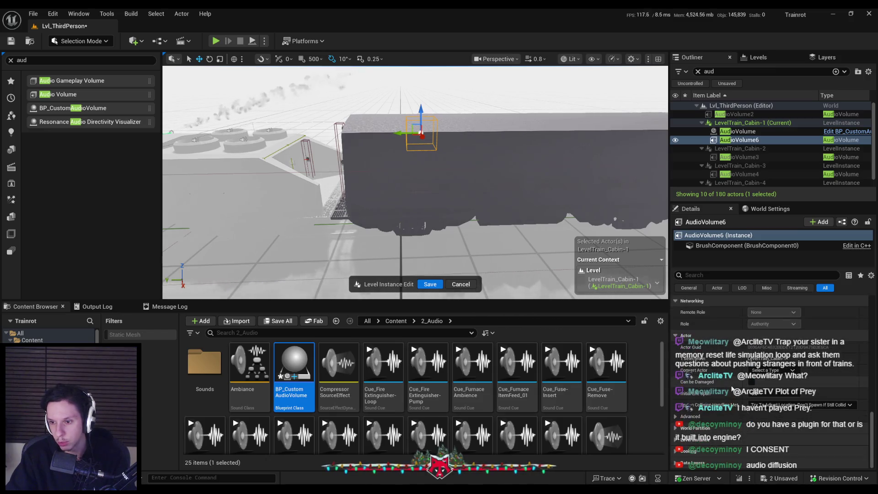
{"action": "scroll", "coordinate": [734, 386], "scroll_direction": "up", "scroll_amount": 10}
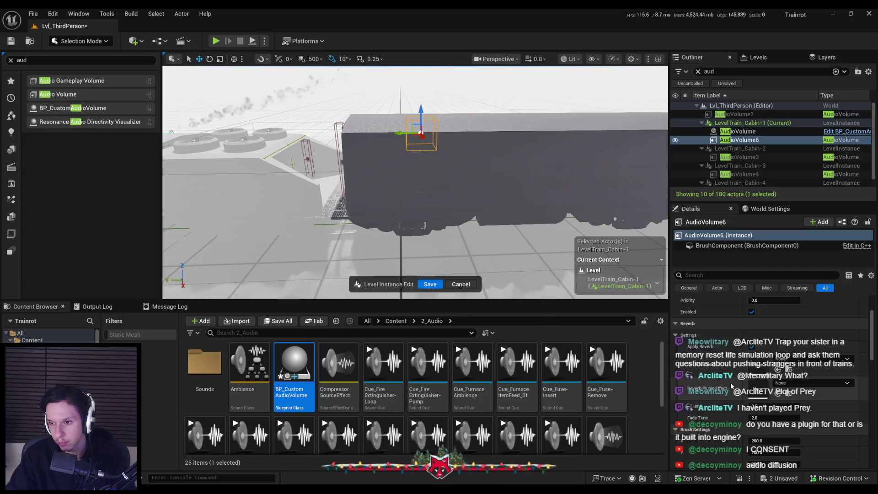
{"action": "mouse_move", "coordinate": [458, 205]}
{"action": "left_mouse_down"}
{"action": "mouse_move", "coordinate": [425, 174]}
{"action": "mouse_move", "coordinate": [393, 170]}
{"action": "left_mouse_up"}
Place an Audio Gameplay Volume on the train roof, inspect its Details, then delete it.
{"action": "mouse_move", "coordinate": [71, 81]}
{"action": "left_mouse_down"}
{"action": "mouse_move", "coordinate": [320, 161]}
{"action": "mouse_move", "coordinate": [393, 174]}
{"action": "left_mouse_up"}
{"action": "scroll", "coordinate": [730, 364], "scroll_direction": "down", "scroll_amount": 10}
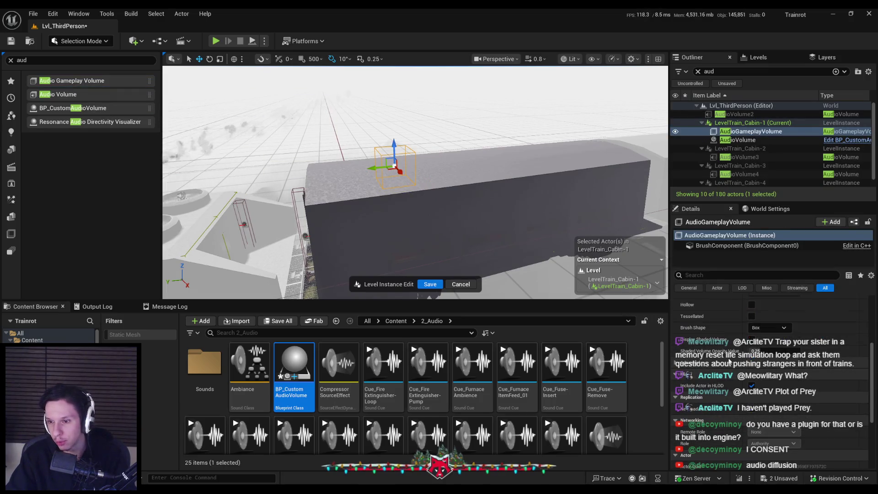
{"action": "scroll", "coordinate": [729, 360], "scroll_direction": "up", "scroll_amount": 10}
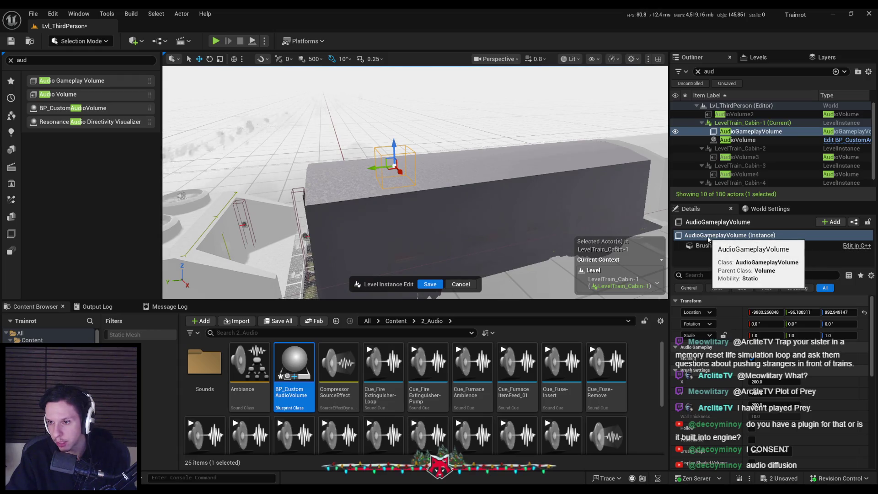
{"action": "scroll", "coordinate": [705, 359], "scroll_direction": "down", "scroll_amount": 4}
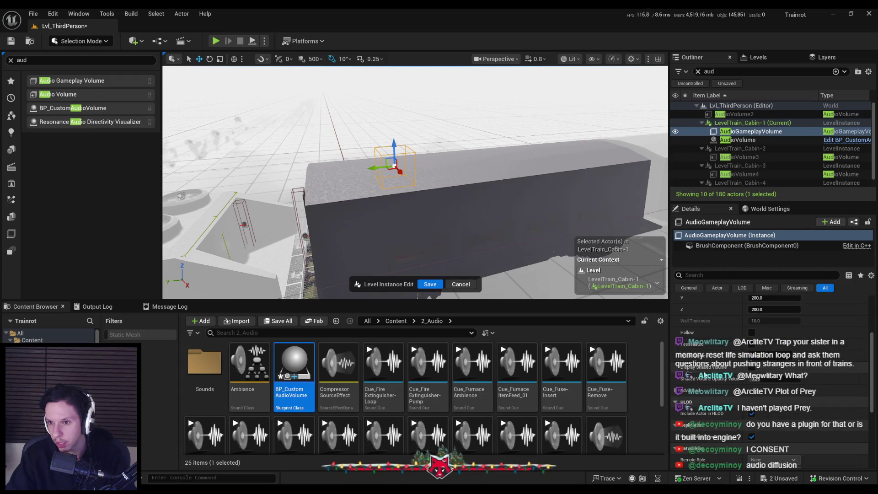
{"action": "scroll", "coordinate": [702, 362], "scroll_direction": "down", "scroll_amount": 3}
{"action": "scroll", "coordinate": [702, 361], "scroll_direction": "up", "scroll_amount": 7}
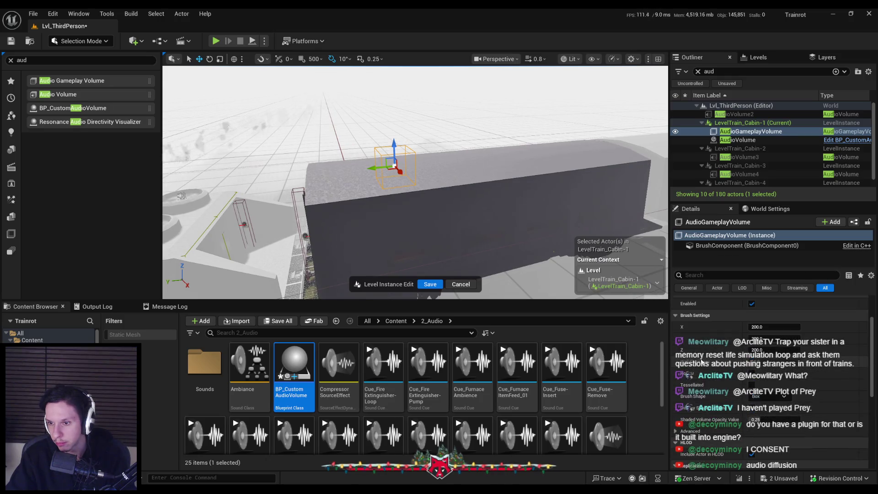
{"action": "scroll", "coordinate": [450, 200], "scroll_direction": "down", "scroll_amount": 2}
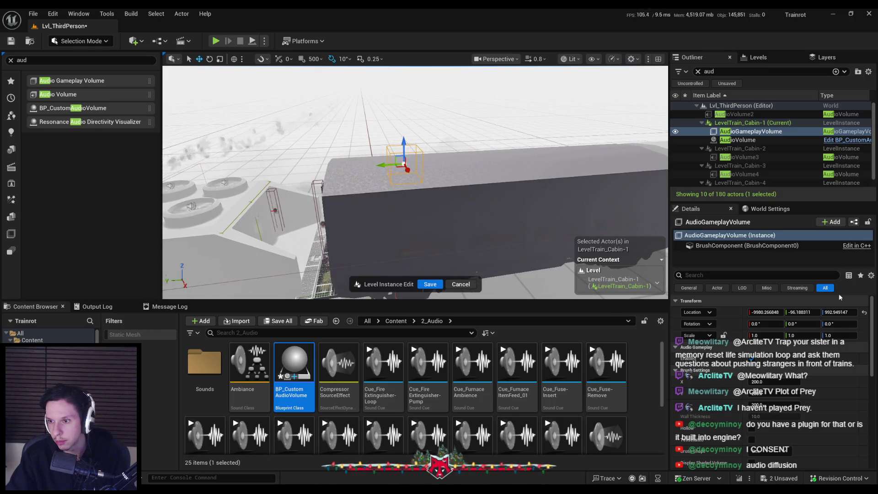
{"action": "key", "text": "Delete"}
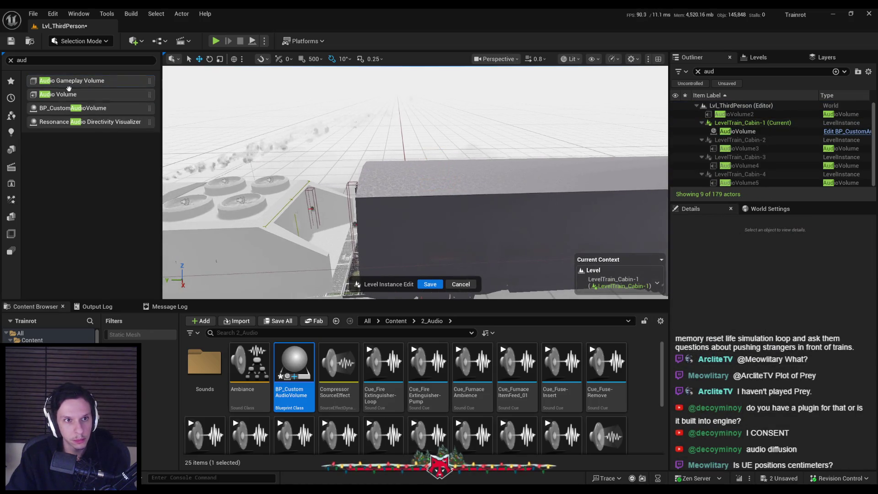
Save all, open BP_CustomAudioVolume, then select and frame the cabin's custom AudioVolume.
{"action": "key", "text": "ctrl+shift+s"}
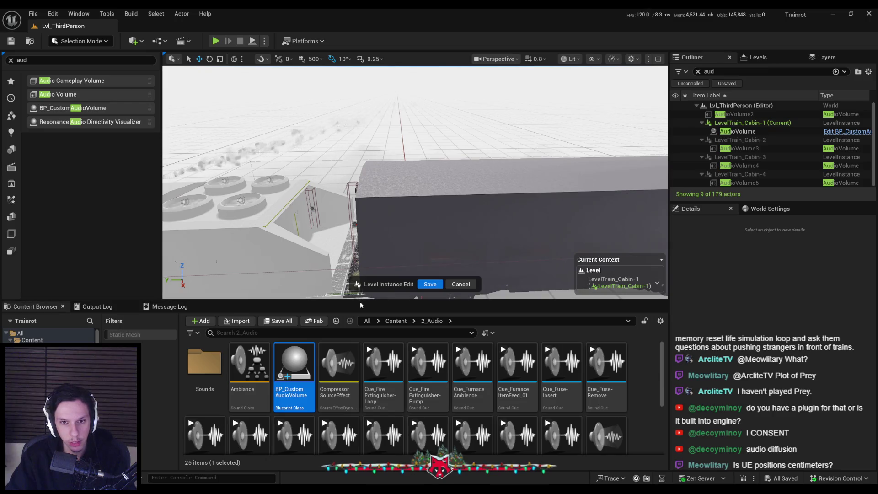
{"action": "key", "text": "Return"}
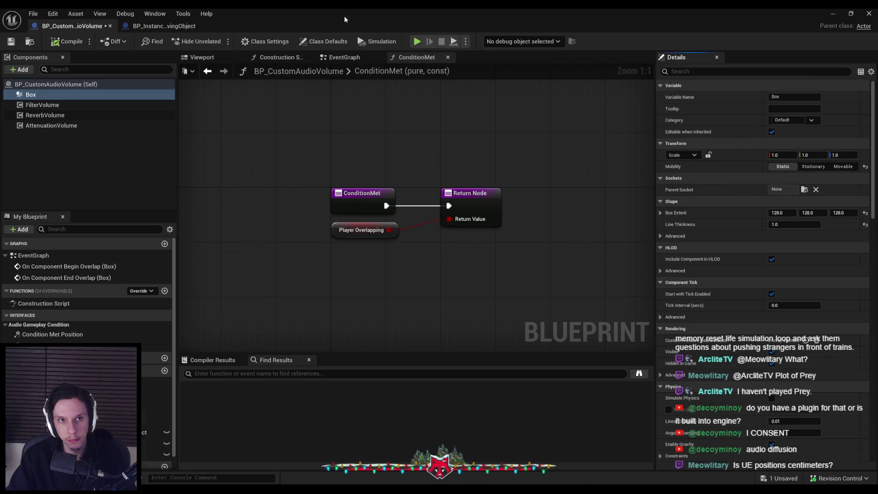
{"action": "key", "text": "alt+Tab"}
{"action": "left_click_drag", "start_coordinate": [445, 203], "coordinate": [437, 185]}
{"action": "left_click", "coordinate": [714, 133]}
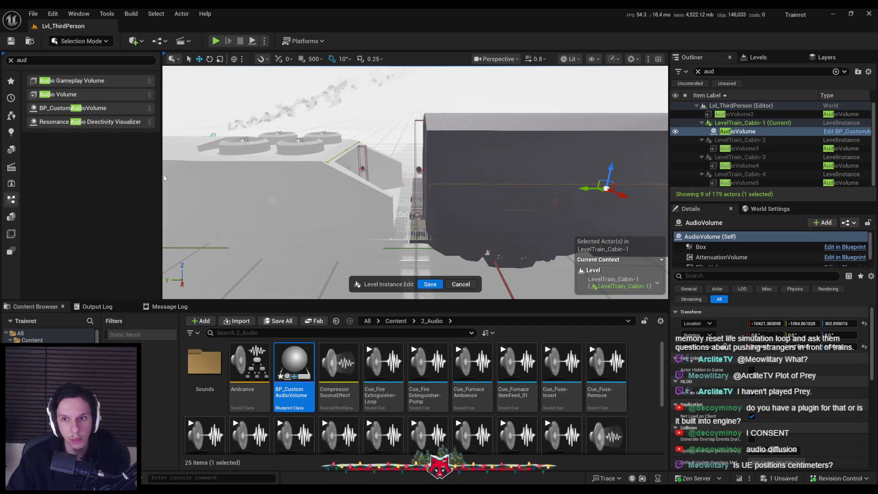
{"action": "key", "text": "f"}
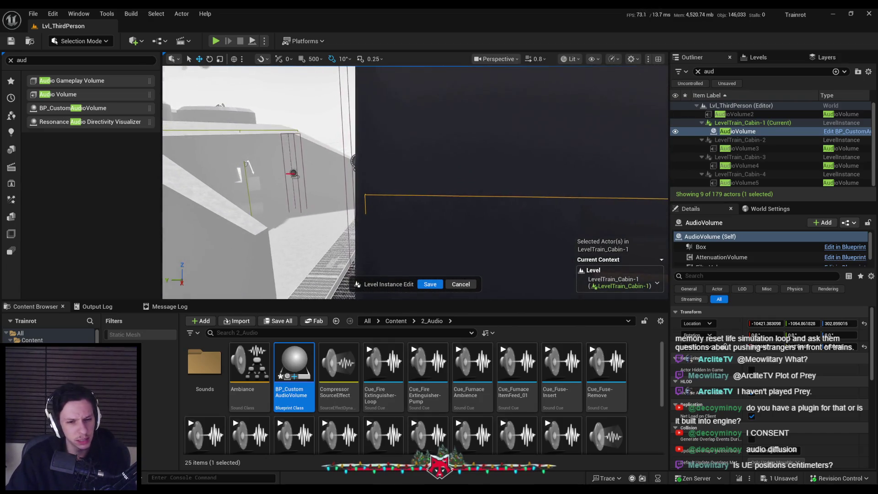
Save the unsaved blueprint changes and save the Level Instance edits.
{"action": "mouse_move", "coordinate": [161, 492]}
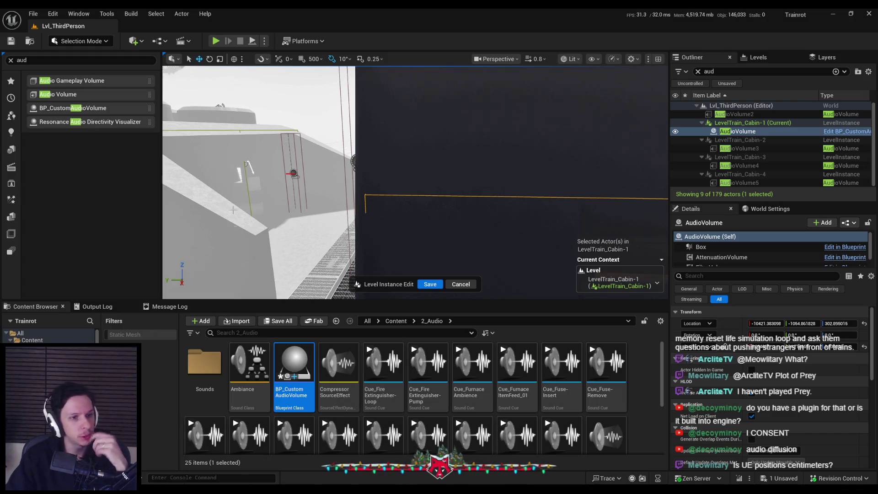
{"action": "key", "text": "ctrl+s"}
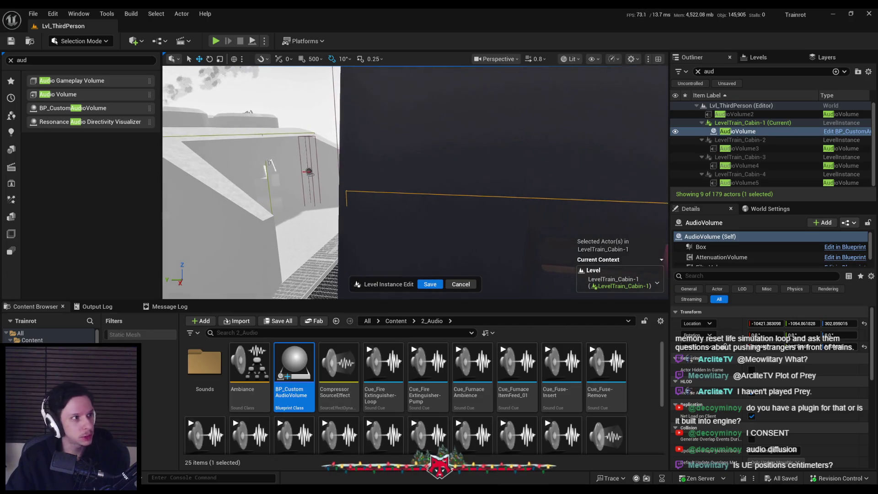
{"action": "mouse_move", "coordinate": [554, 174]}
{"action": "left_mouse_down"}
{"action": "mouse_move", "coordinate": [498, 45]}
{"action": "mouse_move", "coordinate": [408, 328]}
{"action": "left_mouse_up"}
{"action": "left_click", "coordinate": [421, 284]}
Search the Class Settings parent class list for 'gameplay au' and 'volume', keeping Actor as parent.
{"action": "double_click", "coordinate": [408, 328]}
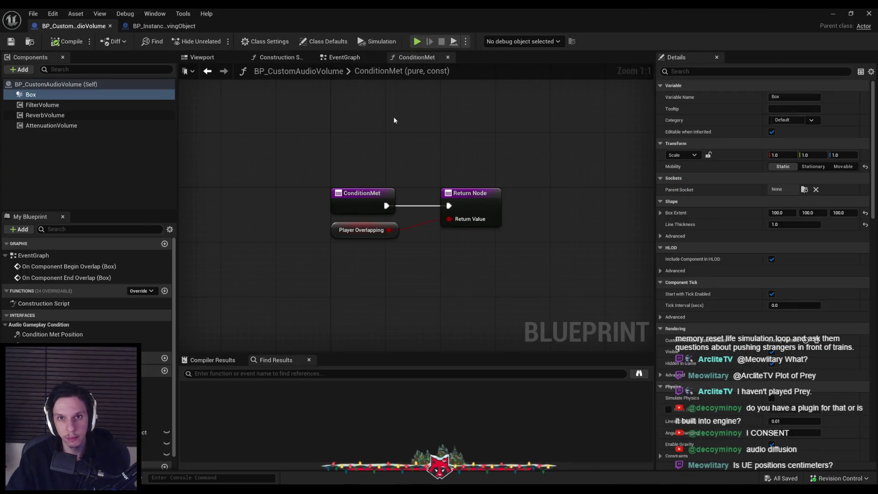
{"action": "left_click", "coordinate": [269, 42]}
{"action": "left_click", "coordinate": [814, 97]}
{"action": "type", "text": "game"}
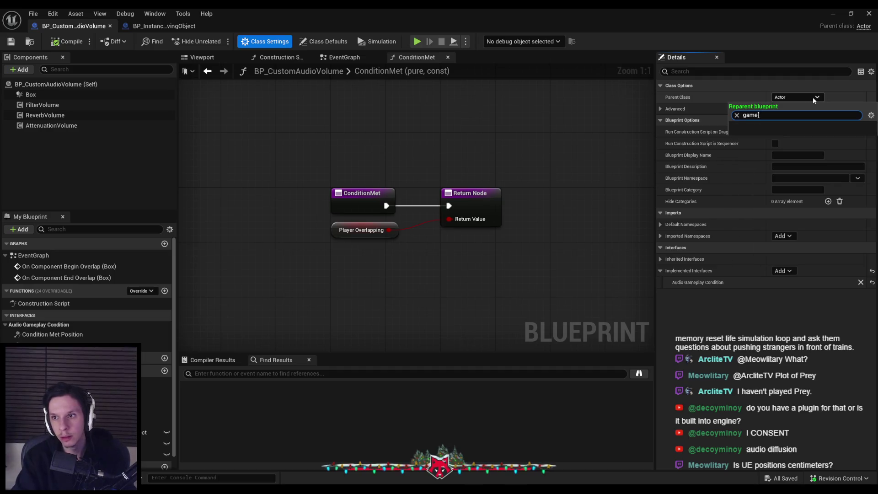
{"action": "type", "text": "play au"}
{"action": "key", "text": "ctrl+a"}
{"action": "type", "text": "volume"}
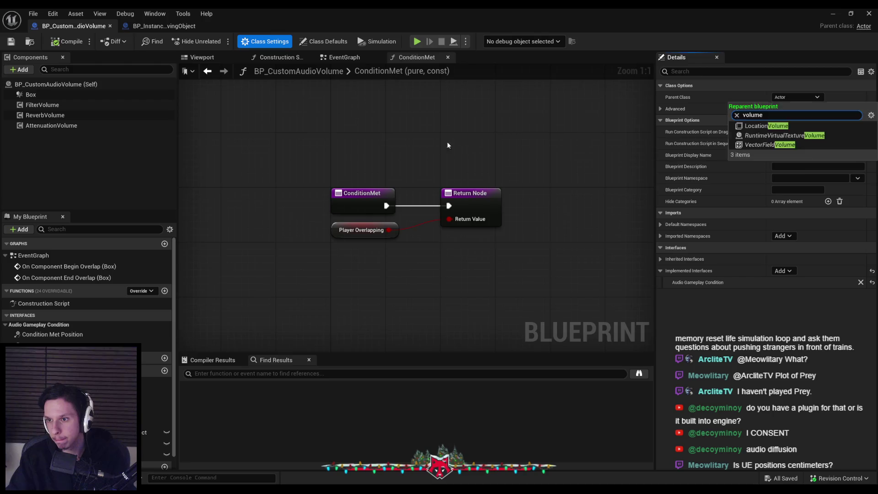
{"action": "left_click_drag", "start_coordinate": [450, 143], "coordinate": [419, 151]}
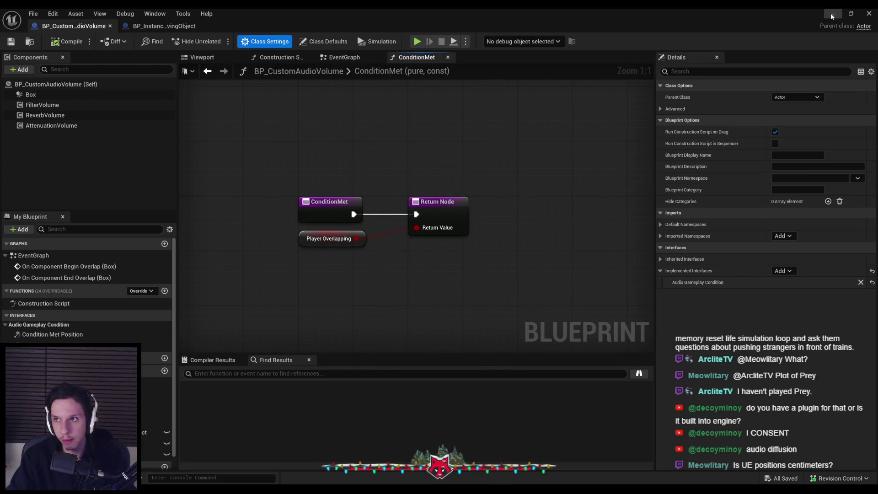
{"action": "left_click", "coordinate": [345, 58]}
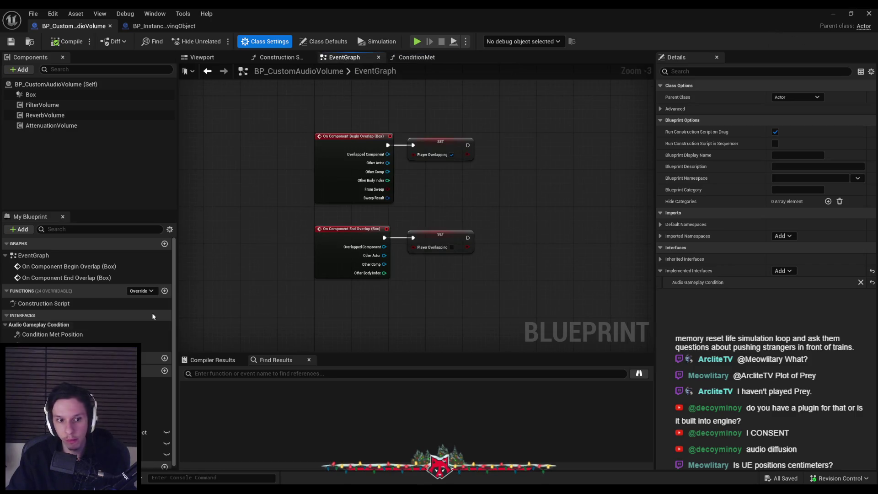
Add Event BeginPlay and a Set Reverb Settings node targeting the ReverbVolume component.
{"action": "scroll", "coordinate": [326, 130], "scroll_direction": "up", "scroll_amount": 1}
{"action": "right_click", "coordinate": [326, 134]}
{"action": "type", "text": "begin play"}
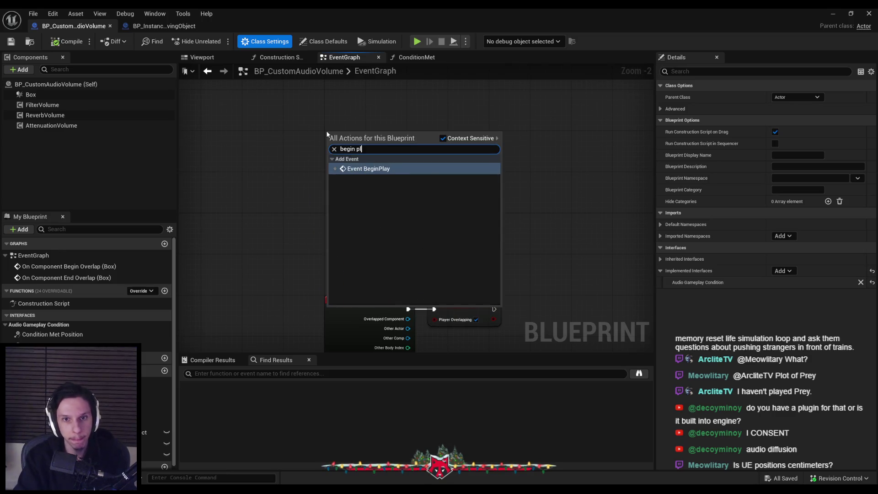
{"action": "key", "text": "Return"}
{"action": "mouse_move", "coordinate": [45, 115]}
{"action": "left_mouse_down"}
{"action": "mouse_move", "coordinate": [206, 198]}
{"action": "mouse_move", "coordinate": [361, 239]}
{"action": "mouse_move", "coordinate": [406, 230]}
{"action": "mouse_move", "coordinate": [412, 188]}
{"action": "mouse_move", "coordinate": [352, 178]}
{"action": "mouse_move", "coordinate": [401, 174]}
{"action": "left_mouse_up"}
{"action": "type", "text": "set rever"}
{"action": "left_click", "coordinate": [456, 277]}
Rearrange the nodes, try splitting the reverb settings pin, then undo the split.
{"action": "scroll", "coordinate": [435, 239], "scroll_direction": "up", "scroll_amount": 2}
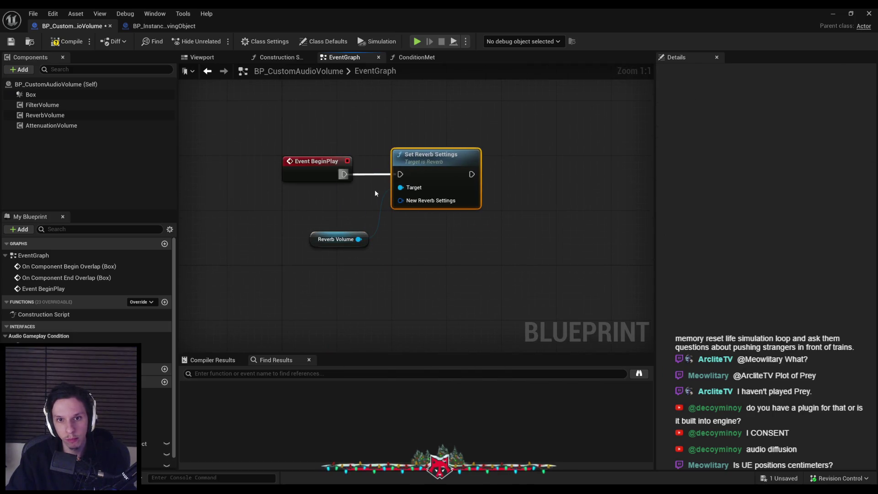
{"action": "left_click_drag", "start_coordinate": [338, 239], "coordinate": [332, 205]}
{"action": "right_click", "coordinate": [401, 200]}
{"action": "left_click", "coordinate": [426, 241]}
{"action": "left_click", "coordinate": [361, 270]}
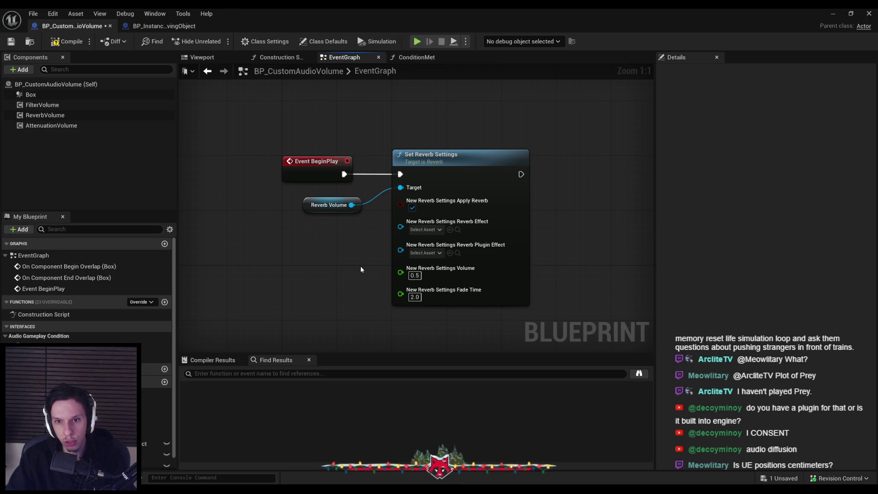
{"action": "key", "text": "ctrl+z"}
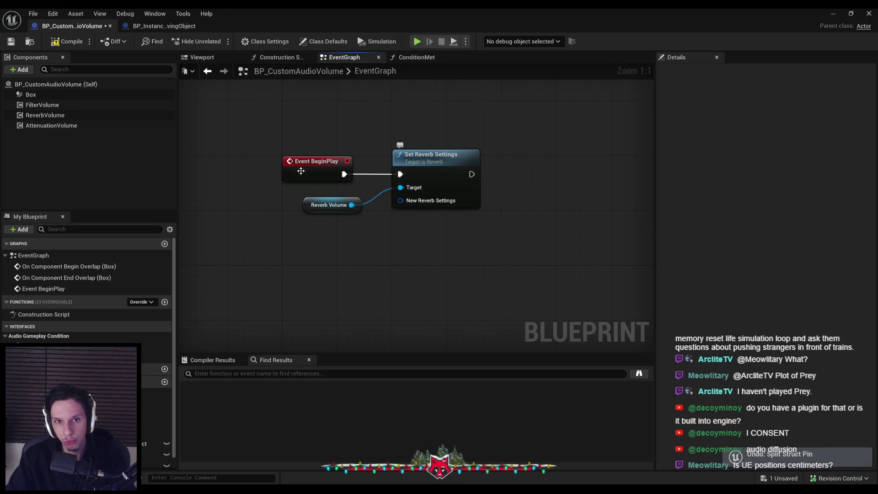
{"action": "left_click", "coordinate": [45, 115]}
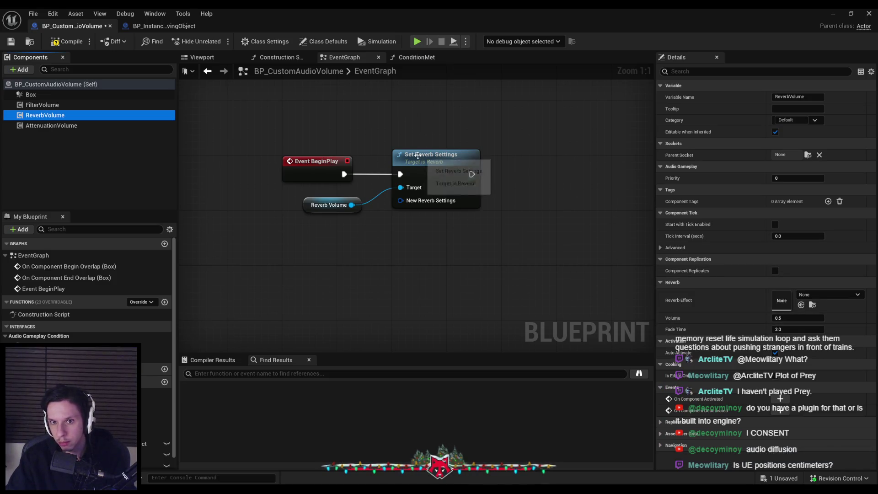
Promote the New Reverb Settings input to a ReverbSettings variable in category Reverb.
{"action": "left_click_drag", "start_coordinate": [352, 205], "coordinate": [397, 226]}
{"action": "type", "text": "reverb effect"}
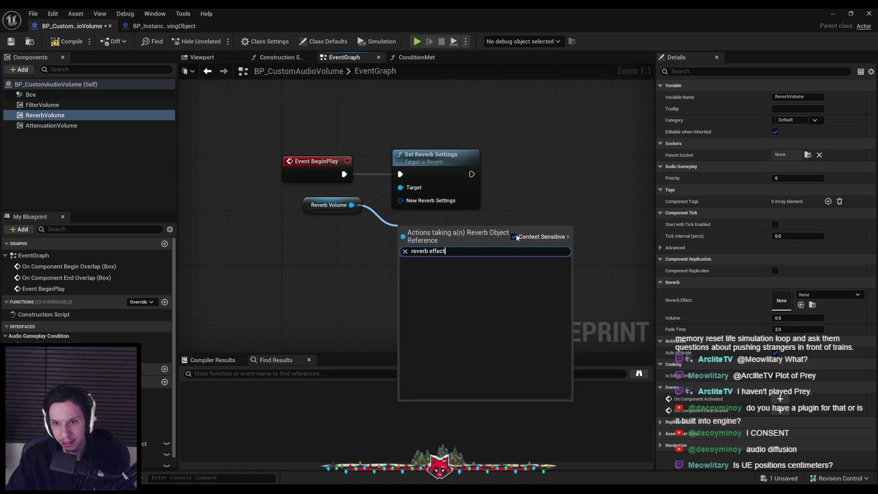
{"action": "key", "text": "Escape"}
{"action": "left_click_drag", "start_coordinate": [400, 200], "coordinate": [350, 239]}
{"action": "left_click", "coordinate": [380, 279]}
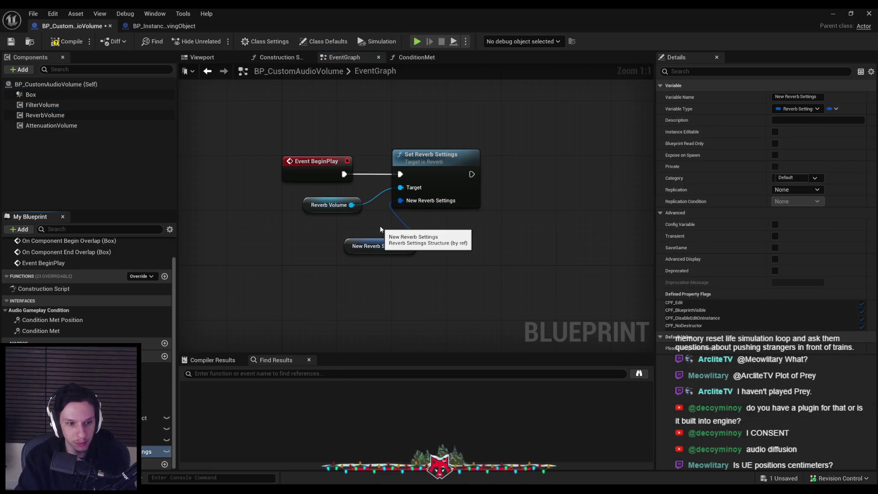
{"action": "key", "text": "Return"}
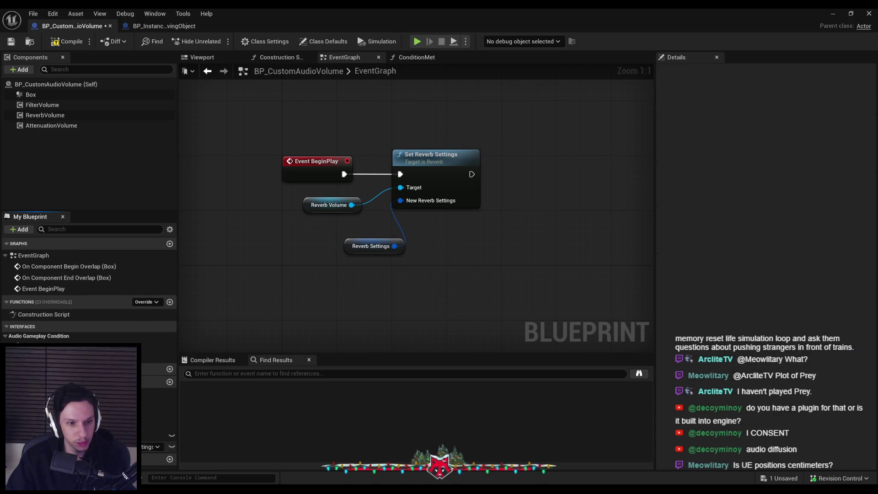
{"action": "left_click", "coordinate": [789, 177]}
{"action": "type", "text": "Reverb"}
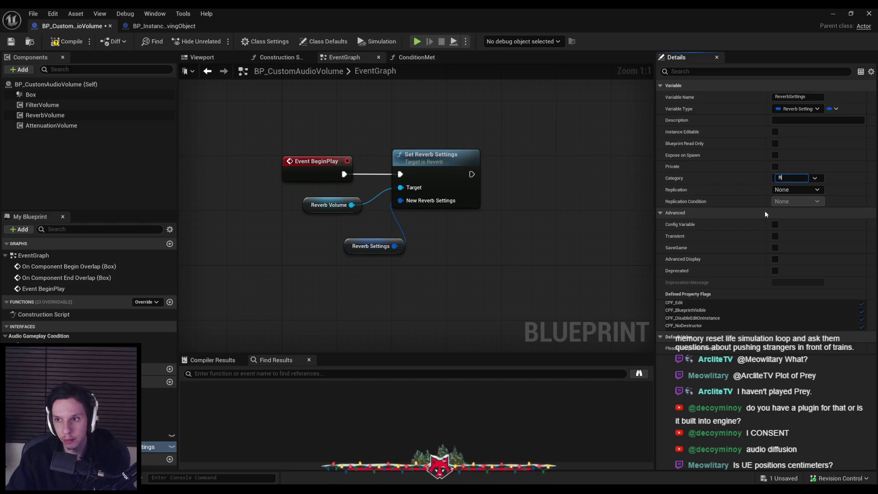
{"action": "key", "text": "Return"}
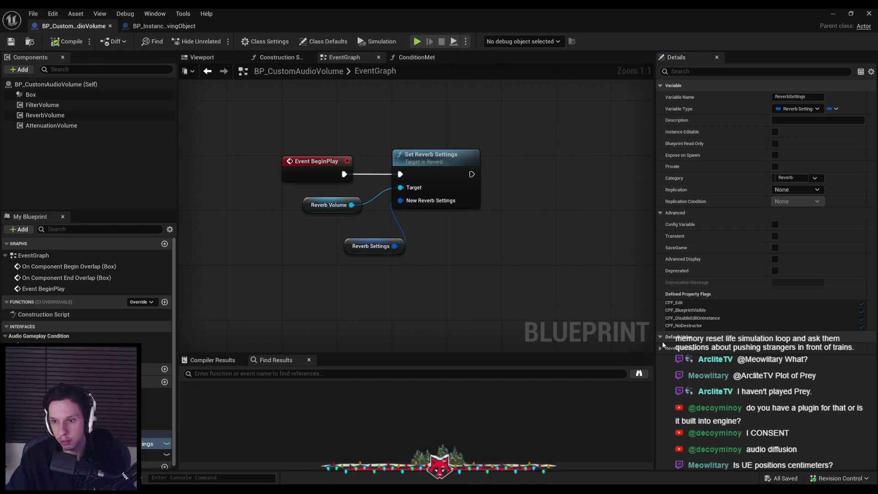
Expand ReverbSettings' default value and browse Reverb Effect and Reverb Plugin Effect assets without choosing.
{"action": "left_click", "coordinate": [661, 348]}
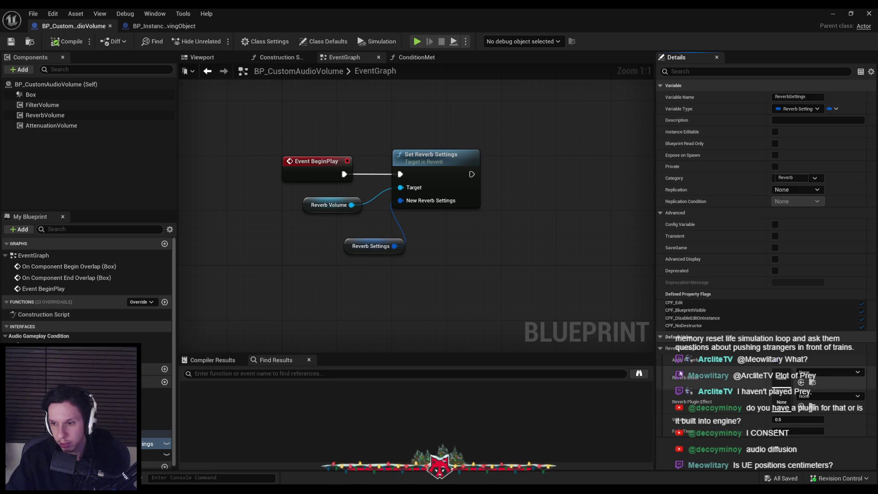
{"action": "left_click", "coordinate": [830, 396]}
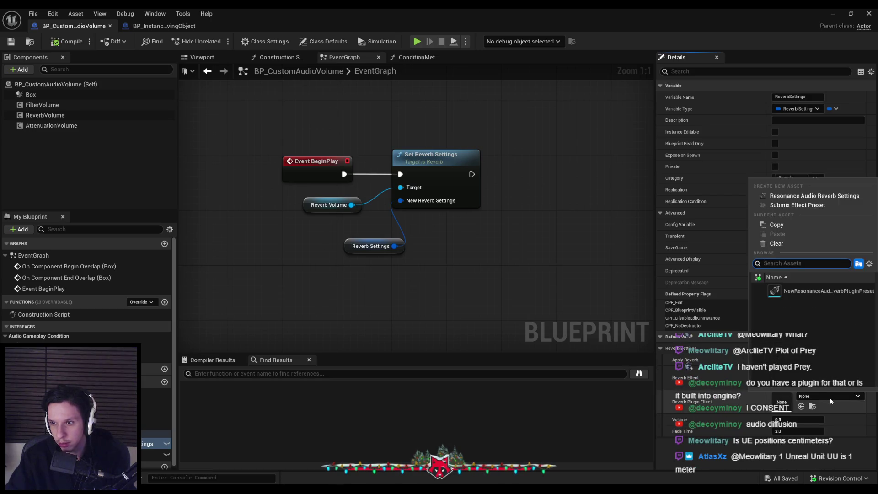
{"action": "left_click", "coordinate": [831, 401]}
{"action": "left_click", "coordinate": [825, 372]}
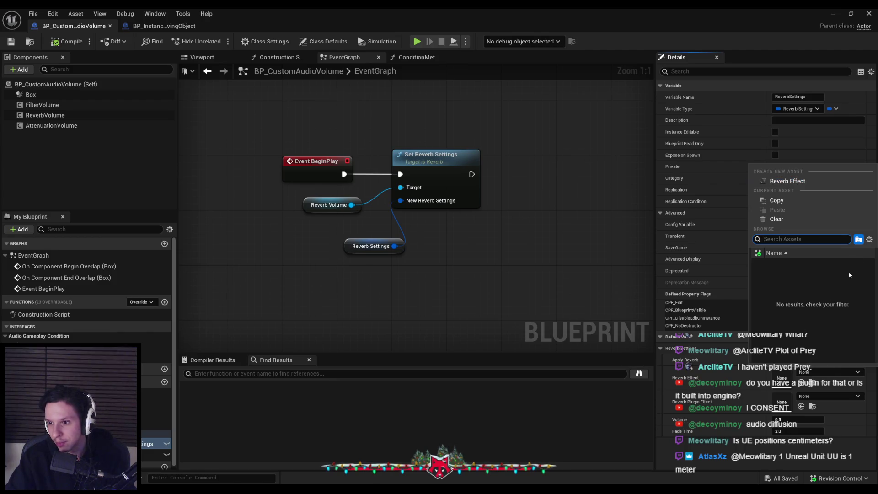
{"action": "left_click", "coordinate": [869, 241]}
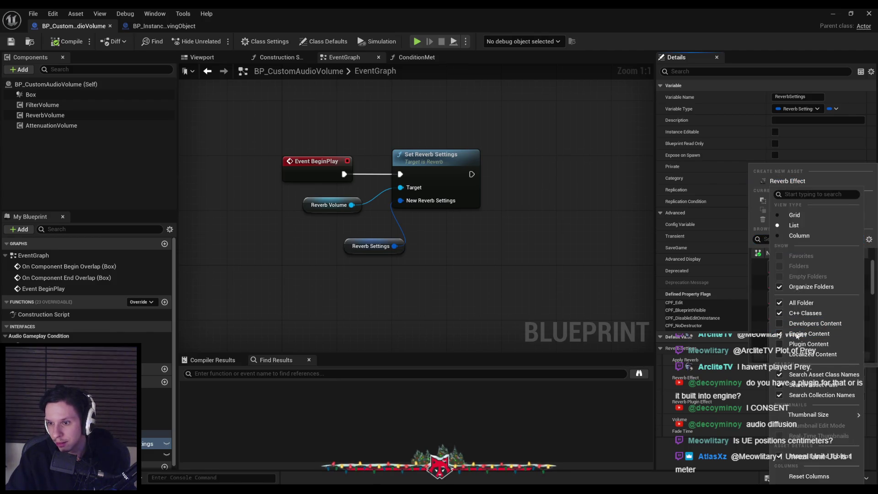
{"action": "key", "text": "Escape"}
{"action": "key", "text": "Escape"}
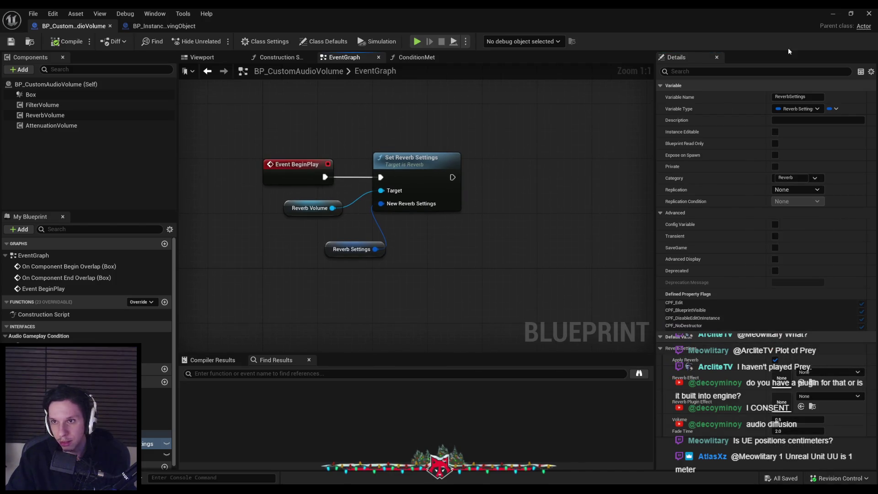
{"action": "left_click", "coordinate": [833, 14]}
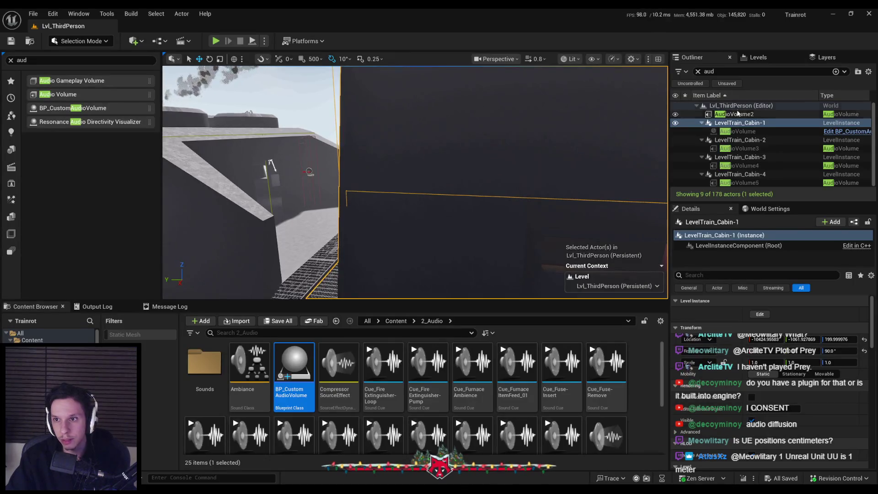
Enter edit mode on the LevelTrain_Cabin-1 level instance and select its custom audio volume.
{"action": "left_click", "coordinate": [736, 115]}
{"action": "double_click", "coordinate": [739, 115]}
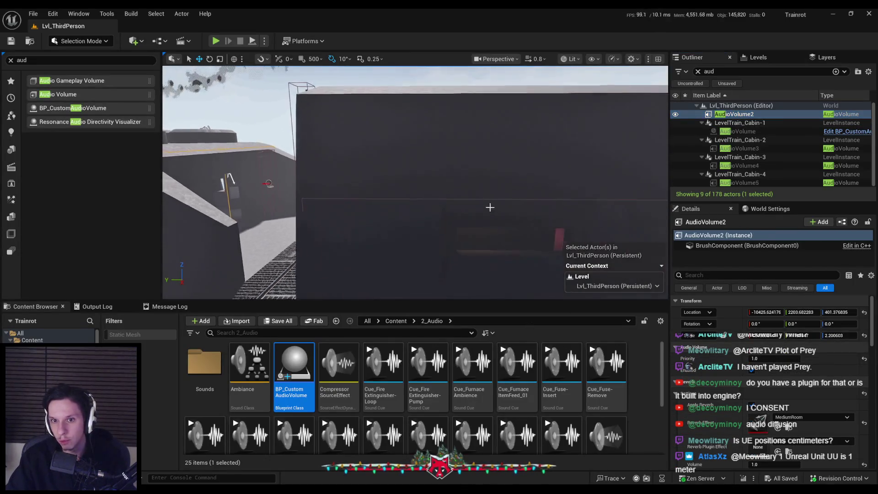
{"action": "left_click", "coordinate": [740, 122]}
{"action": "left_click", "coordinate": [760, 314]}
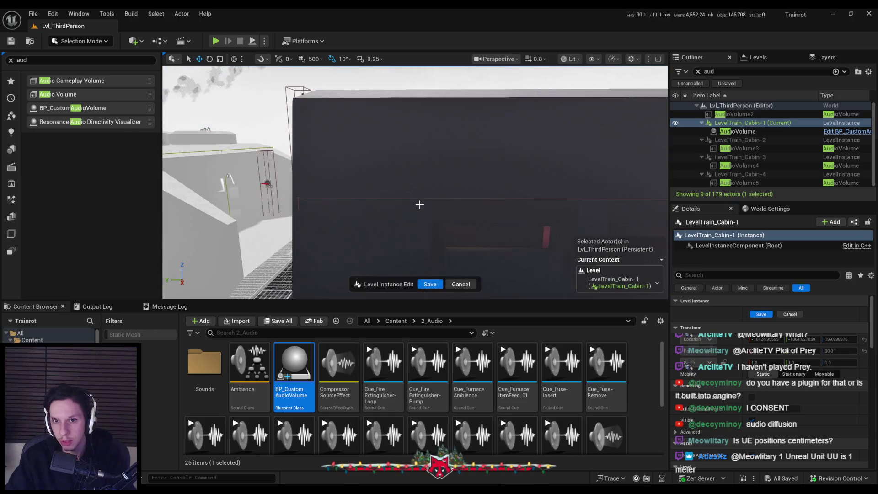
{"action": "left_click", "coordinate": [420, 199]}
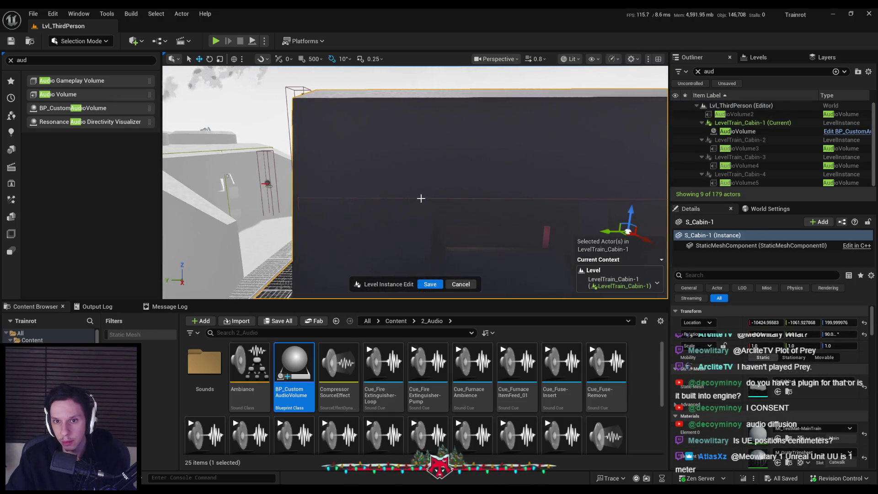
{"action": "left_click", "coordinate": [738, 131]}
Make ReverbSettings Instance Editable in the BP_CustomAudioVolume Blueprint.
{"action": "scroll", "coordinate": [796, 410], "scroll_direction": "down", "scroll_amount": 5}
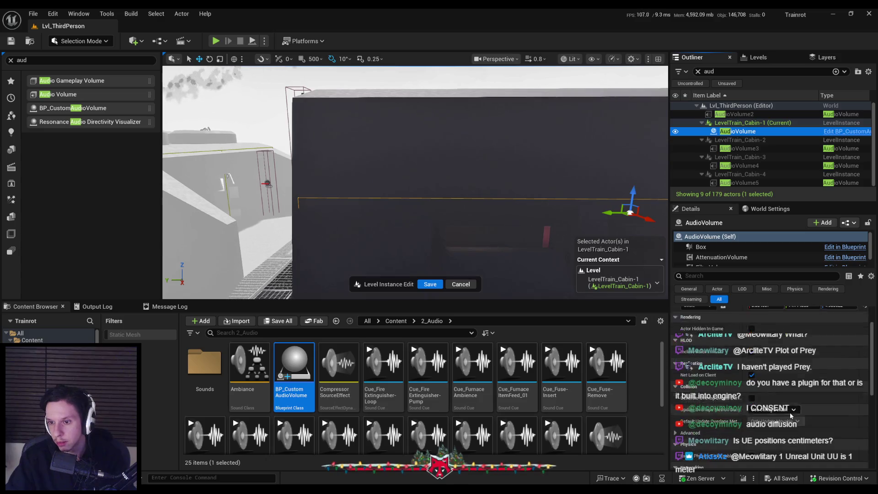
{"action": "left_click", "coordinate": [846, 131]}
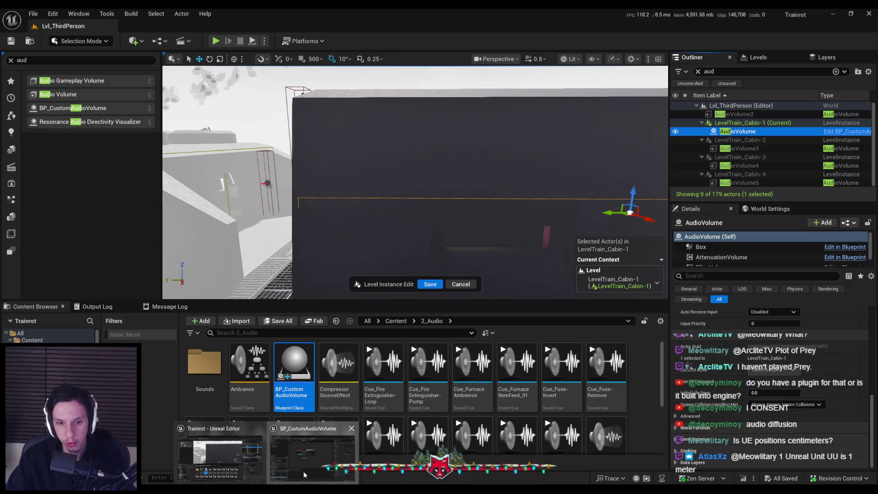
{"action": "left_click", "coordinate": [167, 445]}
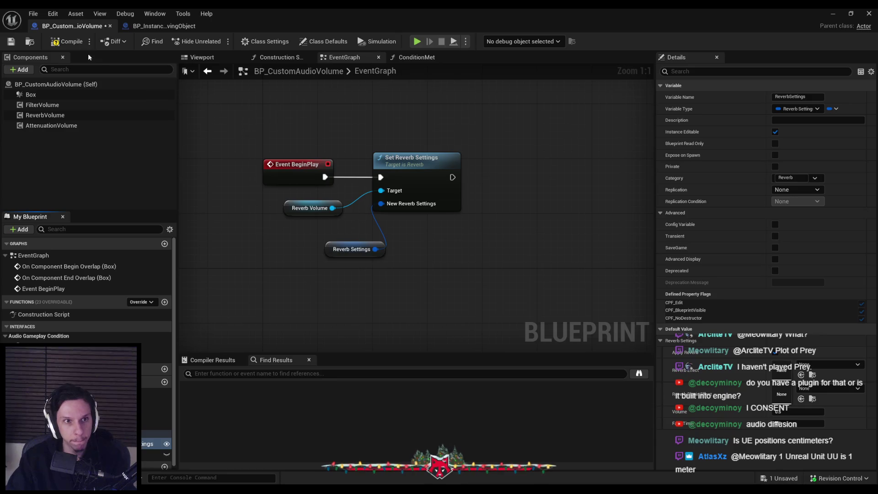
{"action": "left_click", "coordinate": [832, 14]}
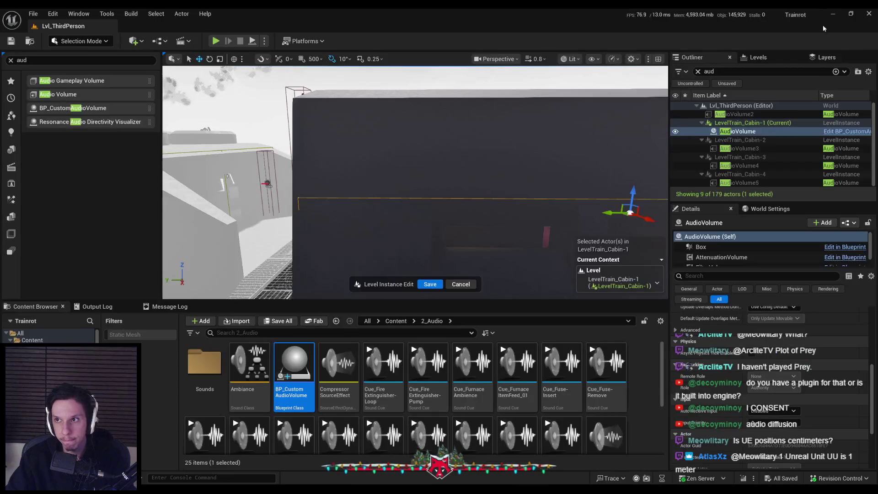
Set the cabin audio volume's Reverb Effect to MediumRoom and save the instance edits.
{"action": "scroll", "coordinate": [758, 397], "scroll_direction": "up", "scroll_amount": 10}
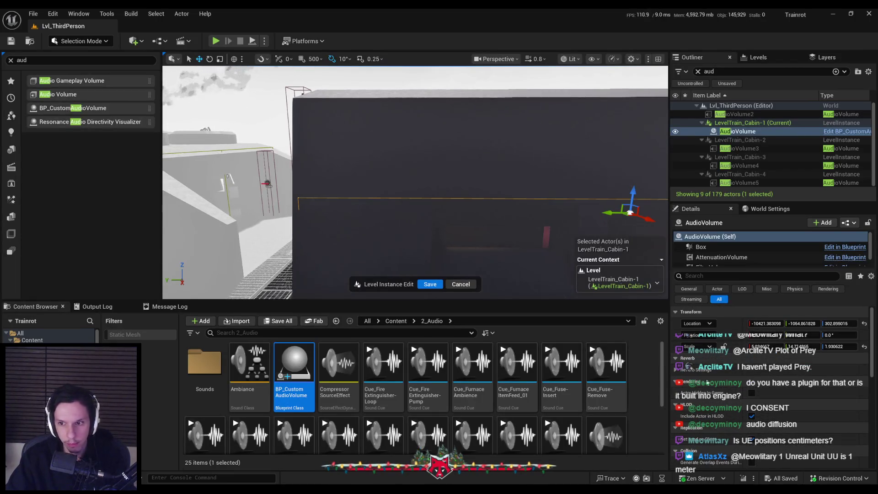
{"action": "left_click", "coordinate": [796, 394]}
{"action": "type", "text": "med"}
{"action": "left_click", "coordinate": [809, 290]}
{"action": "left_click", "coordinate": [805, 394]}
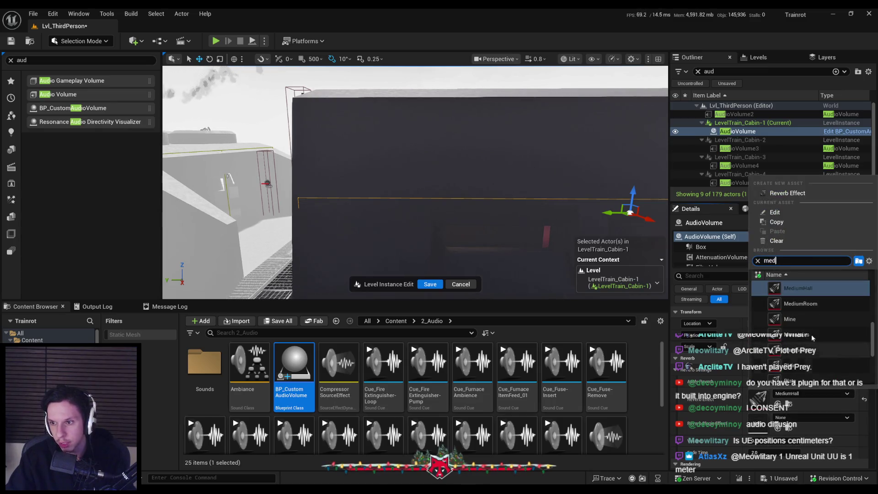
{"action": "left_click", "coordinate": [803, 302]}
{"action": "left_click", "coordinate": [430, 284]}
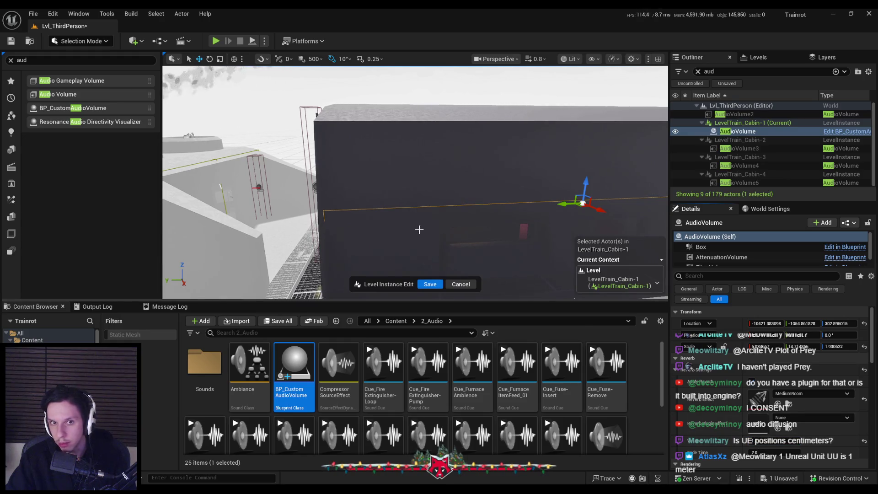
{"action": "left_click", "coordinate": [430, 284]}
{"action": "left_click_drag", "start_coordinate": [263, 184], "coordinate": [362, 198]}
Play-test the cabin: open the door with E, walk to the valve and turn it, then stop.
{"action": "left_click", "coordinate": [216, 42]}
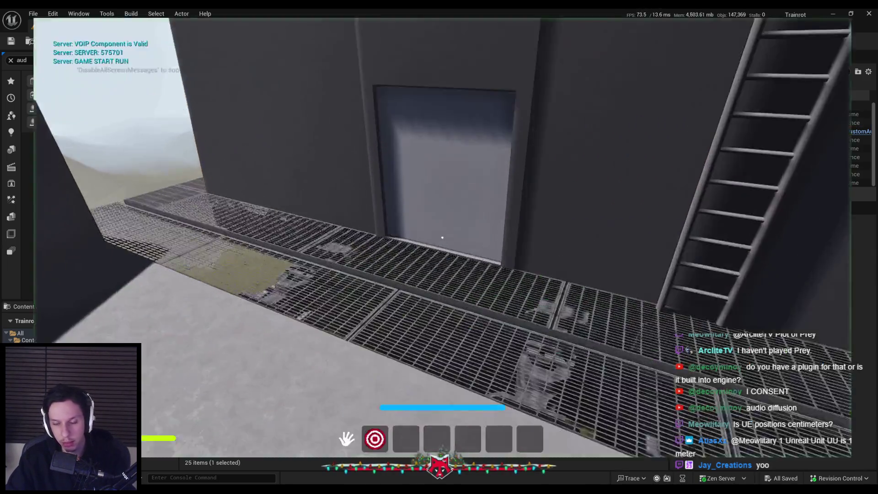
{"action": "key", "text": "e"}
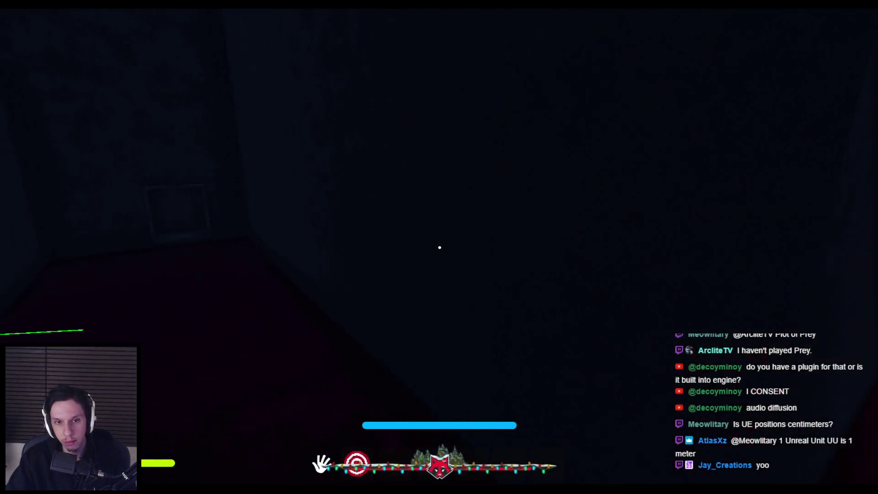
{"action": "key", "text": "w"}
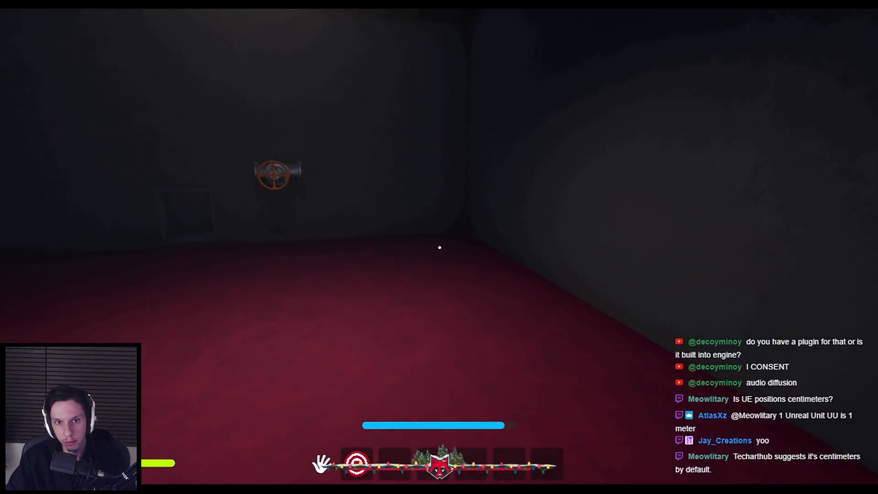
{"action": "key", "text": "1"}
{"action": "key", "text": "1"}
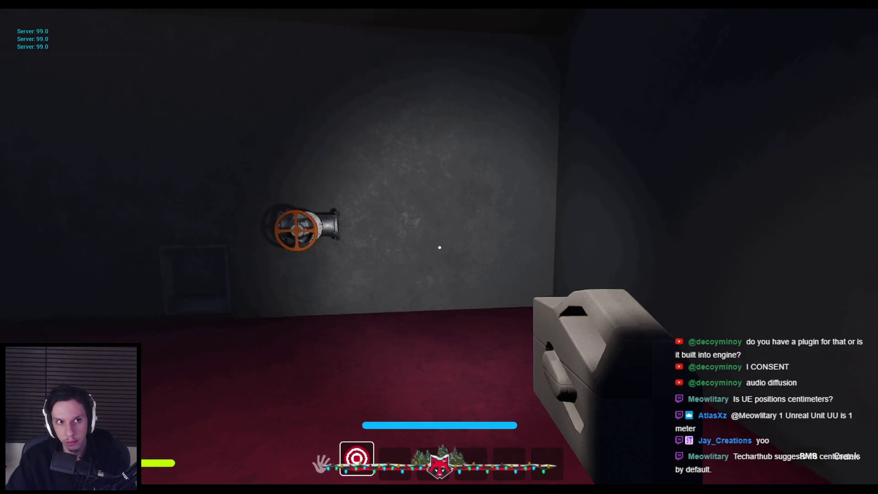
{"action": "key", "text": "w"}
{"action": "left_click_drag", "start_coordinate": [418, 312], "coordinate": [440, 247]}
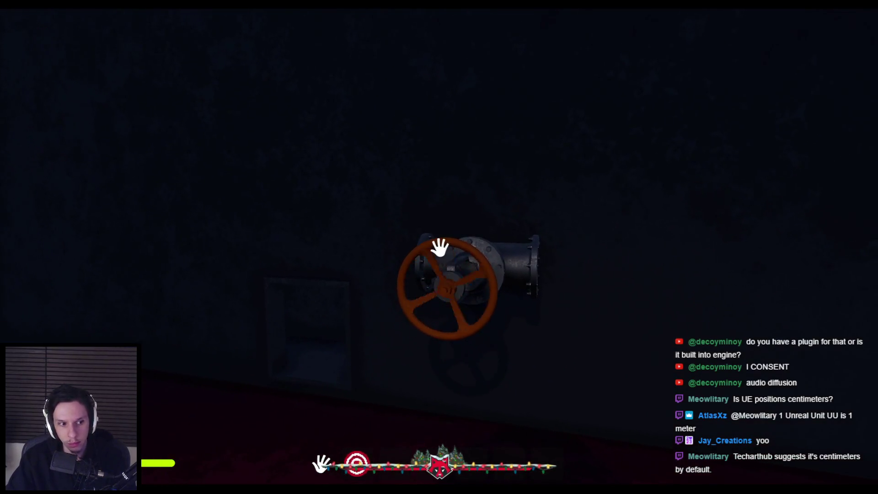
{"action": "key", "text": "Escape"}
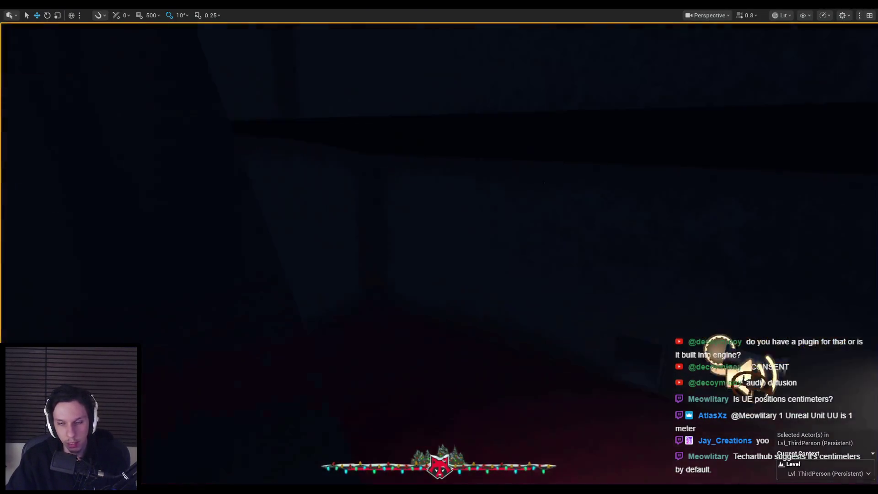
{"action": "key", "text": "F11"}
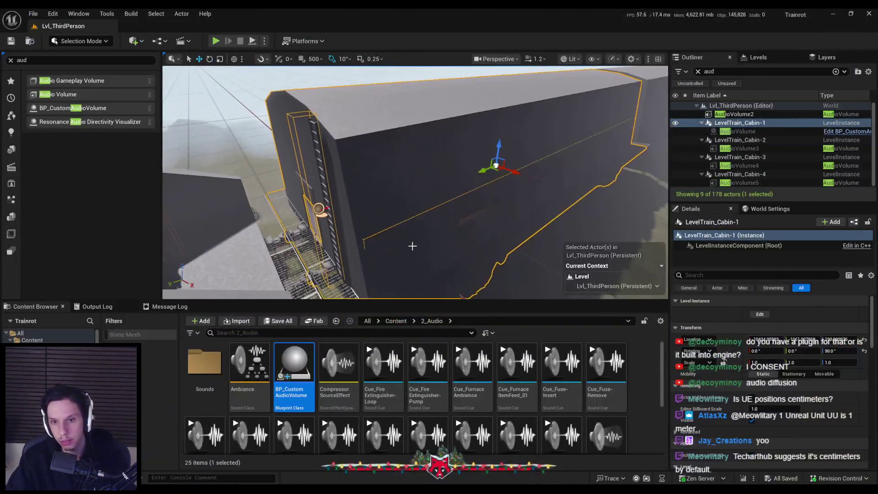
Open BP_CustomAudioVolume beside the level and set FilterVolume's Exterior LPF value to 5.
{"action": "double_click", "coordinate": [295, 364]}
{"action": "left_click", "coordinate": [42, 105]}
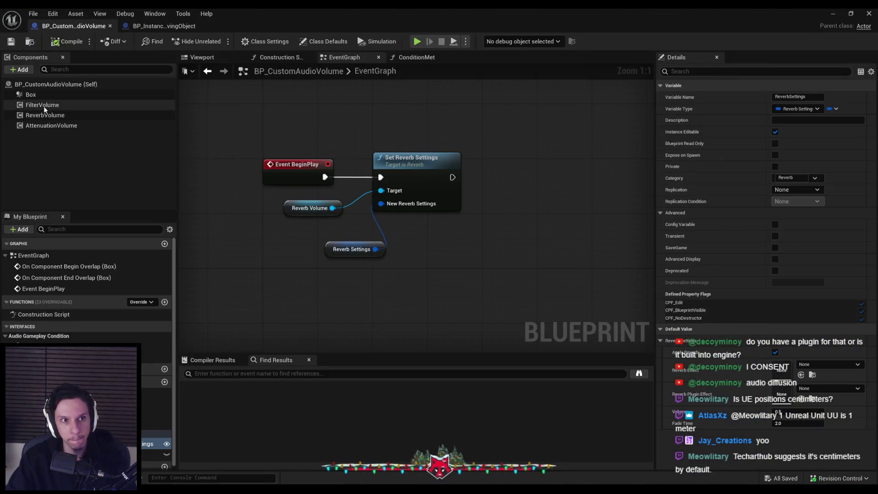
{"action": "left_click_drag", "start_coordinate": [476, 7], "coordinate": [461, 194]}
{"action": "left_click", "coordinate": [734, 114]}
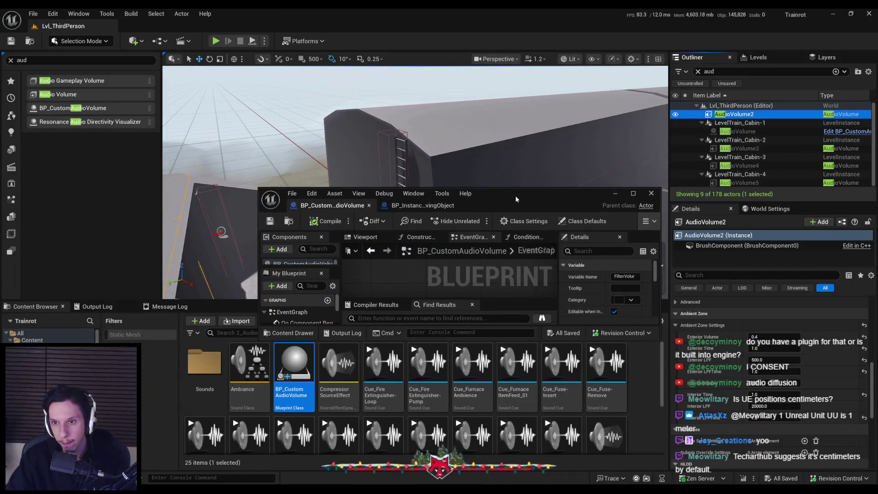
{"action": "left_click_drag", "start_coordinate": [515, 195], "coordinate": [390, 135]}
{"action": "left_click_drag", "start_coordinate": [434, 280], "coordinate": [435, 443]}
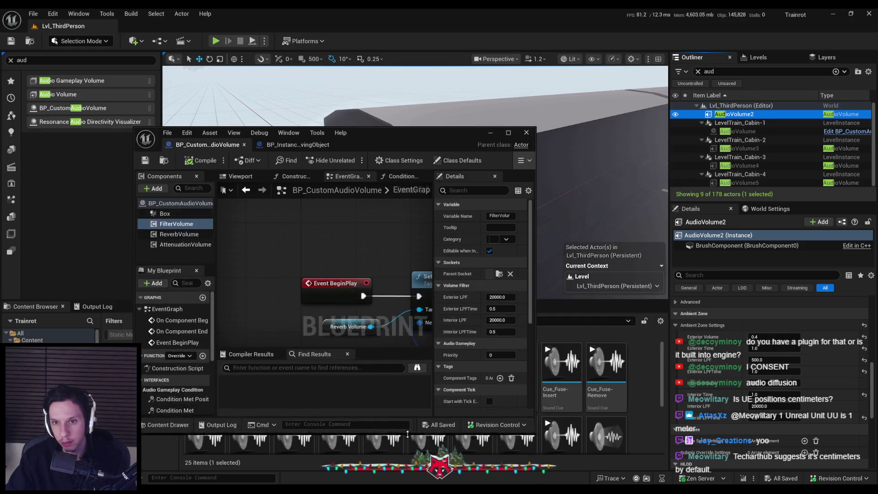
{"action": "left_click", "coordinate": [496, 297]}
{"action": "type", "text": "5"}
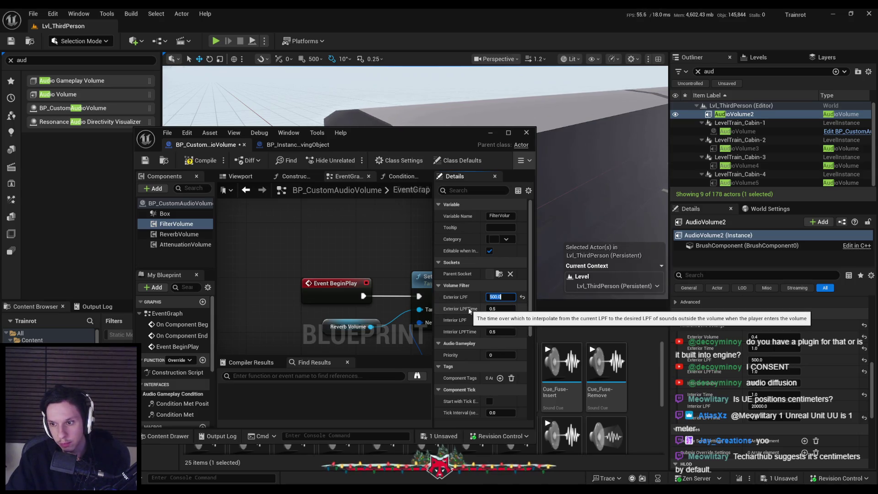
Review the ReverbVolume and AttenuationVolume settings, save the Blueprint, and start a play-test.
{"action": "left_click", "coordinate": [179, 234]}
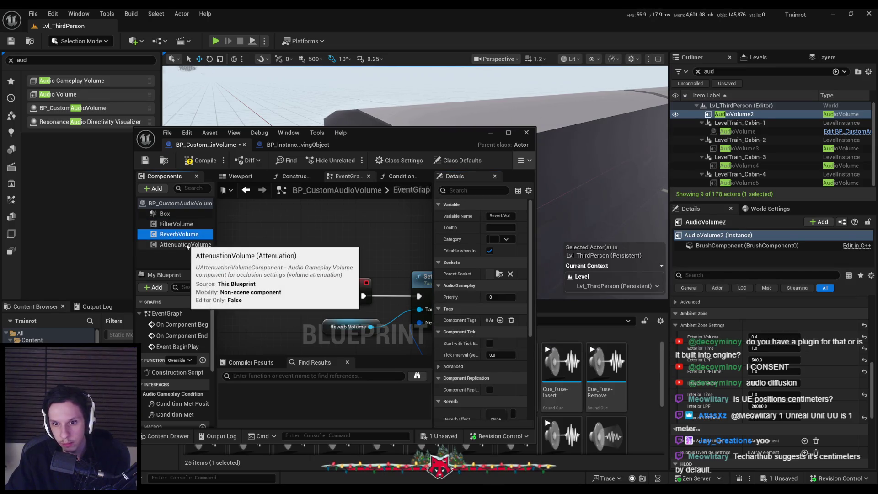
{"action": "left_click", "coordinate": [187, 245]}
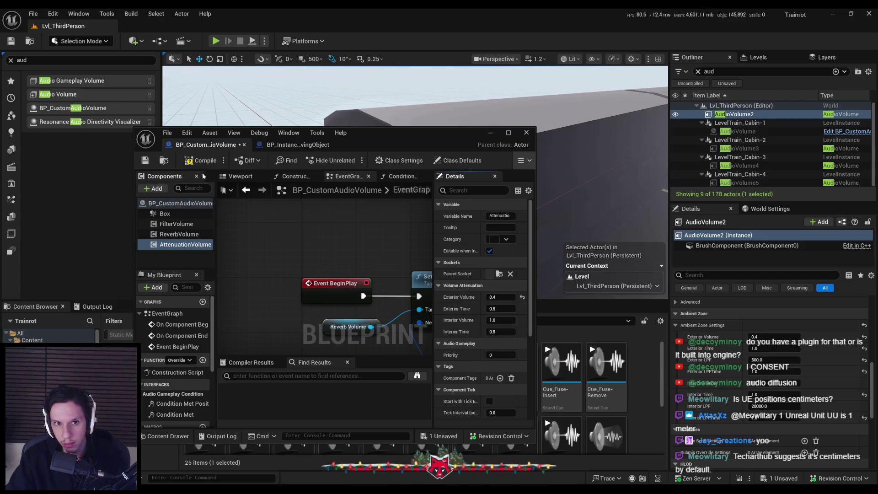
{"action": "left_click", "coordinate": [146, 161]}
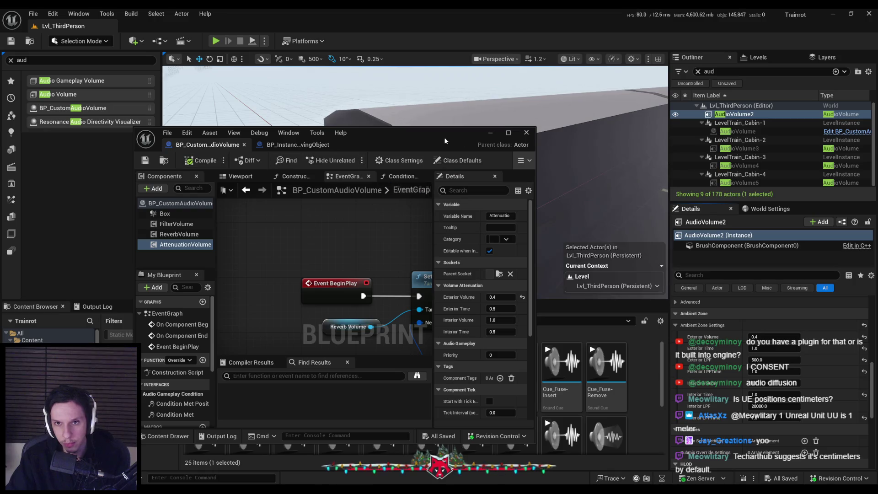
{"action": "double_click", "coordinate": [446, 137]}
{"action": "left_click", "coordinate": [833, 14]}
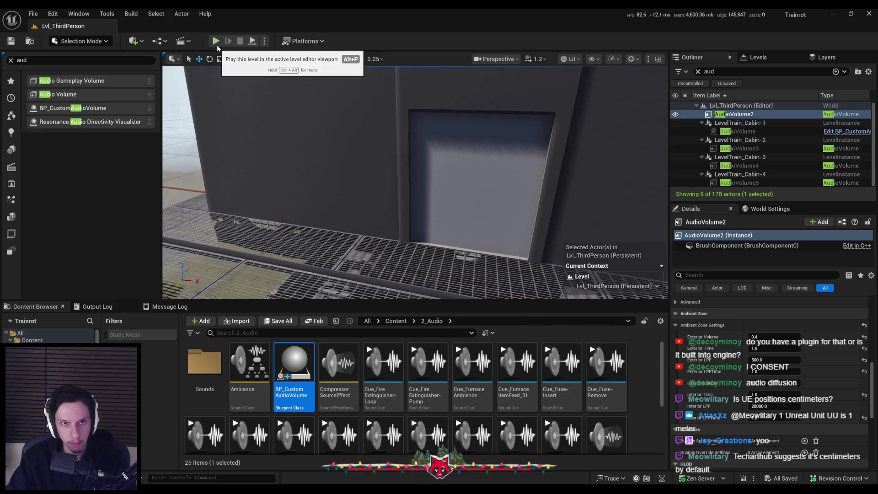
{"action": "left_click", "coordinate": [216, 44]}
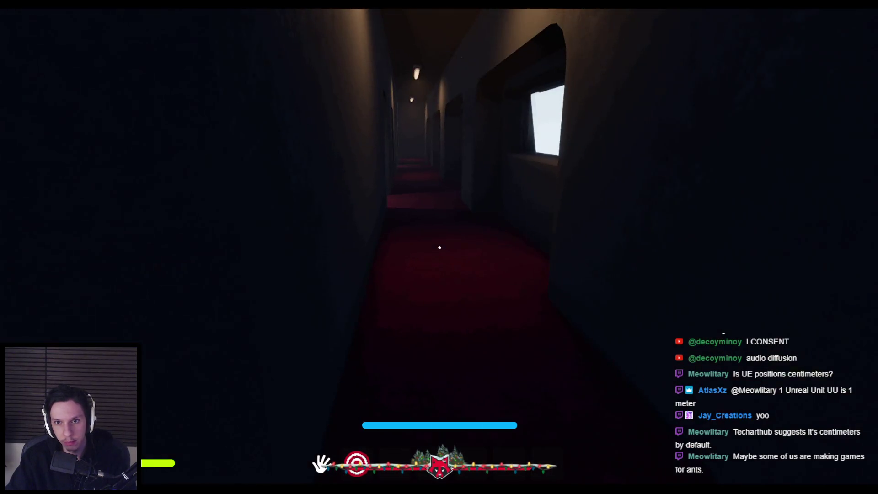
Stop the play-test and move the Reverb Settings node up and left in BP_CustomAudioVolume's EventGraph.
{"action": "key", "text": "Escape"}
{"action": "mouse_move", "coordinate": [320, 487]}
{"action": "left_click", "coordinate": [305, 466]}
{"action": "left_click_drag", "start_coordinate": [343, 255], "coordinate": [296, 242]}
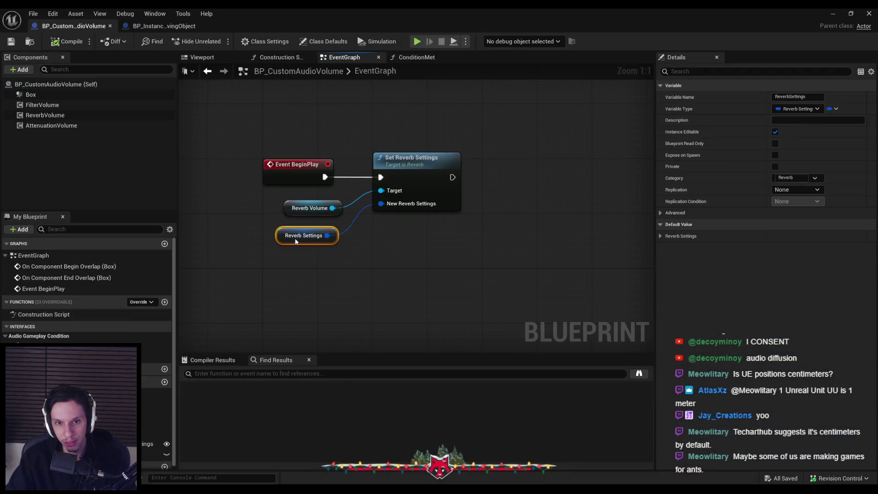
Inspect the AttenuationVolume and FilterVolume component settings in the Blueprint.
{"action": "left_click", "coordinate": [293, 265]}
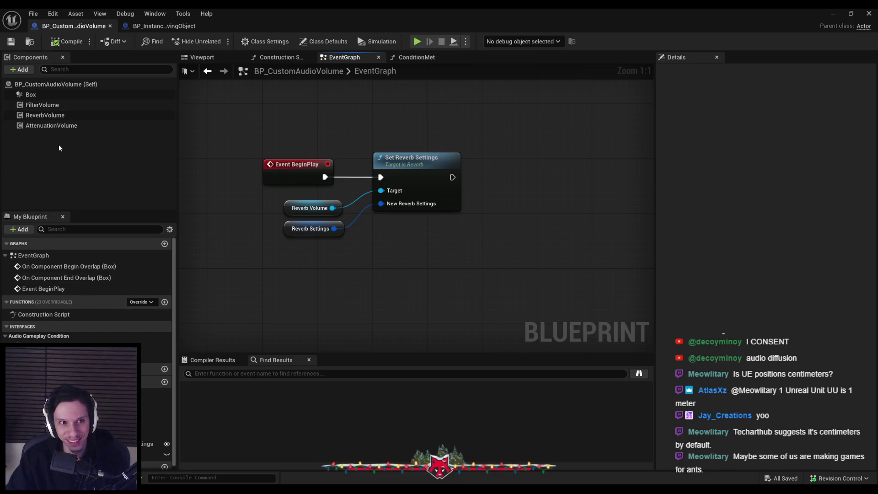
{"action": "left_click", "coordinate": [56, 128]}
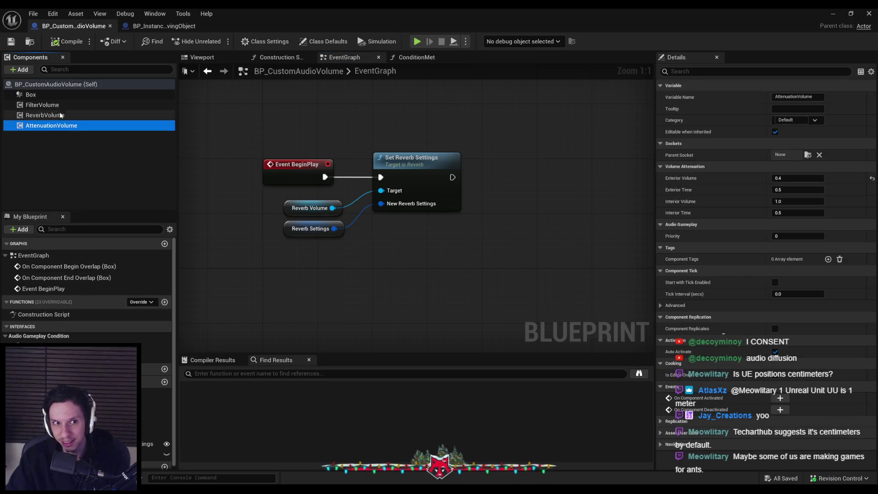
{"action": "left_click", "coordinate": [83, 106]}
{"action": "left_click", "coordinate": [833, 14]}
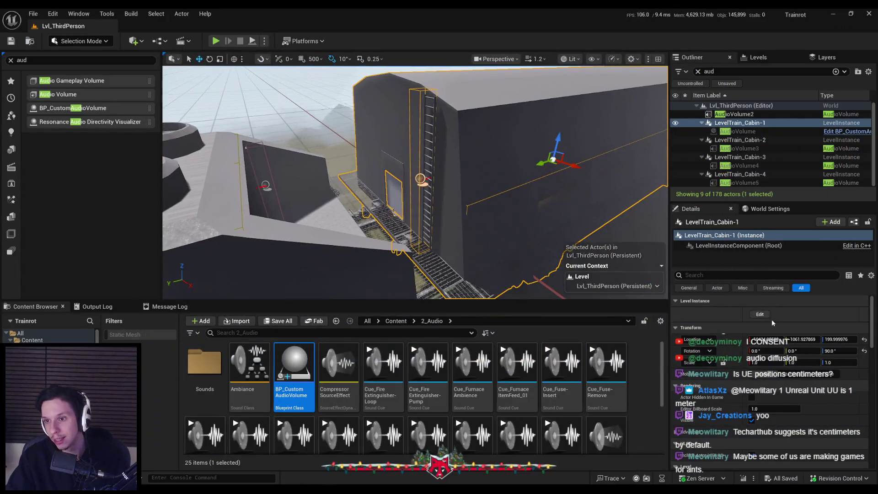
View the cabin audio volume's attenuation settings inside LevelTrain_Cabin-1, then leave without changes.
{"action": "left_click", "coordinate": [772, 319]}
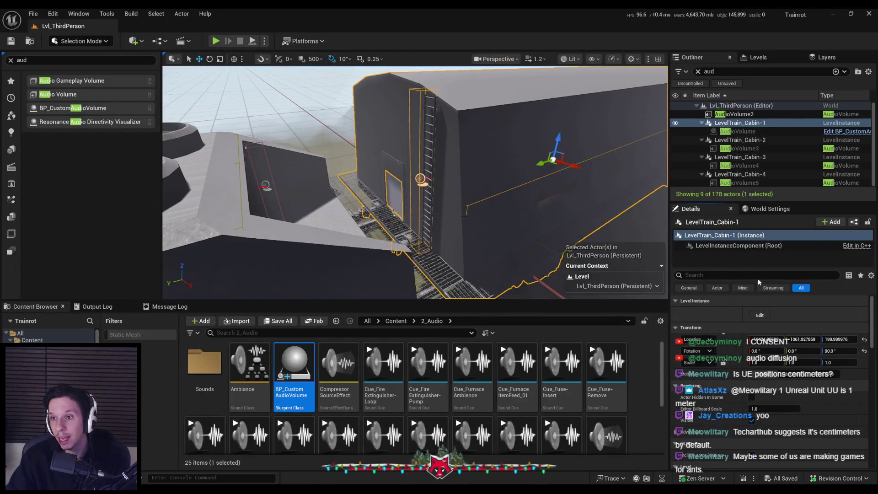
{"action": "left_click", "coordinate": [736, 131]}
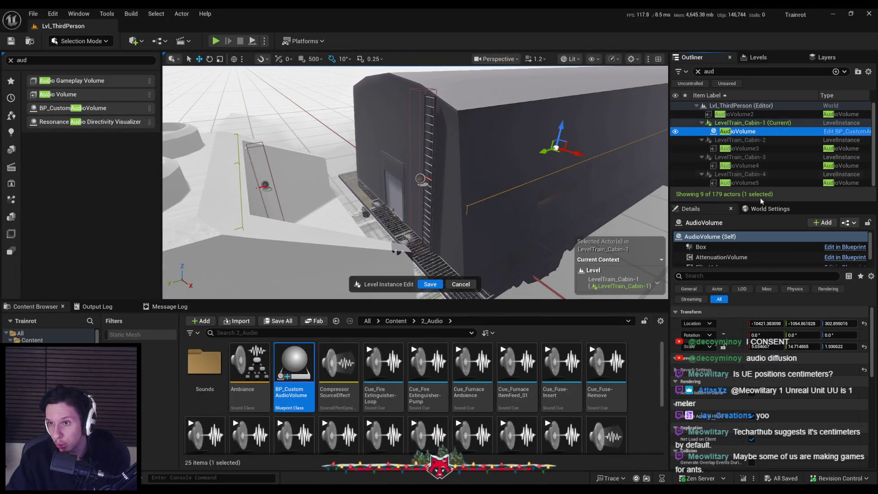
{"action": "left_click", "coordinate": [722, 258]}
{"action": "left_click", "coordinate": [430, 284]}
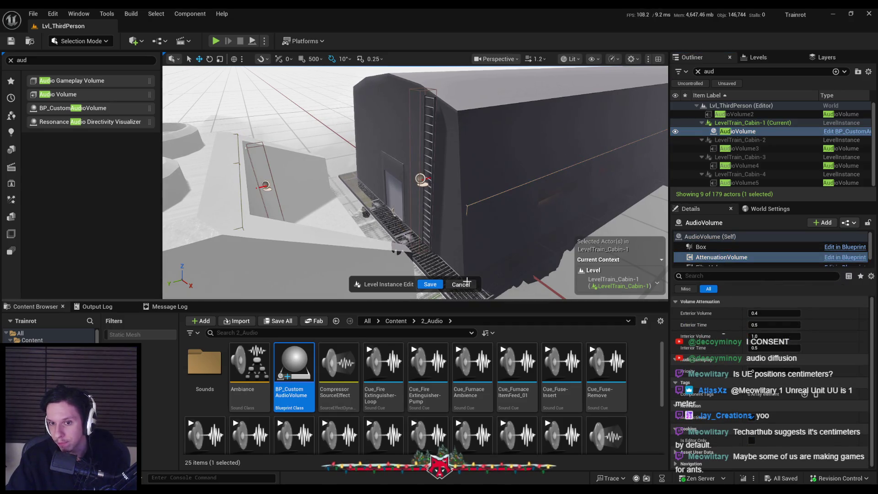
Play-test walking the character through the cabin door, then stop.
{"action": "left_click_drag", "start_coordinate": [458, 259], "coordinate": [485, 258]}
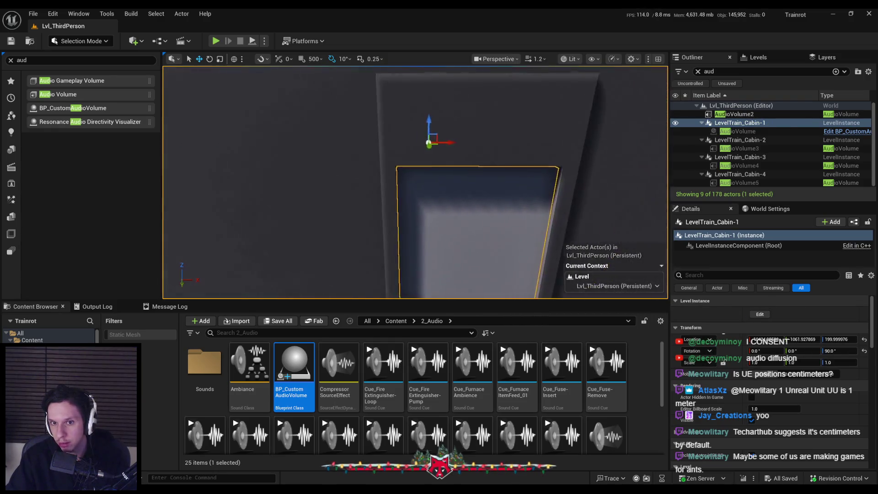
{"action": "key", "text": "alt+p"}
{"action": "key", "text": "w"}
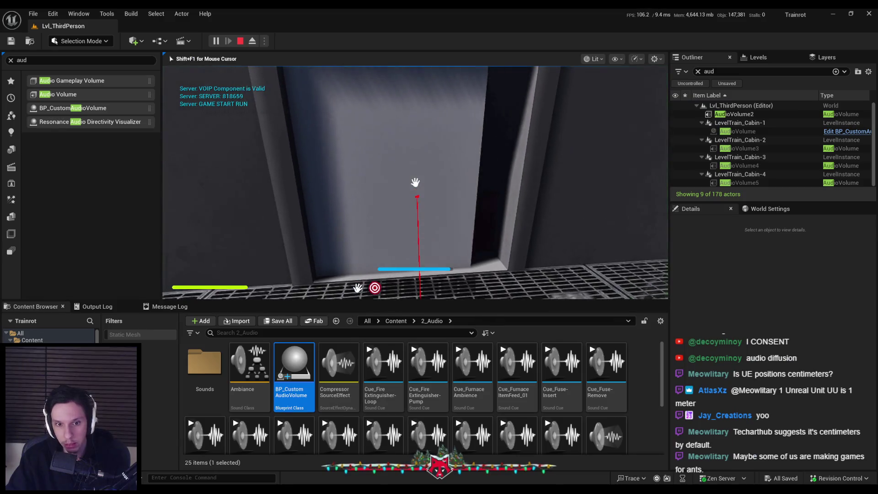
{"action": "left_click", "coordinate": [443, 200]}
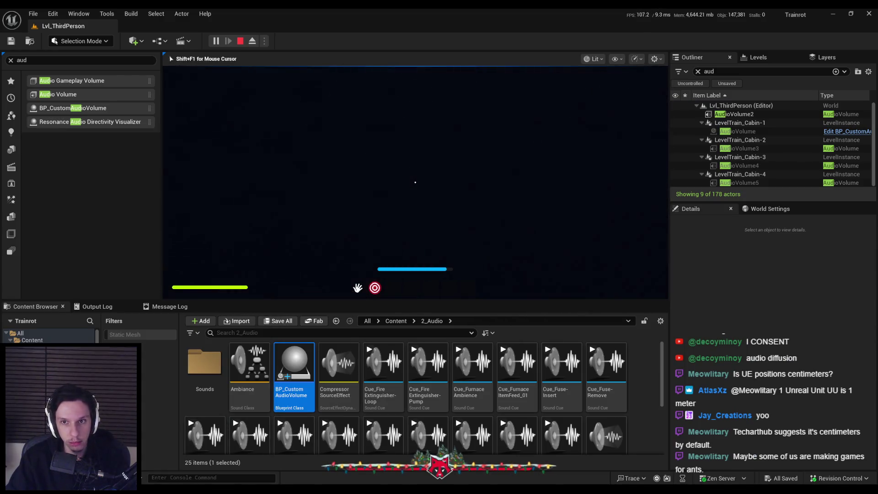
{"action": "key", "text": "Escape"}
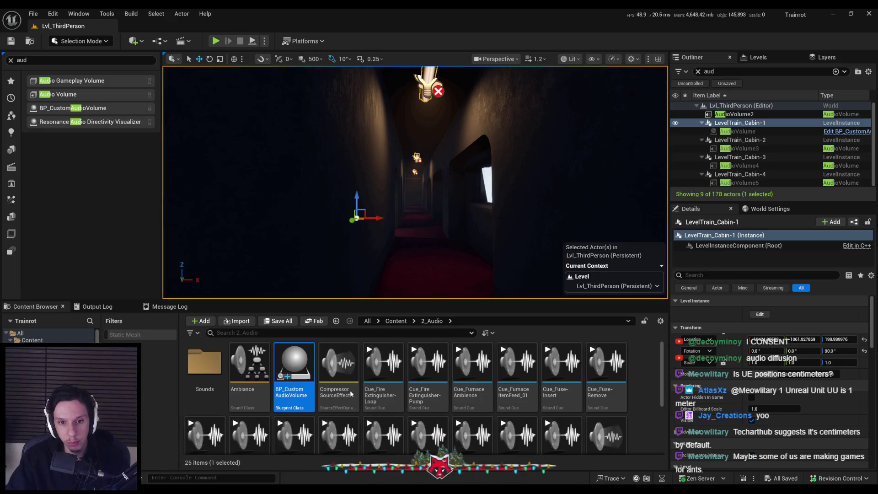
Bring BP_CustomAudioVolume back and select its Box component to inspect collision.
{"action": "double_click", "coordinate": [295, 364]}
{"action": "left_click", "coordinate": [46, 103]}
{"action": "scroll", "coordinate": [774, 270], "scroll_direction": "down", "scroll_amount": 8}
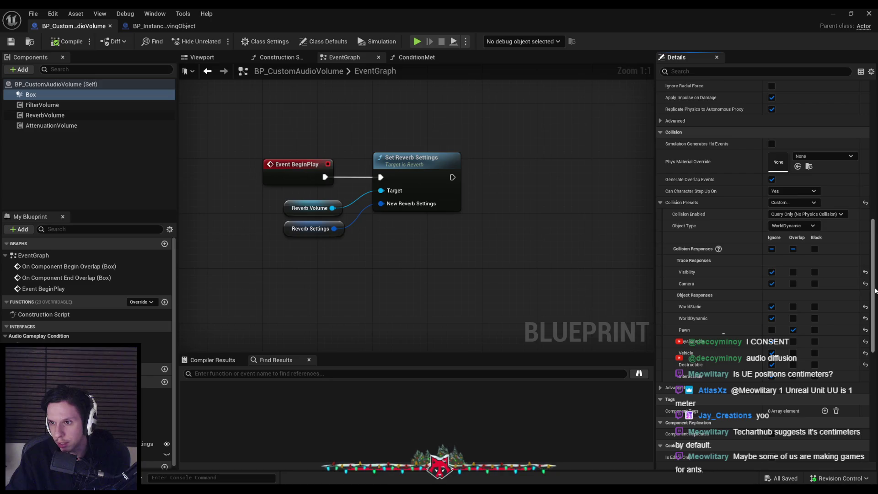
Add a Print String node printing 'OVERLAP' after the begin-overlap Set Player Overlapping node.
{"action": "scroll", "coordinate": [452, 230], "scroll_direction": "down", "scroll_amount": 2}
{"action": "scroll", "coordinate": [452, 231], "scroll_direction": "up", "scroll_amount": 1}
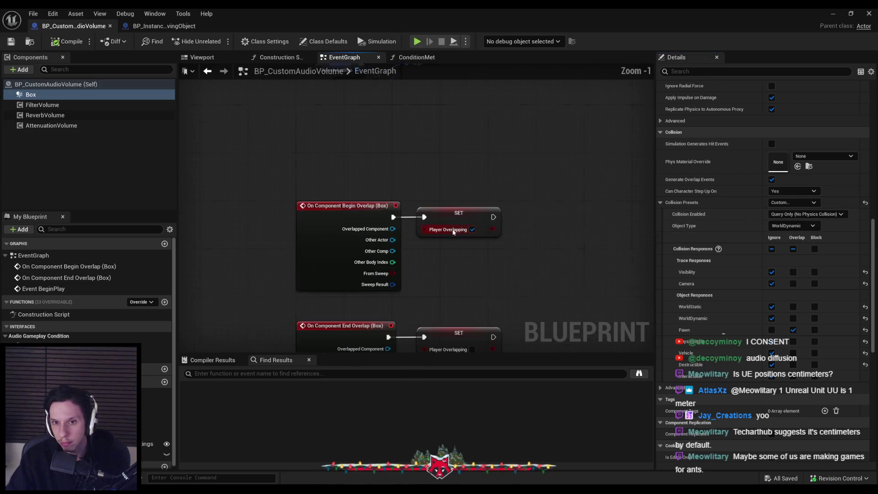
{"action": "right_click", "coordinate": [544, 221]}
{"action": "type", "text": "print st"}
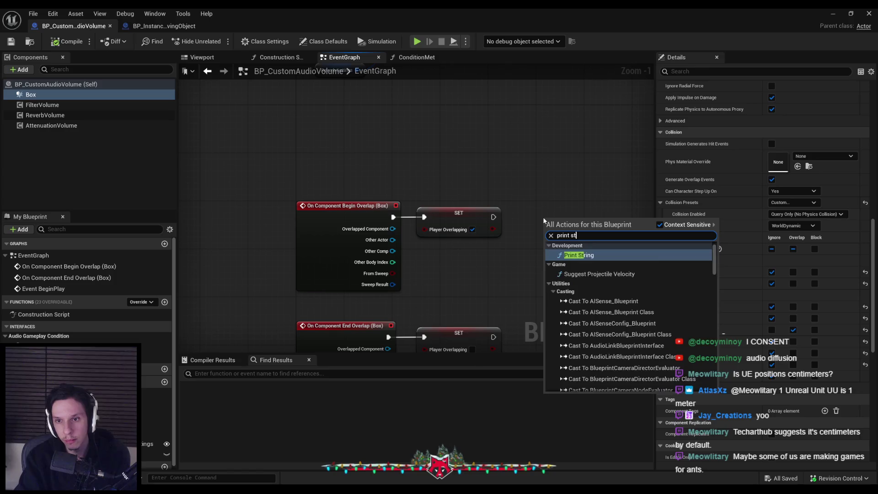
{"action": "key", "text": "Return"}
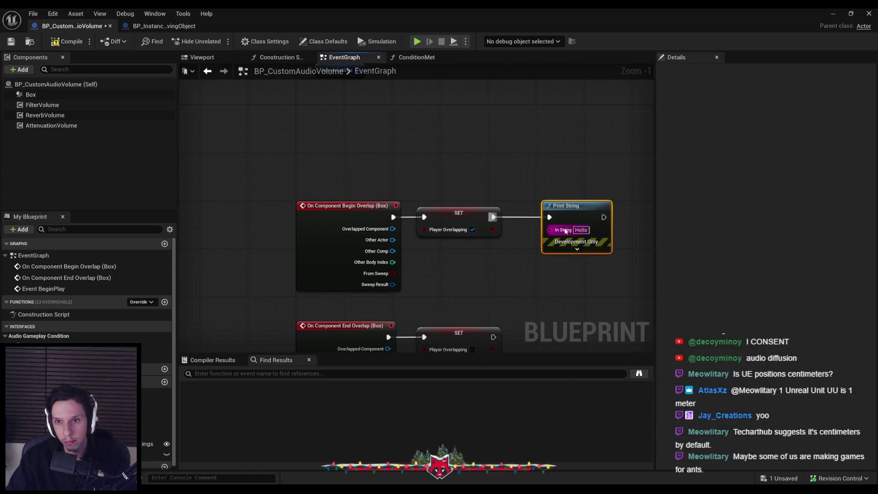
{"action": "type", "text": "OVERLAP"}
{"action": "key", "text": "Return"}
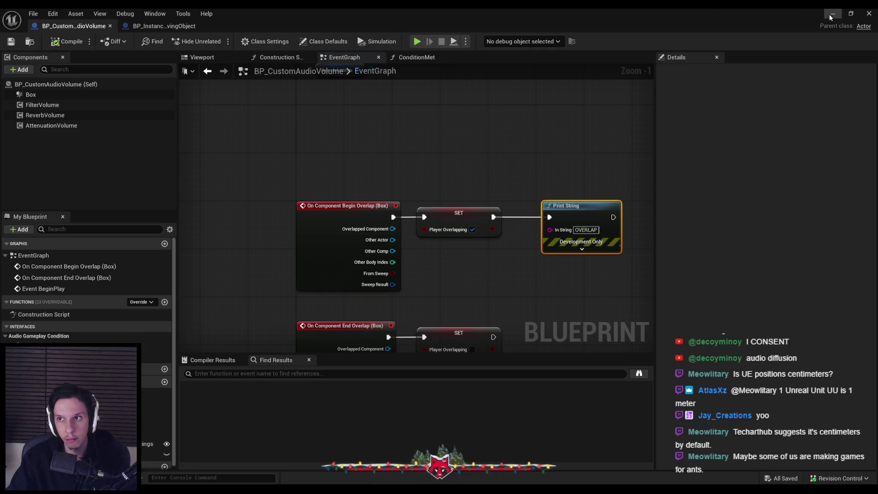
{"action": "left_click", "coordinate": [832, 14]}
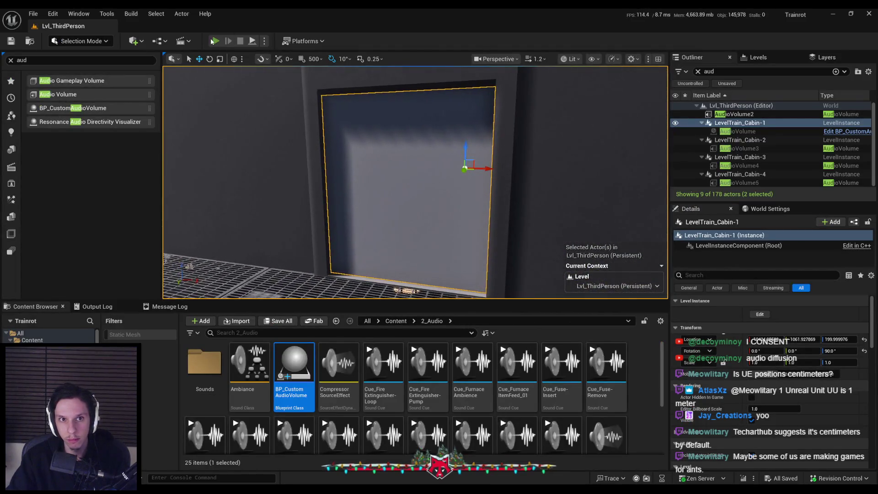
Walk into the cabin door in play mode to see OVERLAP, then open the ConditionMet graph.
{"action": "left_click", "coordinate": [214, 41]}
{"action": "key", "text": "w"}
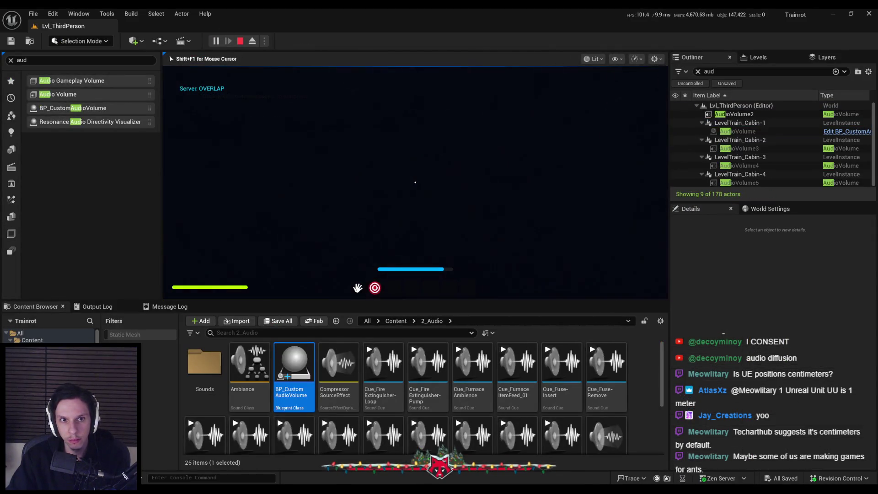
{"action": "key", "text": "Escape"}
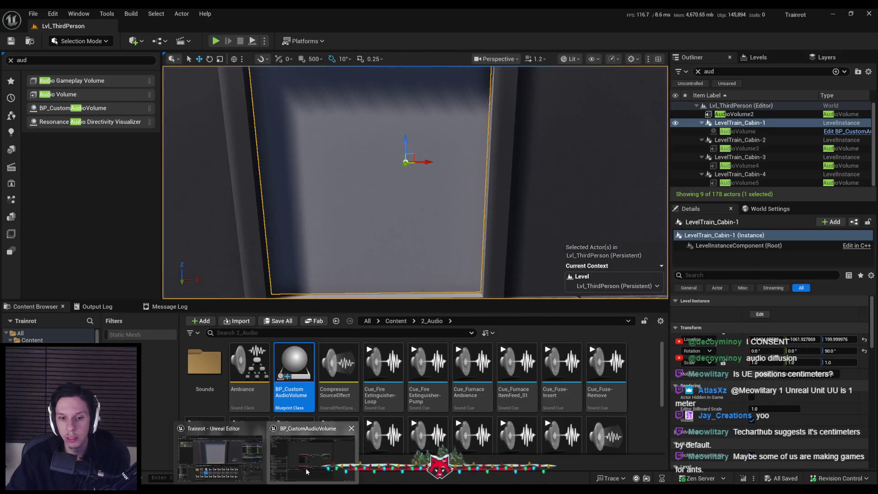
{"action": "double_click", "coordinate": [294, 366]}
{"action": "double_click", "coordinate": [133, 346]}
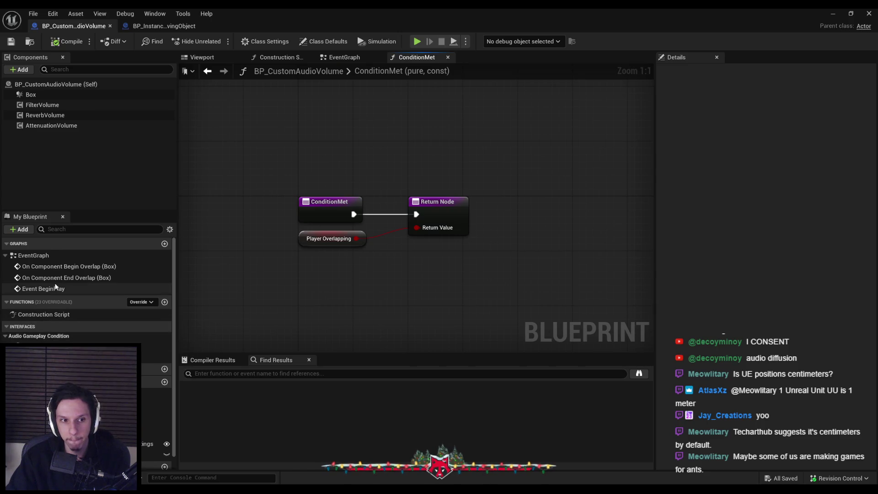
Add an Audio Gameplay Volume component using the AGV Condition Proxy, then play-test the level.
{"action": "left_click", "coordinate": [19, 69]}
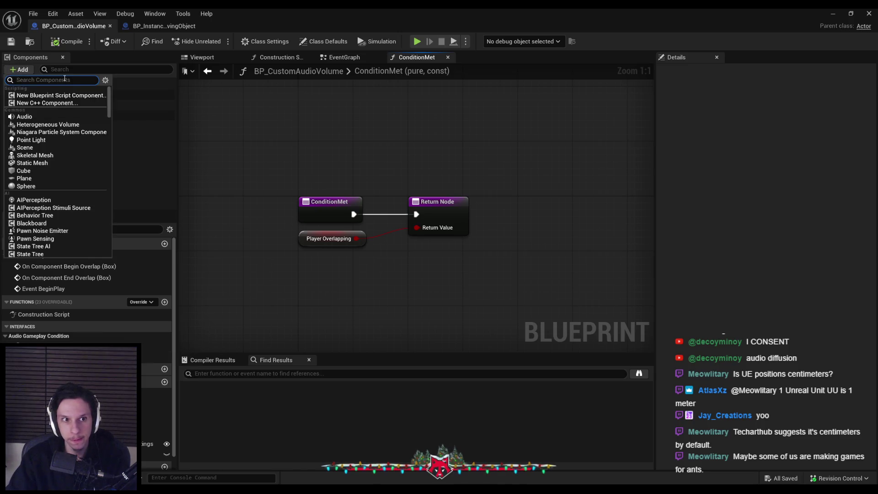
{"action": "type", "text": "audio"}
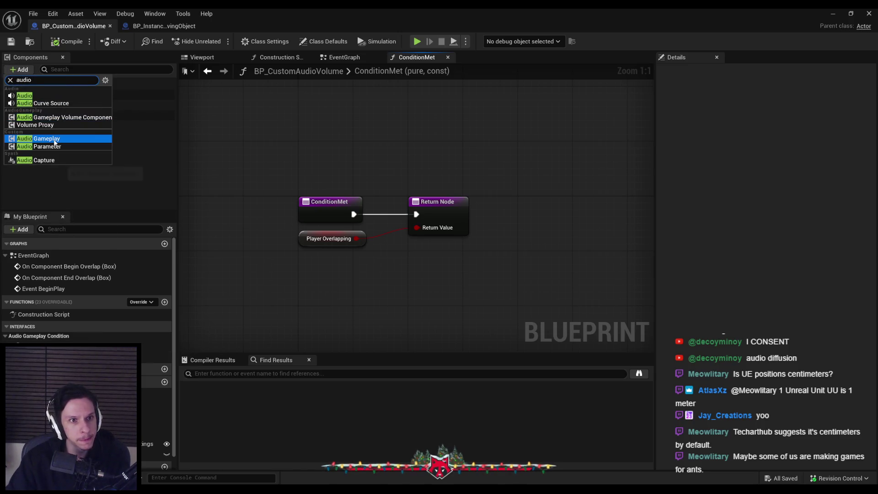
{"action": "left_click", "coordinate": [54, 143]}
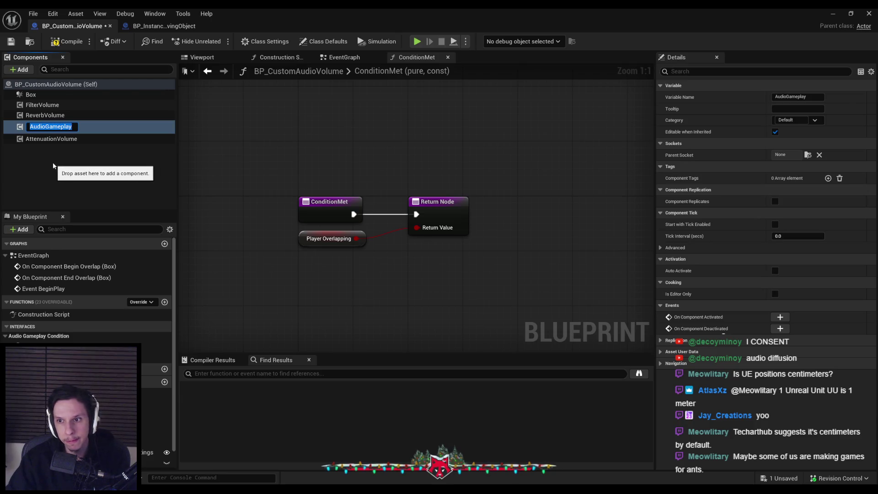
{"action": "left_click", "coordinate": [54, 156]}
{"action": "left_click", "coordinate": [48, 127]}
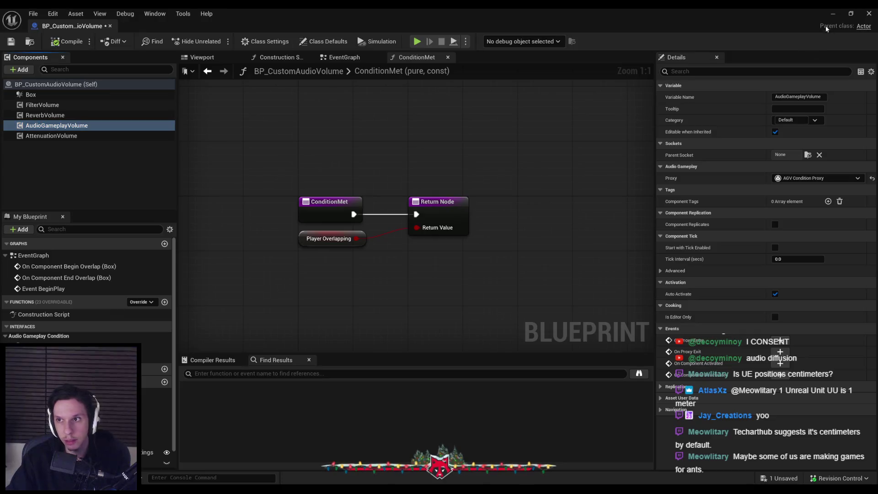
{"action": "left_click", "coordinate": [832, 14]}
{"action": "left_click", "coordinate": [216, 40]}
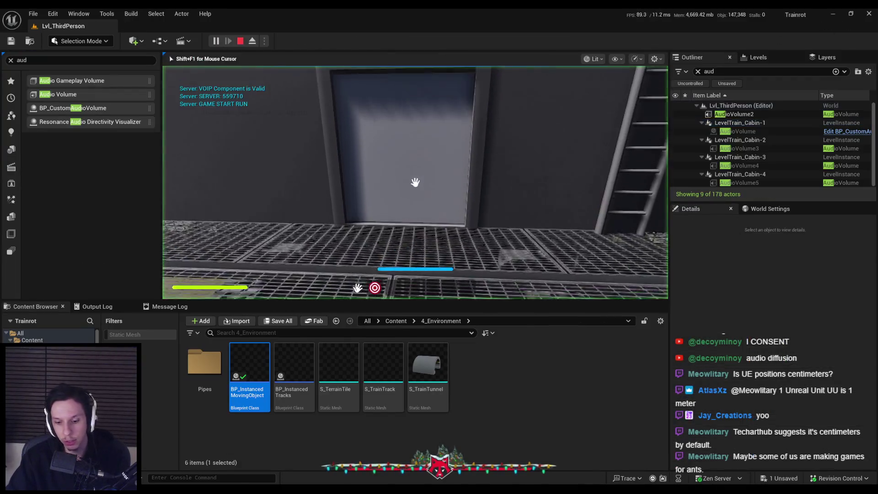
Walk through the cabin door until 'ENTERED PROXY' and 'OVERLAP' print, then stop the session.
{"action": "key", "text": "F11"}
{"action": "left_click", "coordinate": [439, 248]}
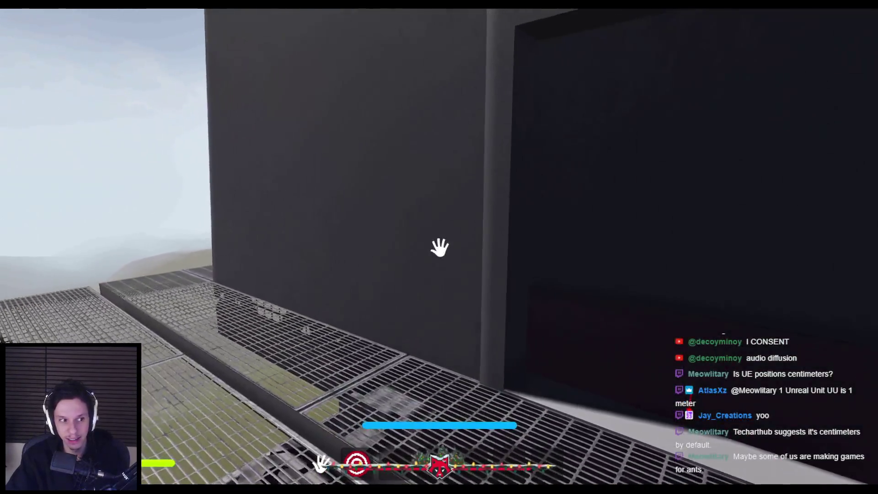
{"action": "left_click", "coordinate": [439, 247]}
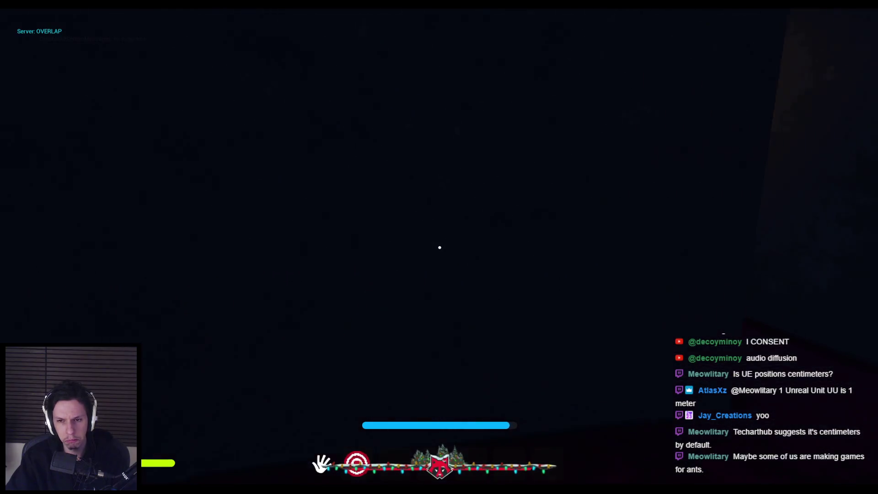
{"action": "key", "text": "Escape"}
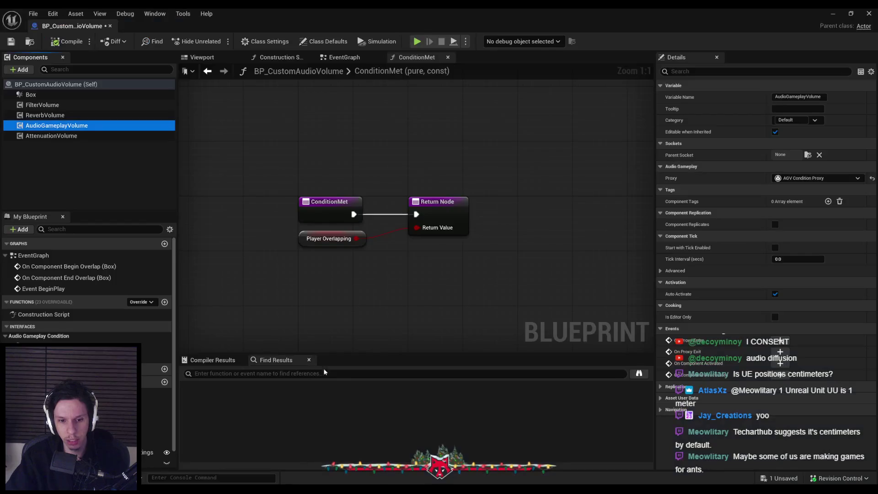
Check the AttenuationVolume, ReverbVolume and FilterVolume Details, then return to the level viewport.
{"action": "left_click", "coordinate": [64, 136]}
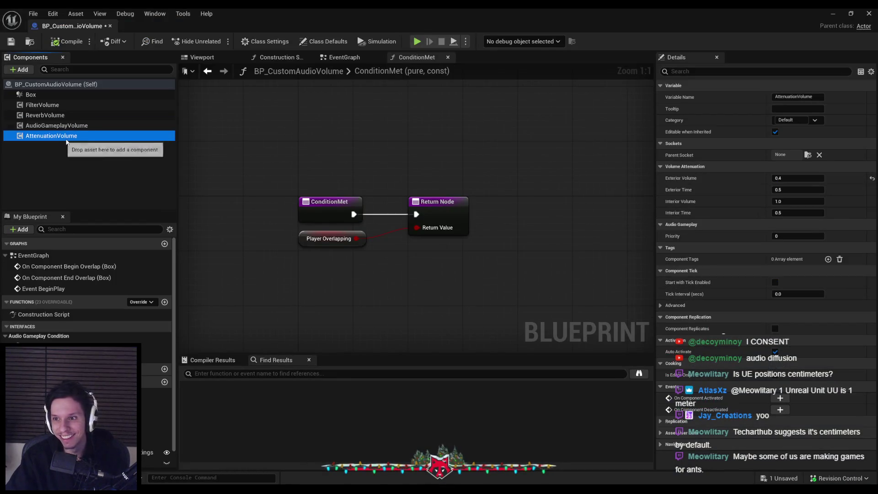
{"action": "left_click", "coordinate": [35, 114]}
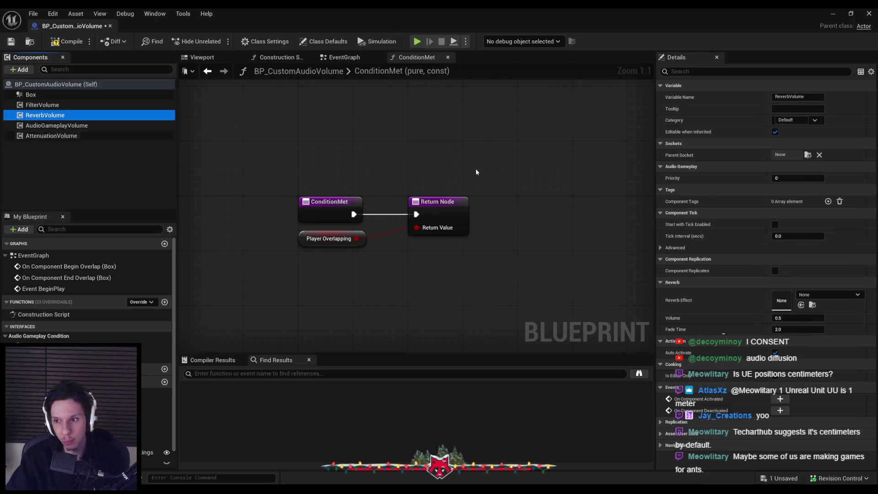
{"action": "left_click", "coordinate": [79, 104]}
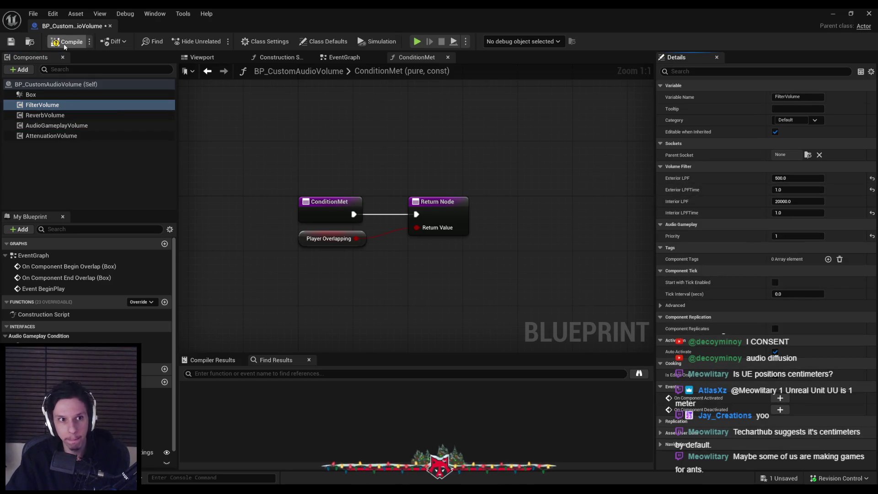
{"action": "left_click", "coordinate": [832, 18]}
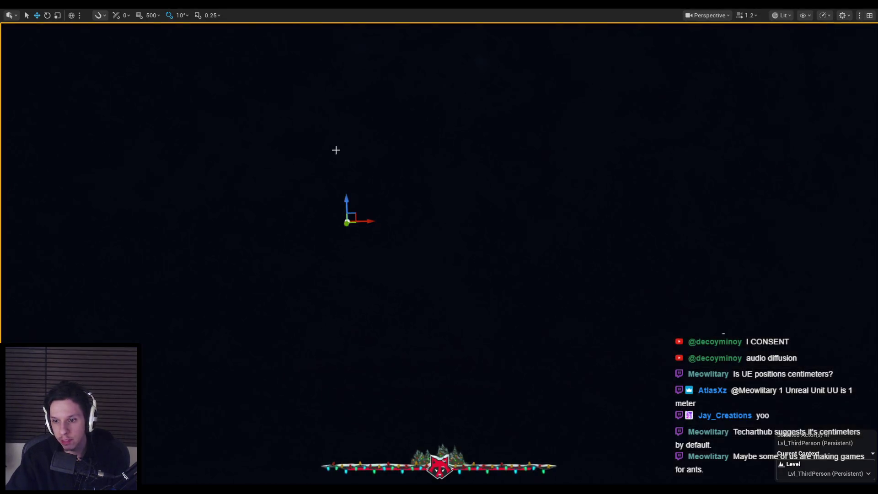
{"action": "key", "text": "alt+p"}
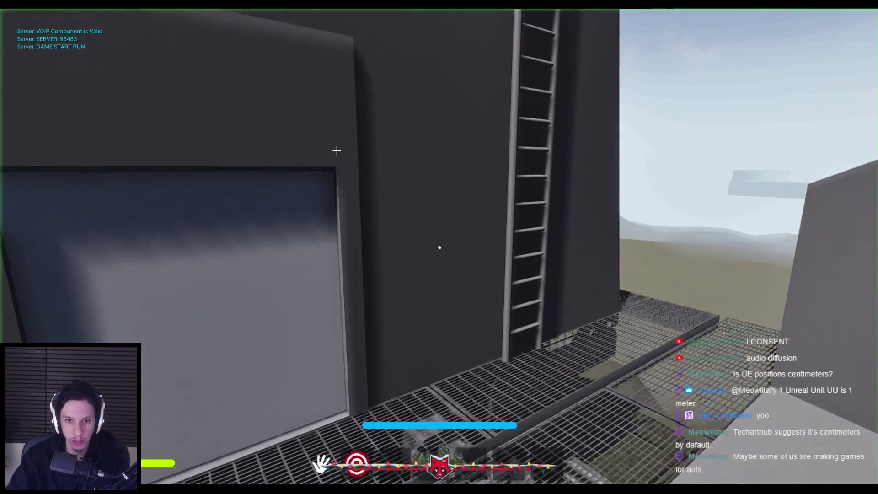
{"action": "key", "text": "w"}
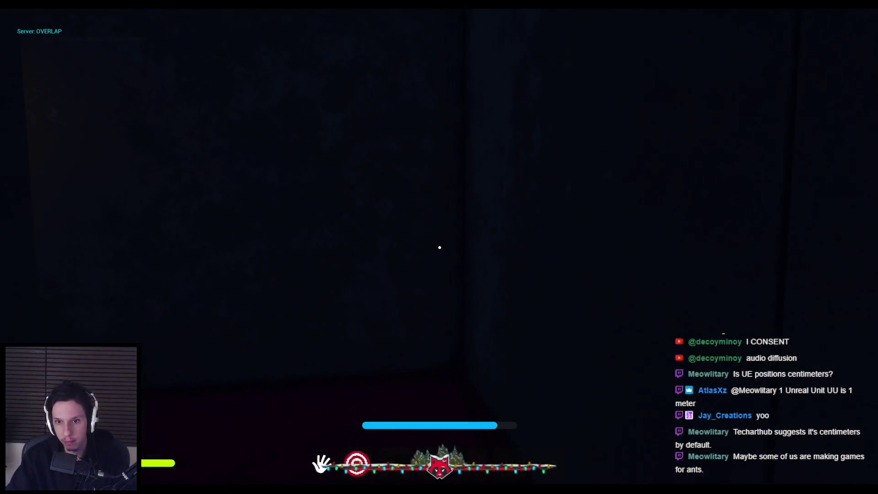
{"action": "key", "text": "w"}
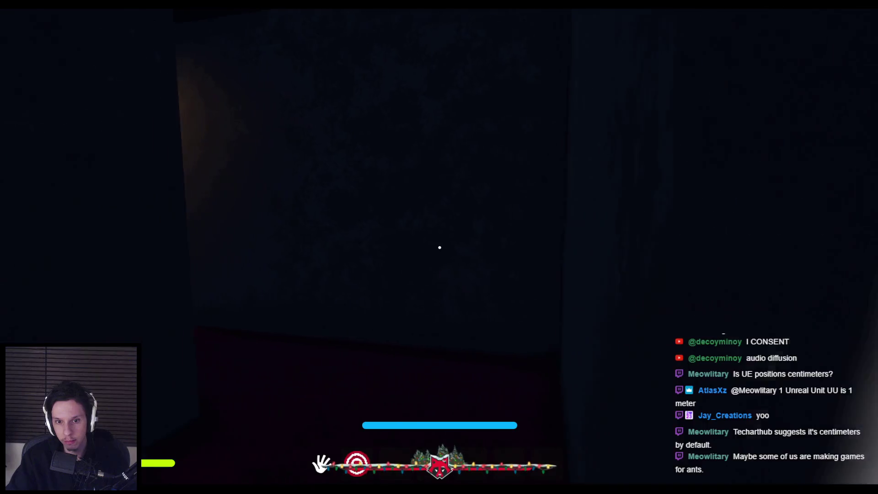
{"action": "key", "text": "w"}
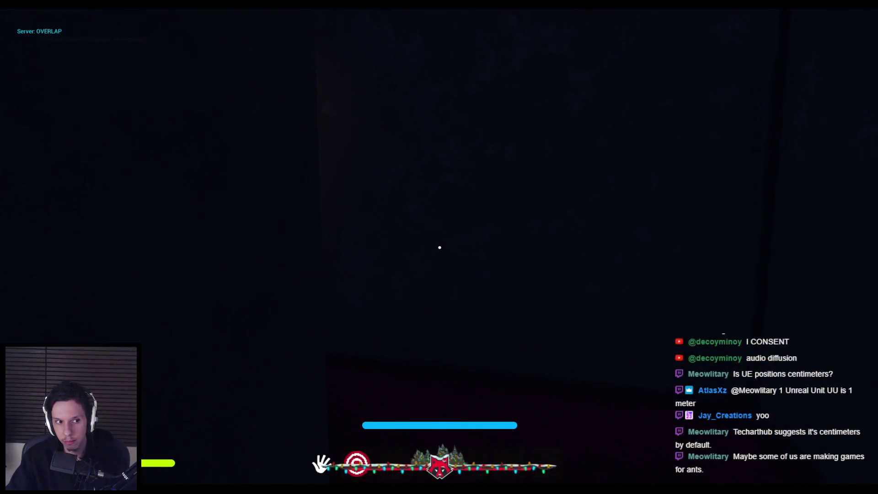
{"action": "key", "text": "w"}
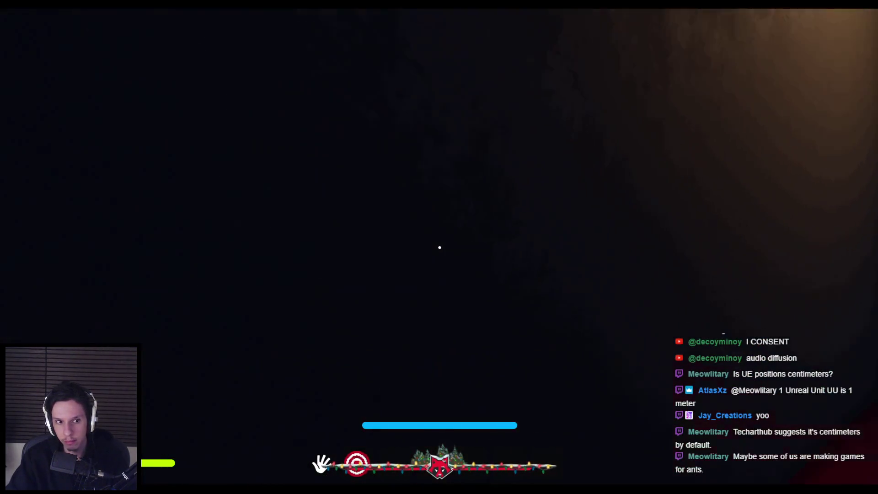
{"action": "key", "text": "w"}
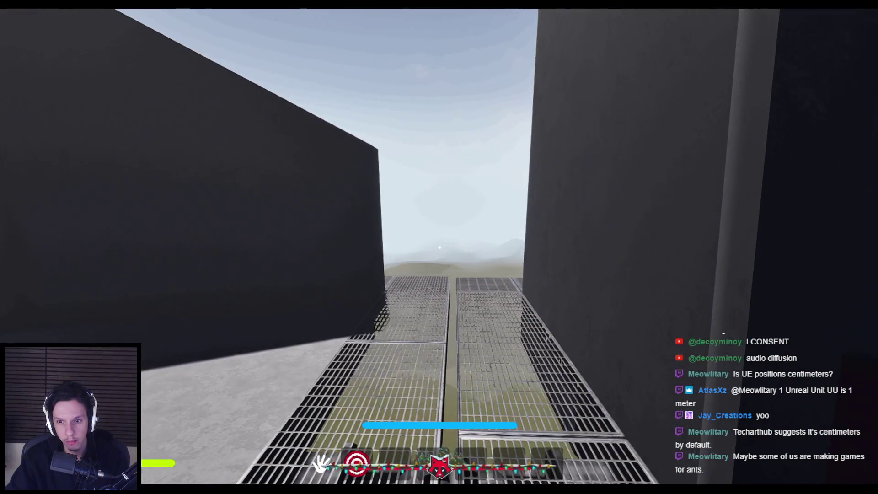
{"action": "key", "text": "w"}
{"action": "key", "text": "w"}
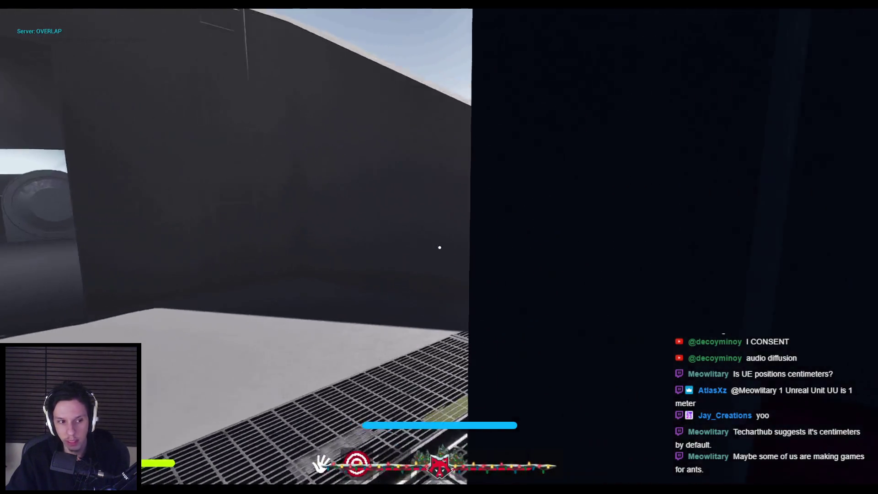
{"action": "key", "text": "w"}
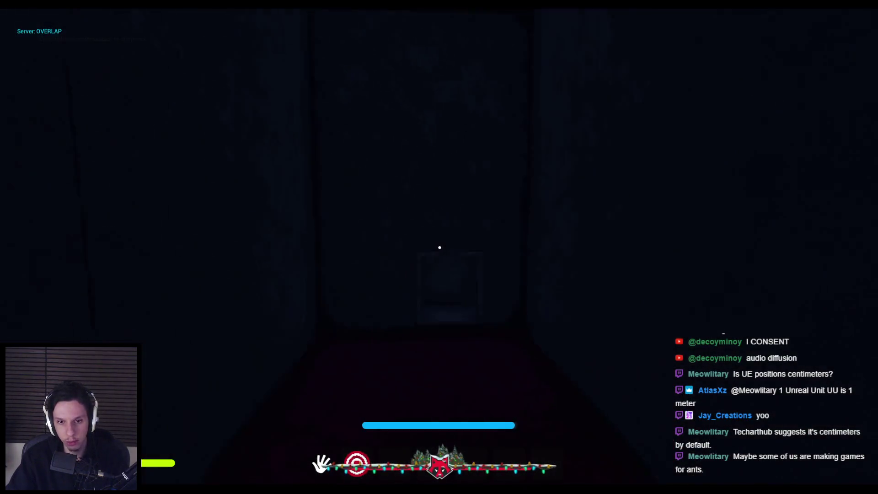
{"action": "key", "text": "w"}
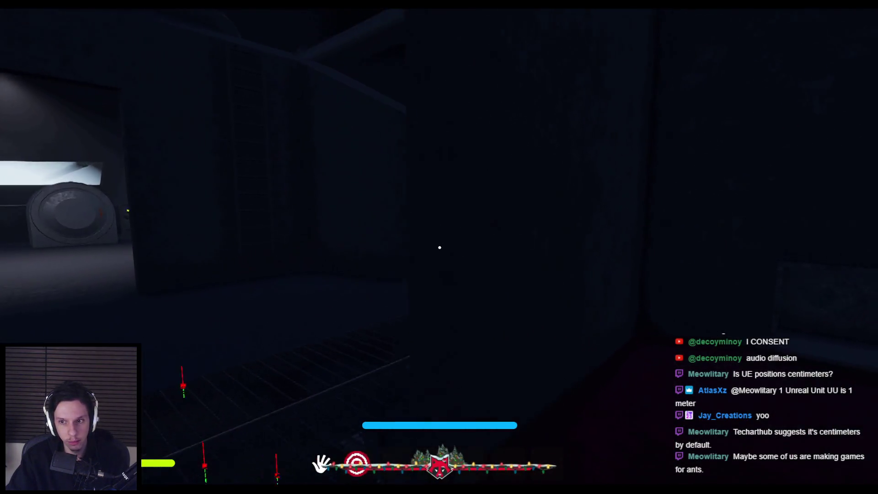
{"action": "key", "text": "w"}
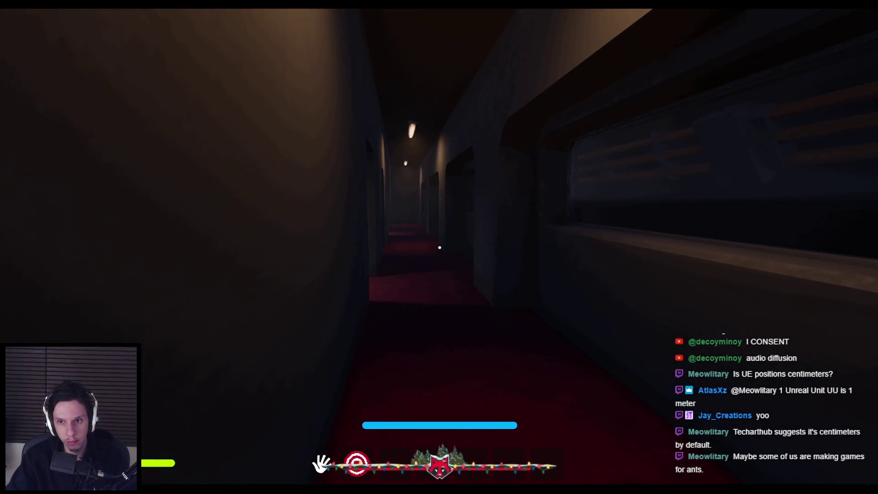
{"action": "key", "text": "w"}
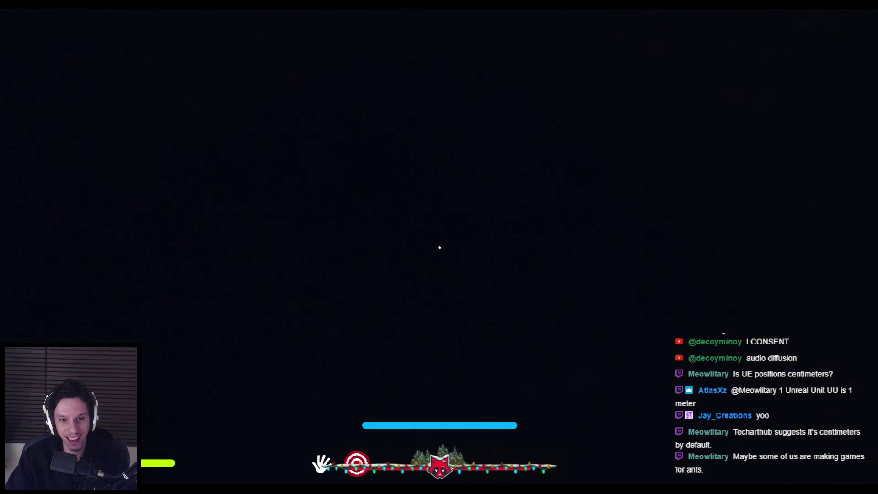
{"action": "key", "text": "w"}
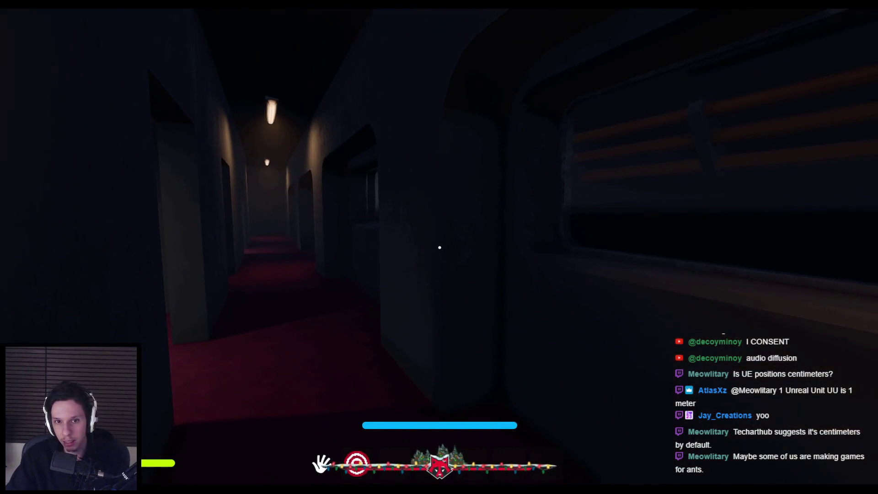
{"action": "key", "text": "w"}
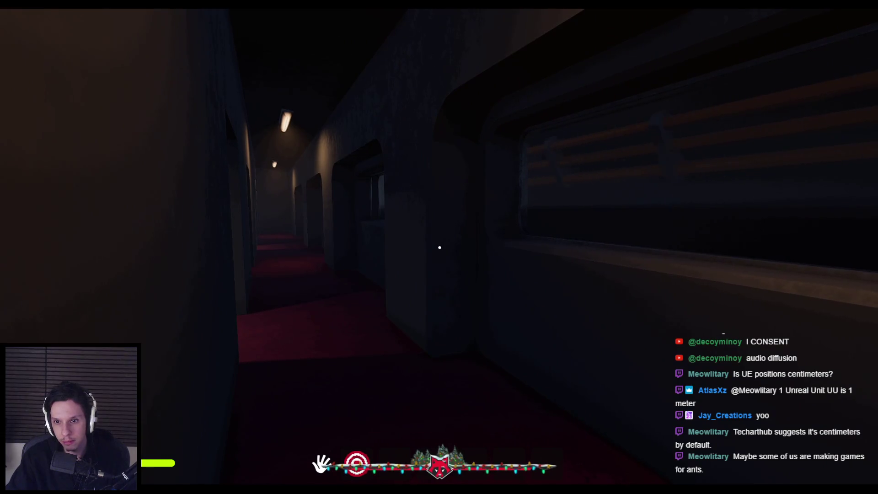
{"action": "key", "text": "w"}
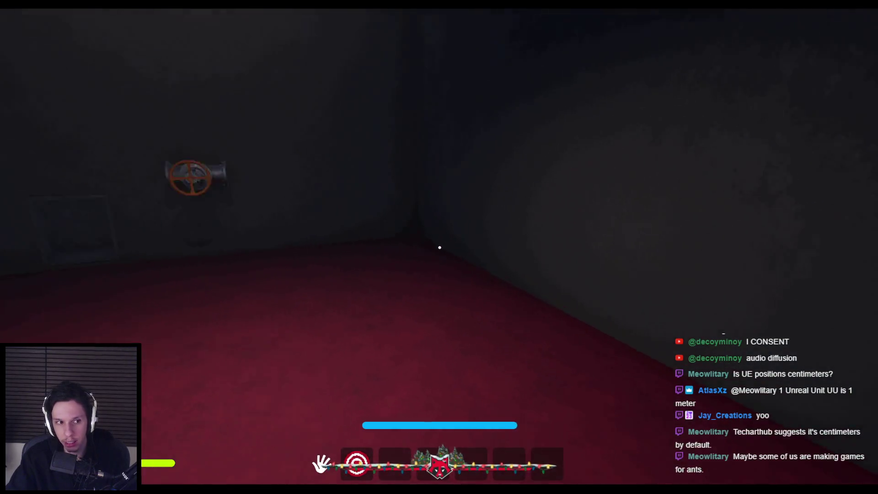
{"action": "key", "text": "w"}
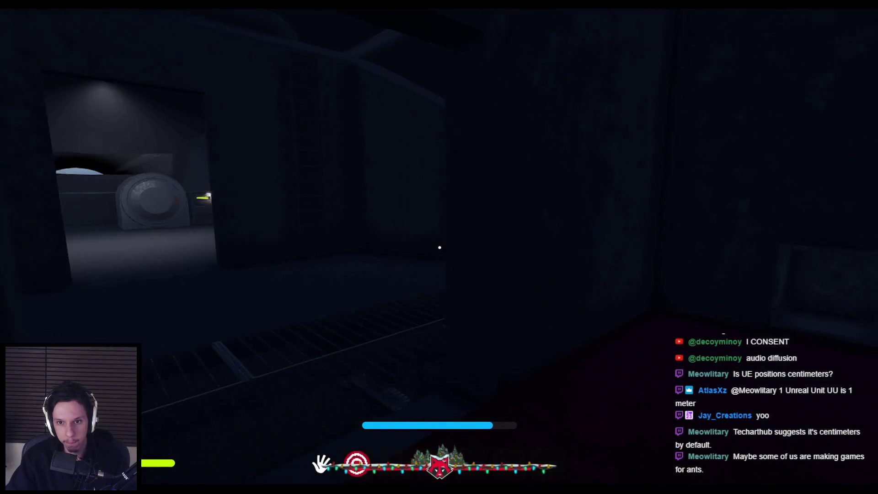
{"action": "key", "text": "w"}
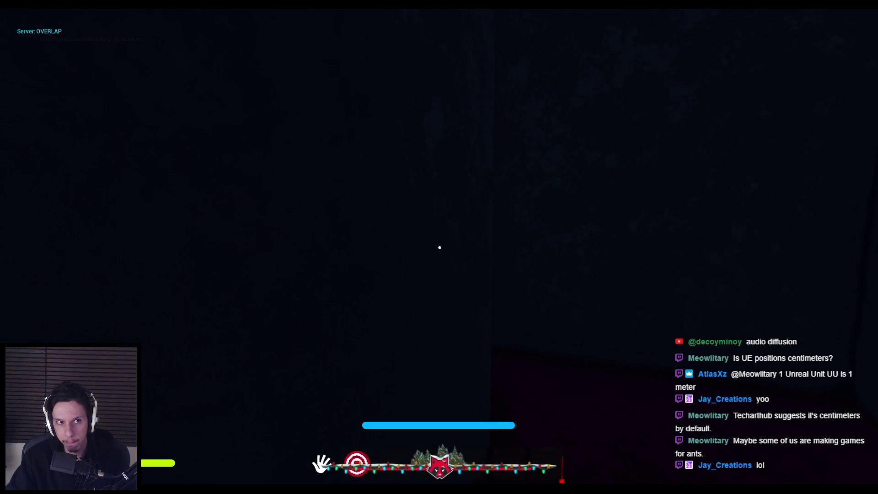
{"action": "key", "text": "Escape"}
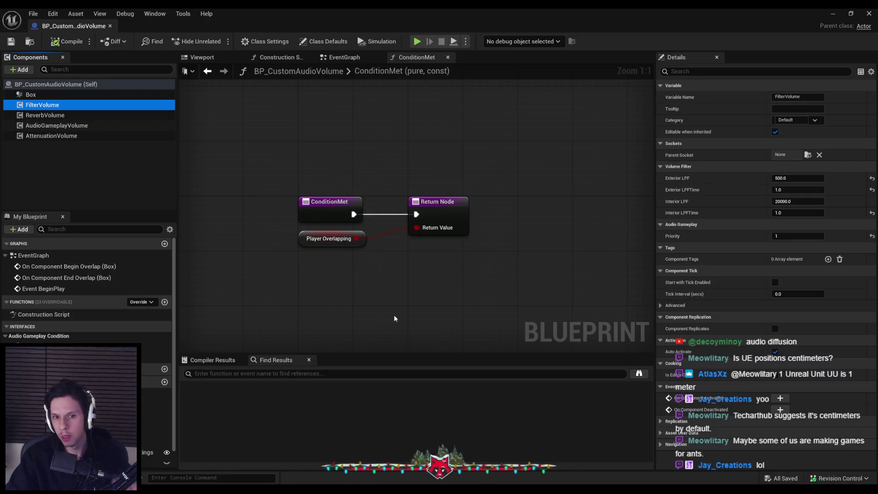
Open the EventGraph and pan toward the BeginPlay and overlap nodes.
{"action": "double_click", "coordinate": [39, 255]}
{"action": "mouse_move", "coordinate": [436, 254]}
{"action": "left_mouse_down"}
{"action": "mouse_move", "coordinate": [412, 226]}
{"action": "mouse_move", "coordinate": [501, 242]}
{"action": "left_mouse_up"}
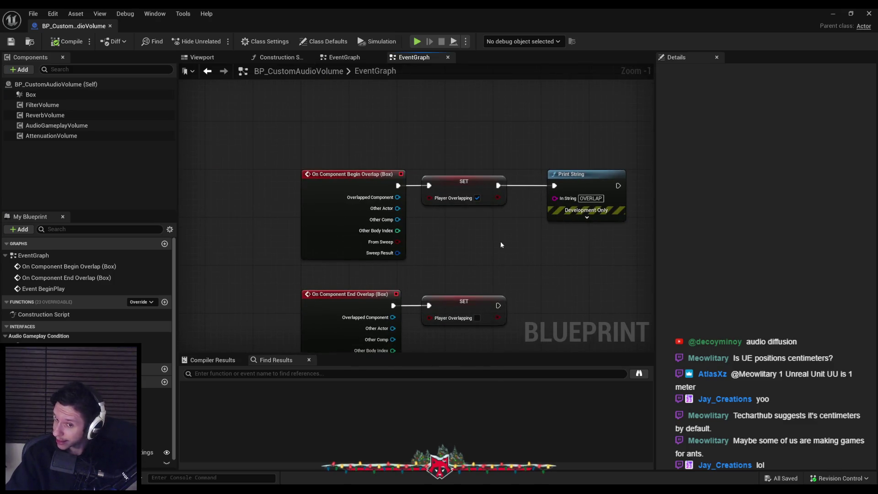
{"action": "scroll", "coordinate": [501, 240], "scroll_direction": "down", "scroll_amount": 3}
{"action": "scroll", "coordinate": [432, 234], "scroll_direction": "up", "scroll_amount": 3}
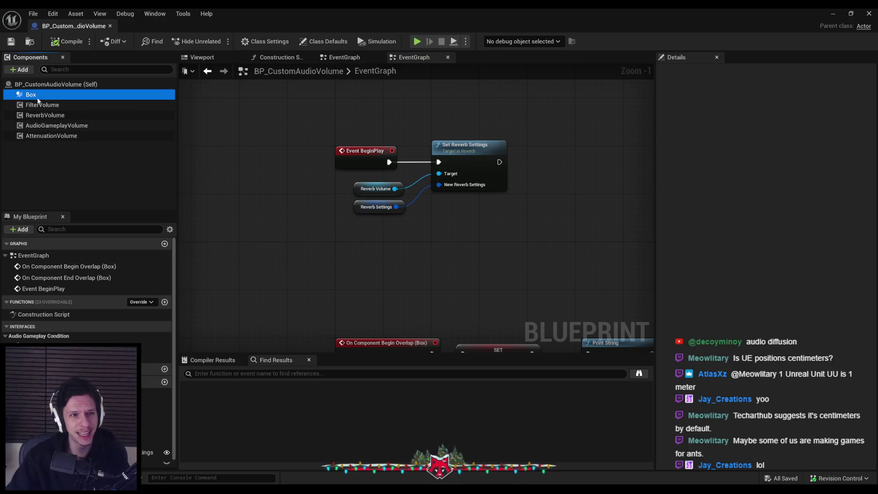
Check the AudioGameplayVolume component's proxy type, keeping AGV Condition Proxy.
{"action": "left_click", "coordinate": [55, 84]}
{"action": "left_click", "coordinate": [55, 125]}
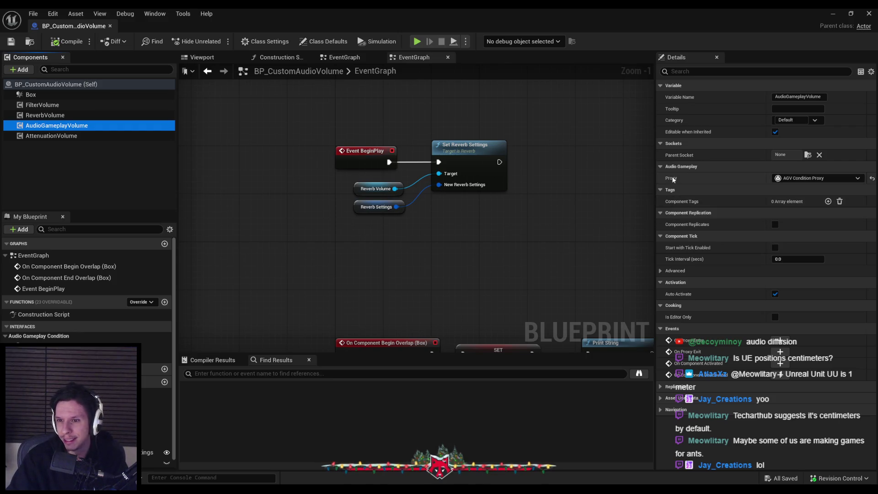
{"action": "left_click", "coordinate": [814, 178]}
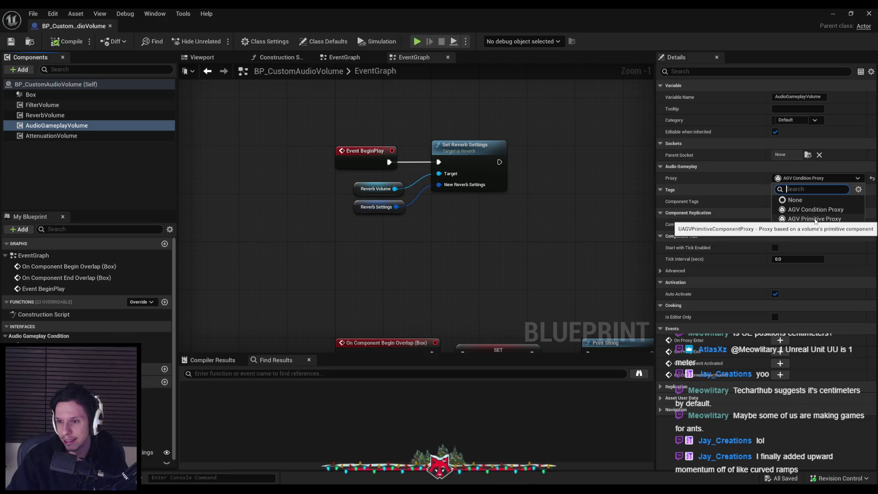
{"action": "left_click", "coordinate": [667, 185]}
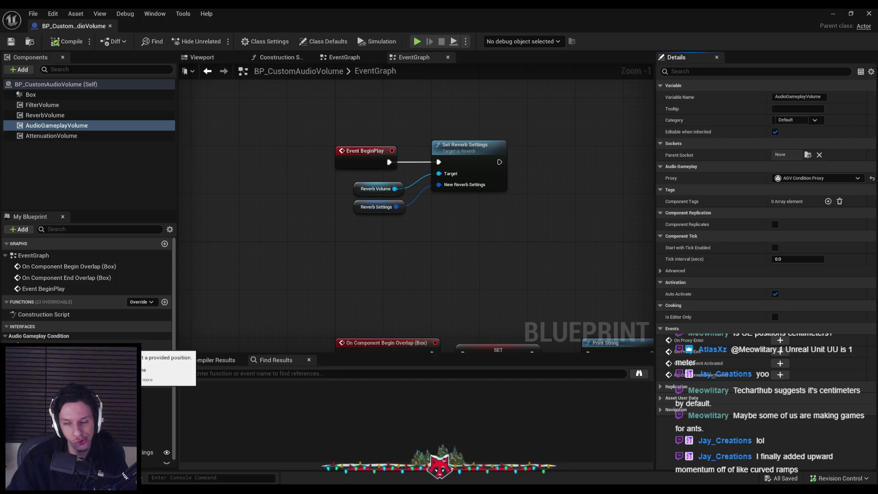
Make ConditionMet_Position return true, compile and save the Blueprint, and go back to the level.
{"action": "double_click", "coordinate": [46, 346]}
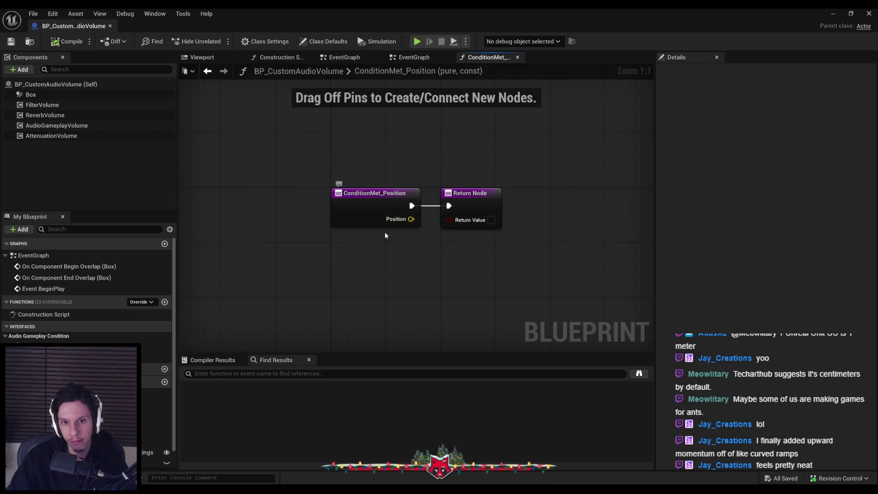
{"action": "left_click", "coordinate": [46, 346]}
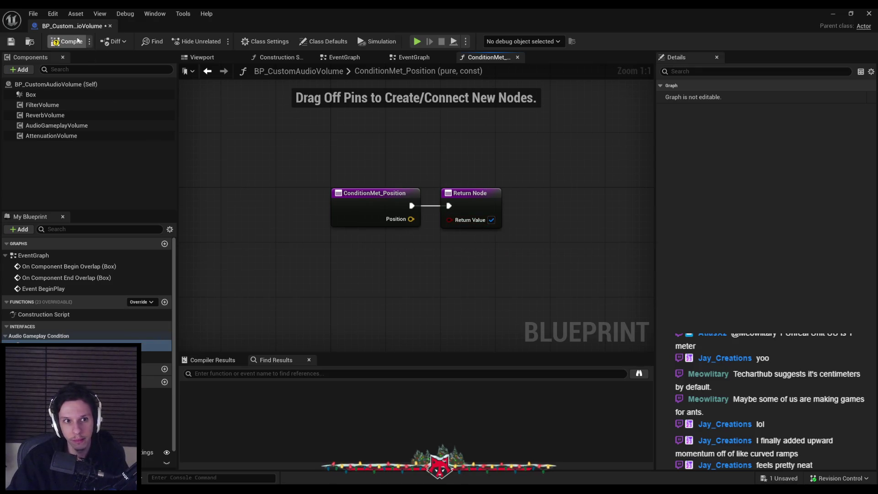
{"action": "left_click", "coordinate": [10, 43]}
{"action": "key", "text": "alt+Tab"}
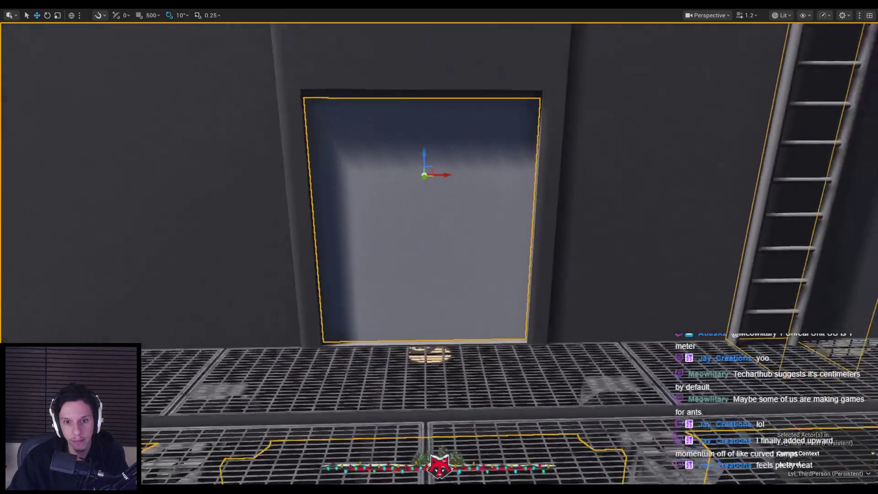
Play-test by walking into the dark room, out to the corridor and back, then stop.
{"action": "key", "text": "alt+p"}
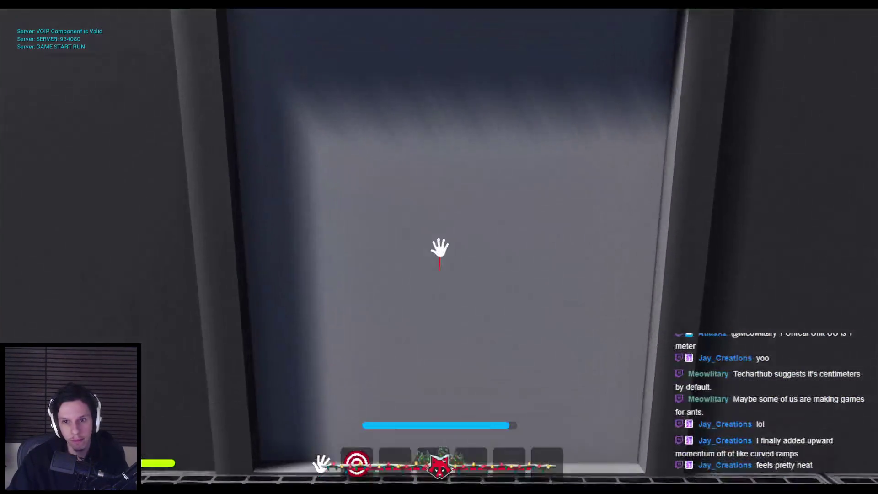
{"action": "key", "text": "w"}
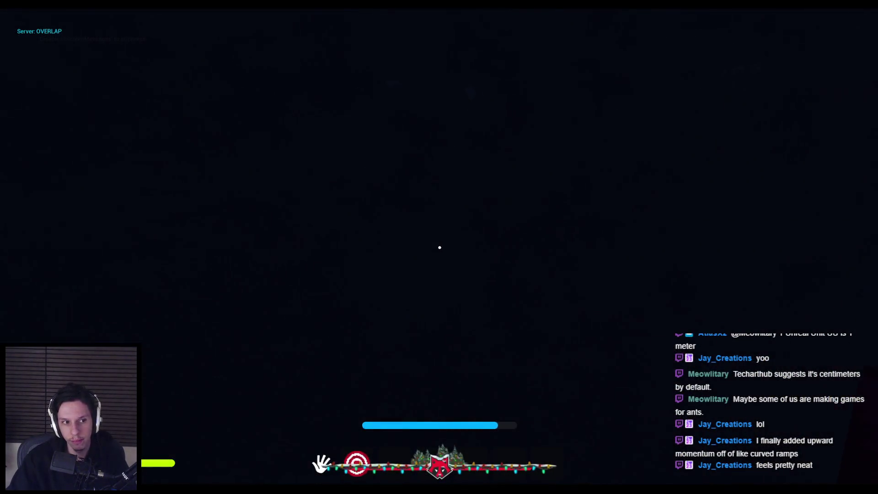
{"action": "key", "text": "w"}
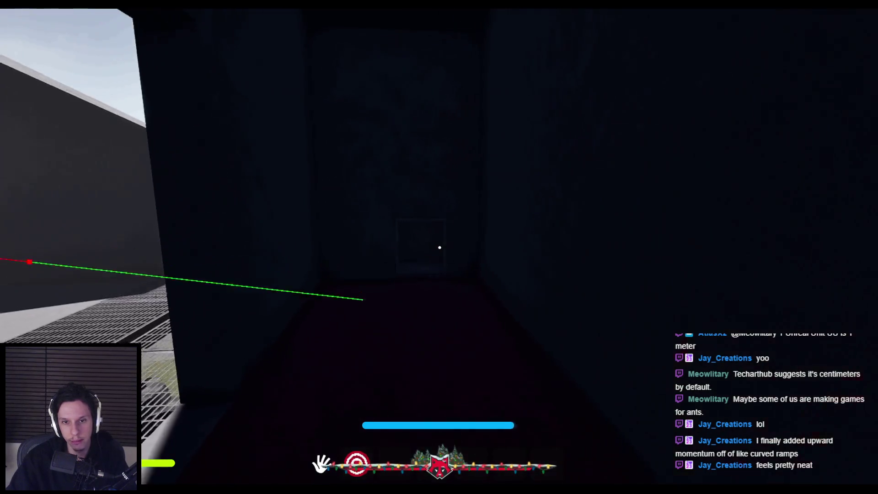
{"action": "key", "text": "w"}
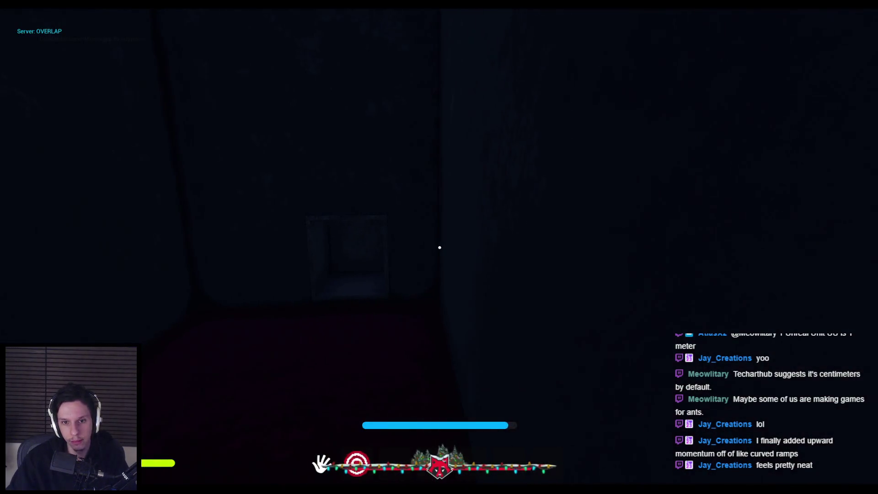
{"action": "key", "text": "Escape"}
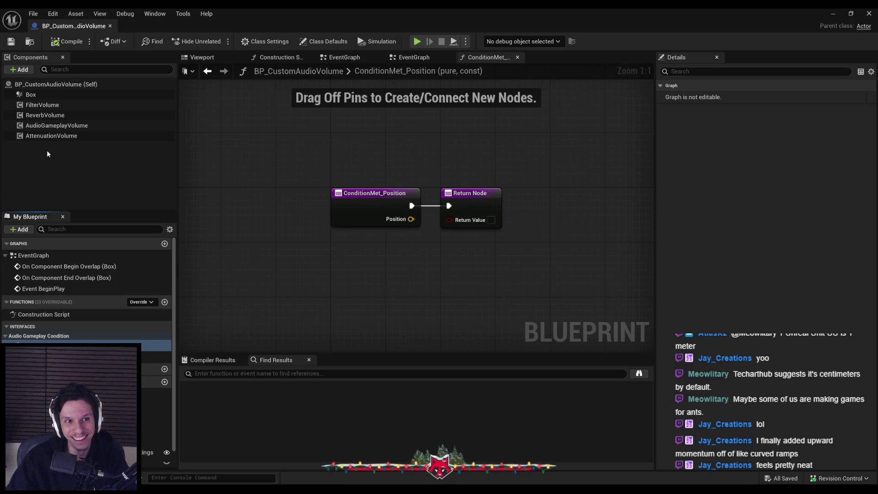
Inspect AudioGameplayVolume, then play again and walk into the dark room to trigger OVERLAP and ENTERED PROXY.
{"action": "left_click", "coordinate": [89, 126]}
{"action": "left_click", "coordinate": [851, 13]}
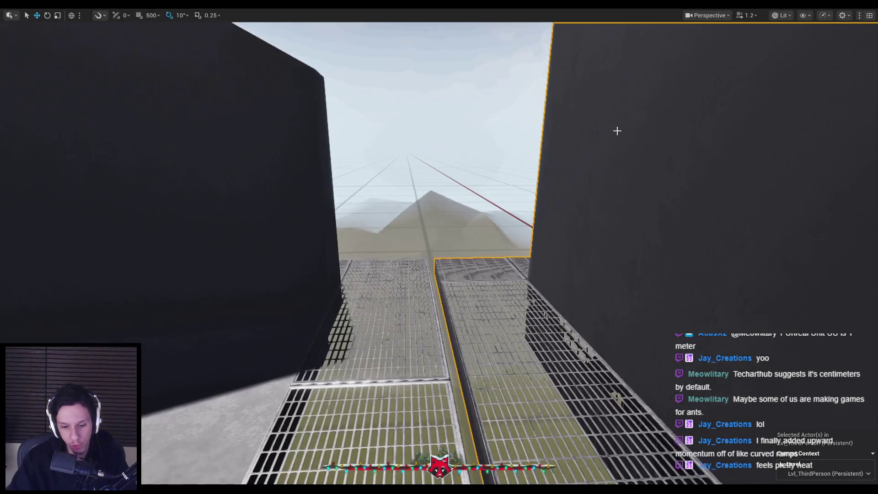
{"action": "key", "text": "w"}
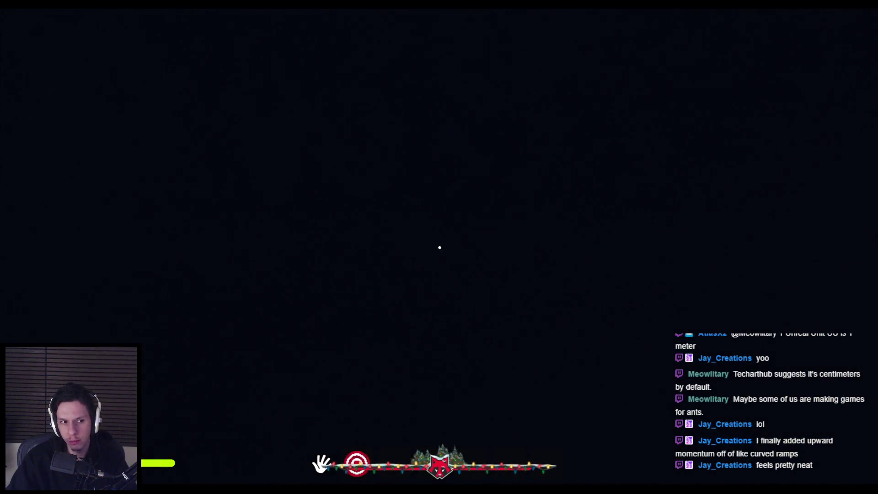
{"action": "key", "text": "w"}
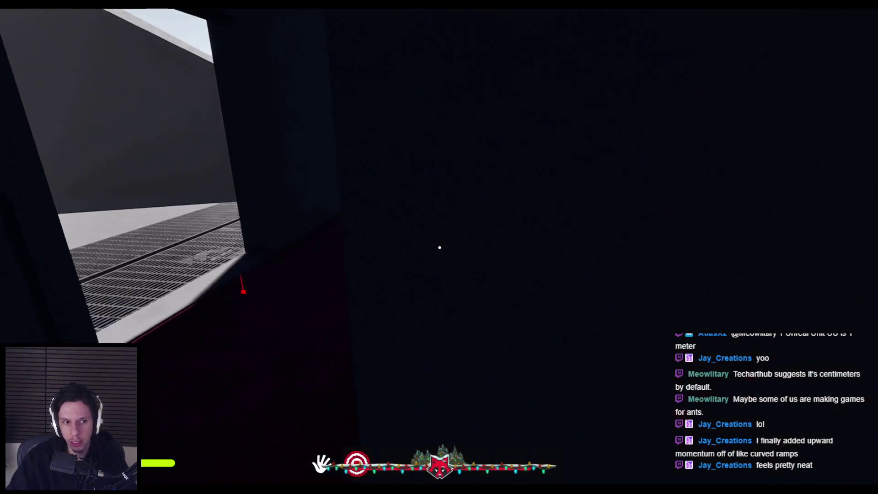
{"action": "key", "text": "w"}
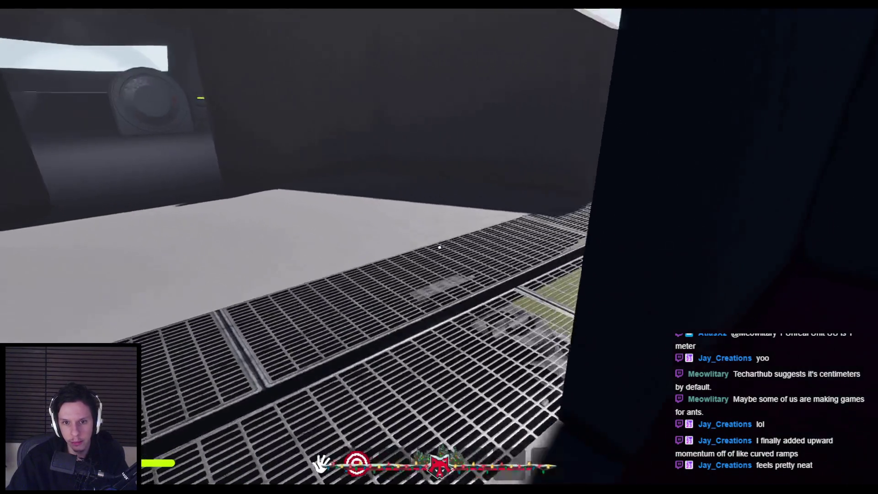
{"action": "key", "text": "w"}
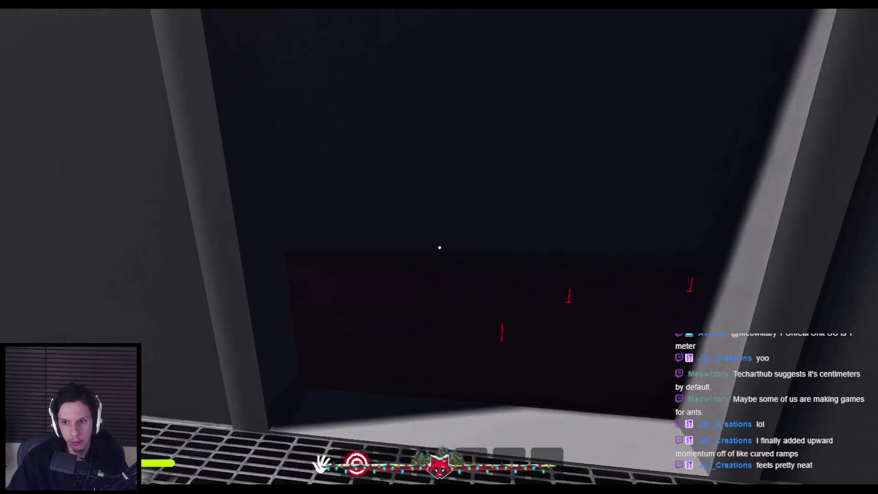
{"action": "key", "text": "w"}
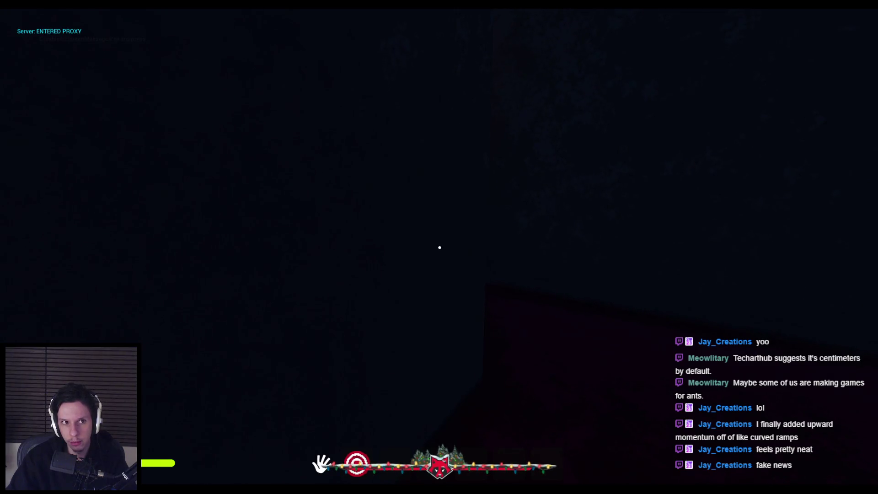
{"action": "key", "text": "super"}
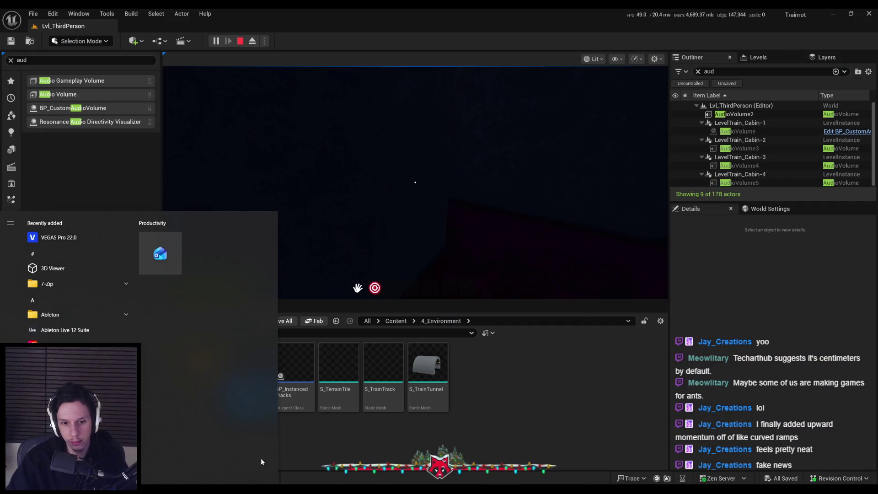
Debug BP_CustomAudioVolume against AudioVolume (Server, spawned) and center the overlap nodes in the EventGraph.
{"action": "left_click", "coordinate": [349, 437]}
{"action": "left_click", "coordinate": [515, 42]}
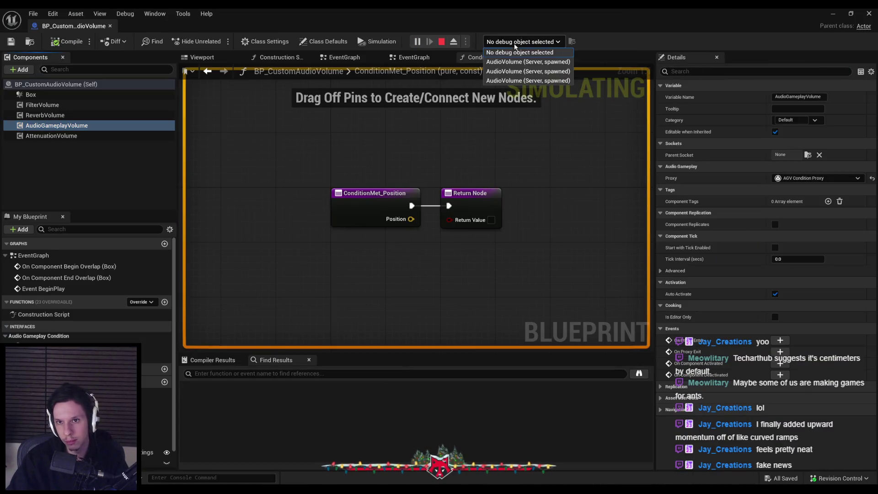
{"action": "left_click", "coordinate": [513, 62]}
{"action": "left_click", "coordinate": [402, 59]}
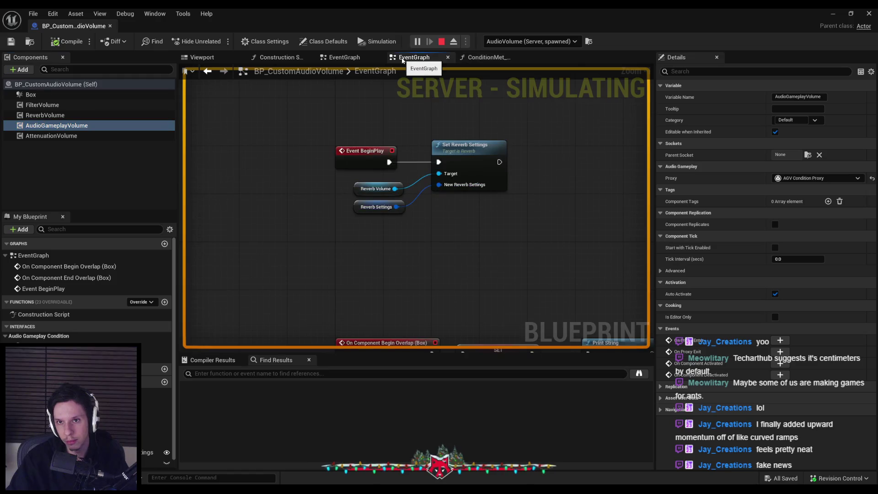
{"action": "scroll", "coordinate": [404, 124], "scroll_direction": "down", "scroll_amount": 1}
{"action": "left_click_drag", "start_coordinate": [405, 123], "coordinate": [416, 127]}
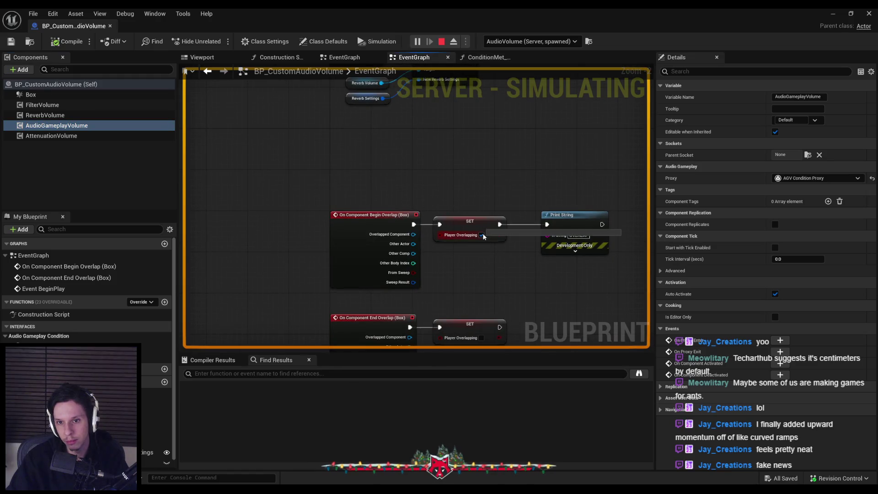
{"action": "left_click_drag", "start_coordinate": [500, 234], "coordinate": [474, 205]}
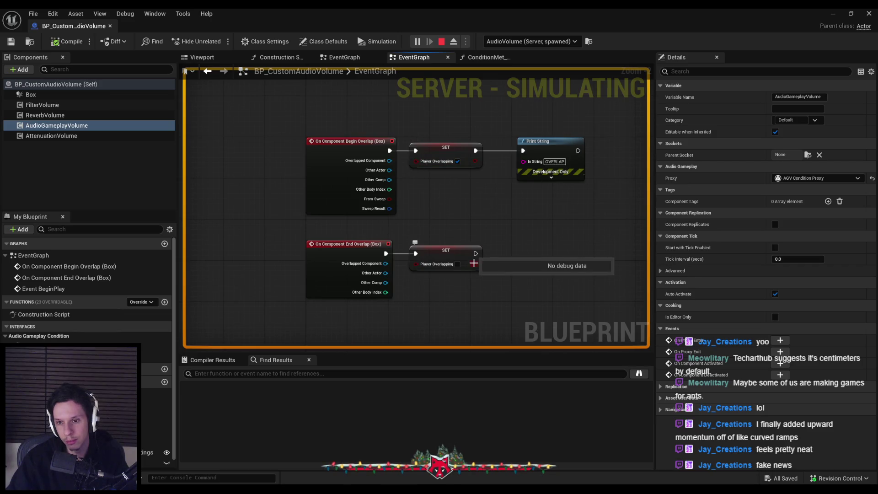
Recheck the debug object list several times, keeping the server-spawned AudioVolume selected.
{"action": "left_click", "coordinate": [511, 46]}
{"action": "left_click", "coordinate": [526, 64]}
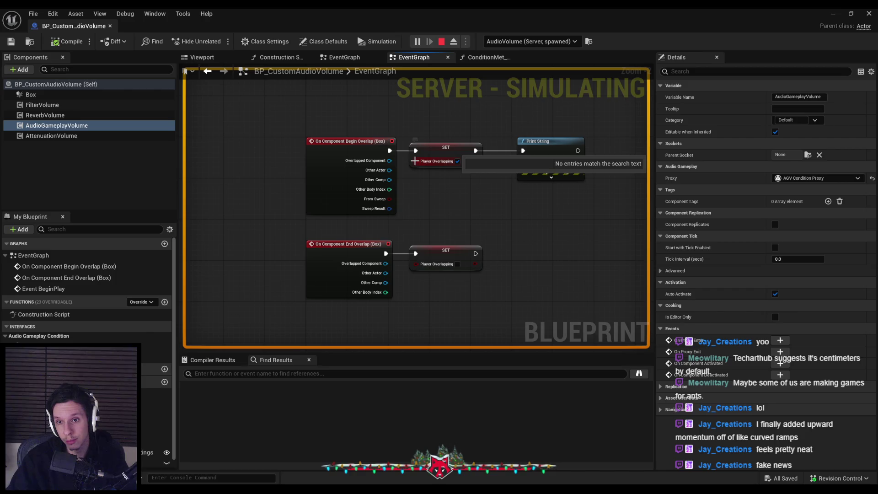
{"action": "left_click", "coordinate": [528, 42]}
{"action": "left_click", "coordinate": [505, 83]}
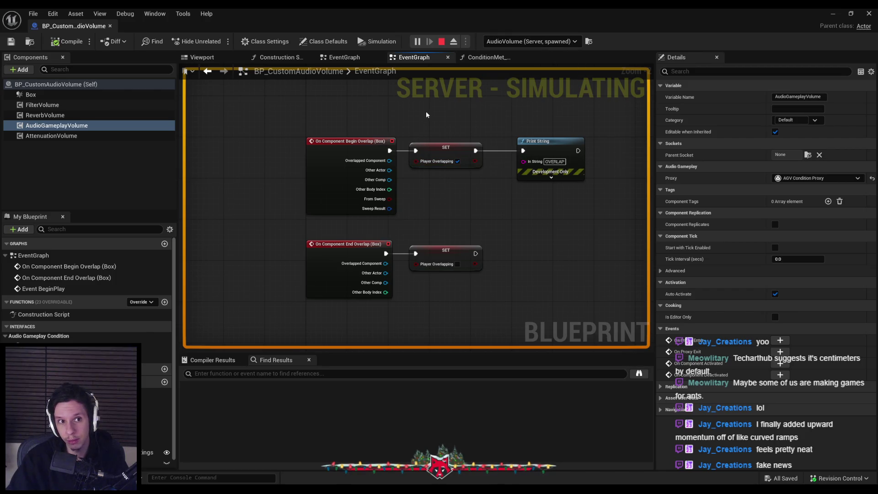
{"action": "left_click", "coordinate": [98, 169]}
{"action": "left_click", "coordinate": [538, 42]}
{"action": "left_click", "coordinate": [513, 47]}
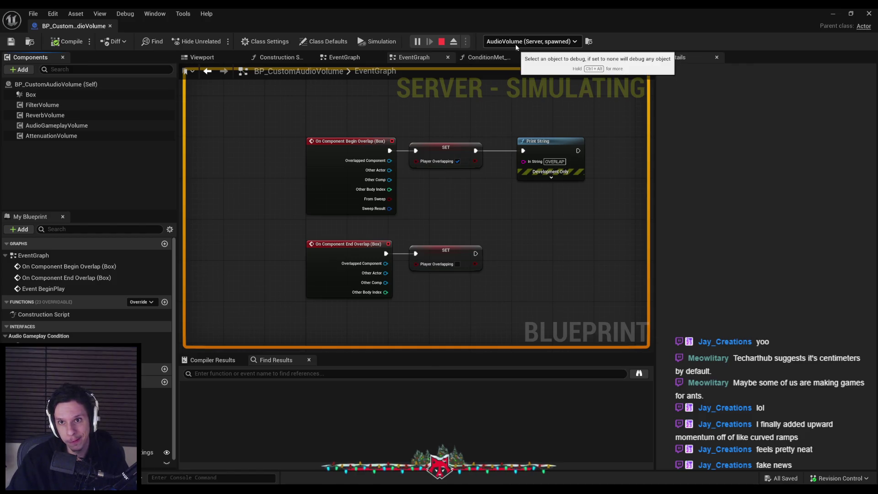
{"action": "left_click", "coordinate": [541, 42]}
{"action": "left_click", "coordinate": [526, 64]}
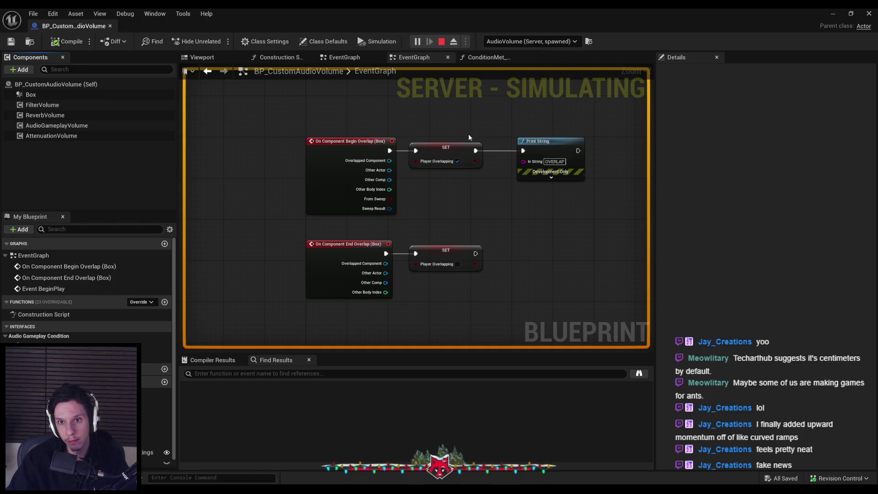
Return to the running play session inside the dark cabin room.
{"action": "mouse_move", "coordinate": [418, 165]}
{"action": "key", "text": "alt+Tab"}
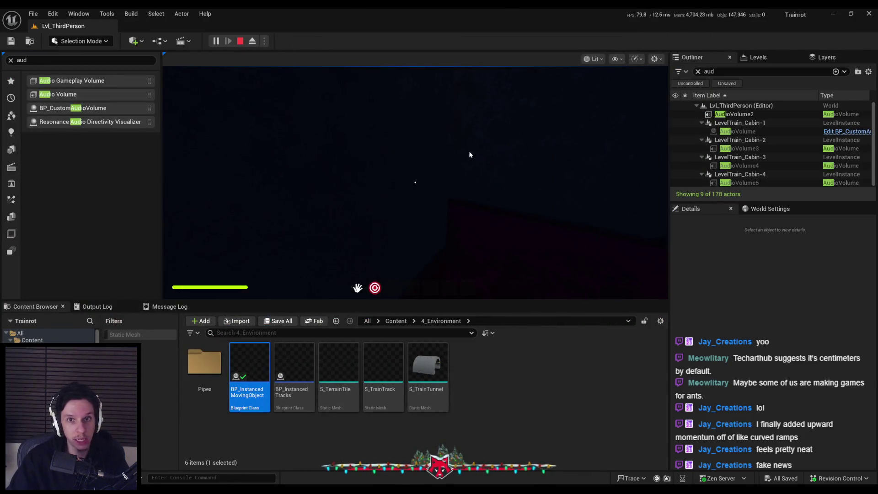
{"action": "left_click", "coordinate": [468, 154]}
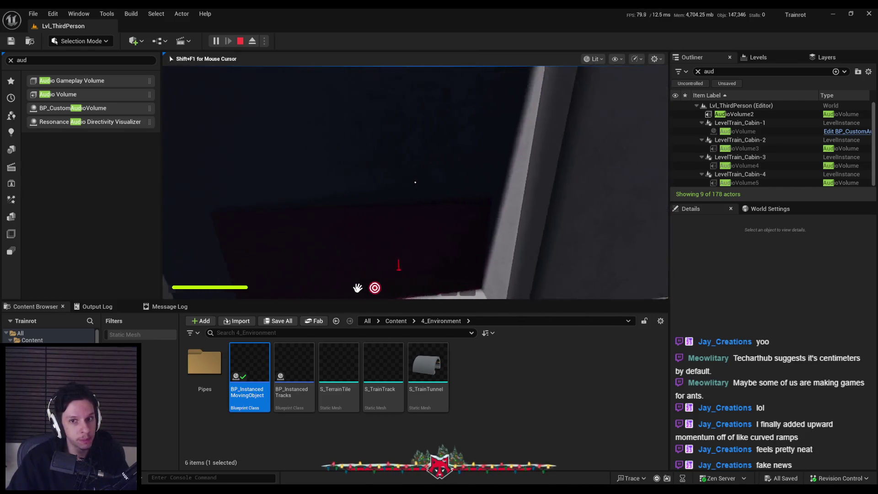
{"action": "key", "text": "super"}
{"action": "key", "text": "Escape"}
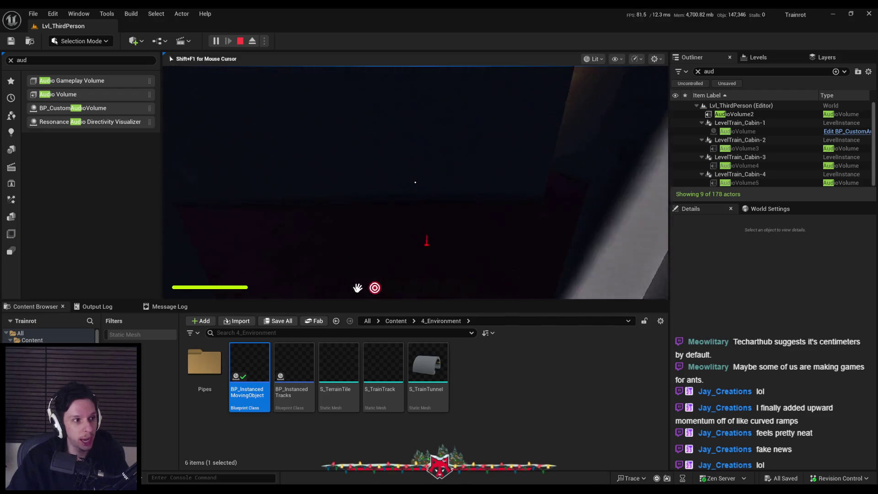
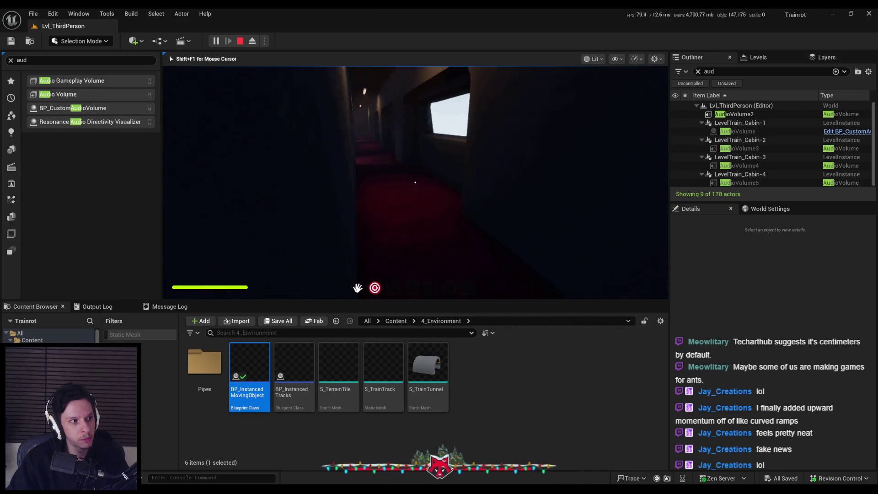
End the play test and open BP_CustomAudioVolume's ConditionMet function graph.
{"action": "key", "text": "Escape"}
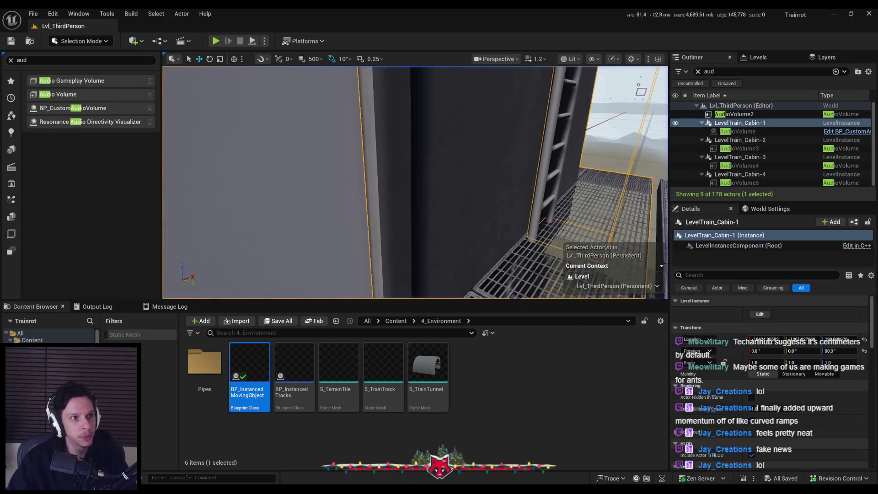
{"action": "left_click", "coordinate": [847, 131]}
{"action": "double_click", "coordinate": [655, 171]}
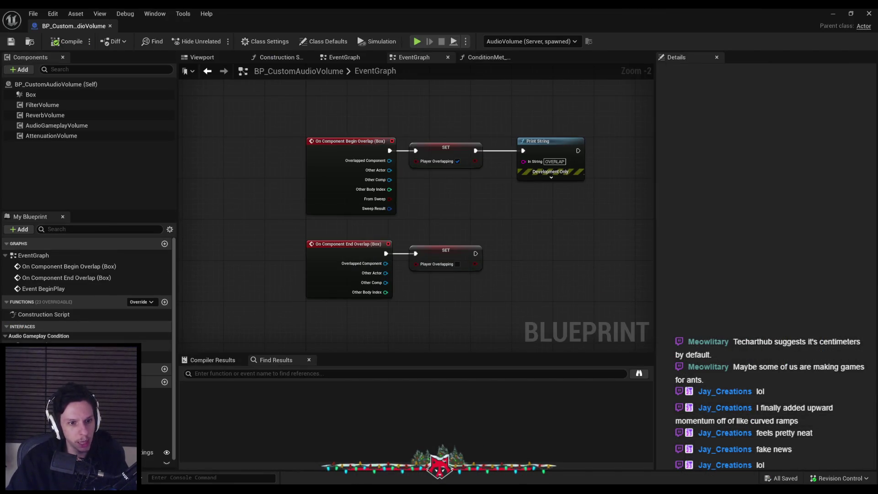
{"action": "double_click", "coordinate": [36, 346]}
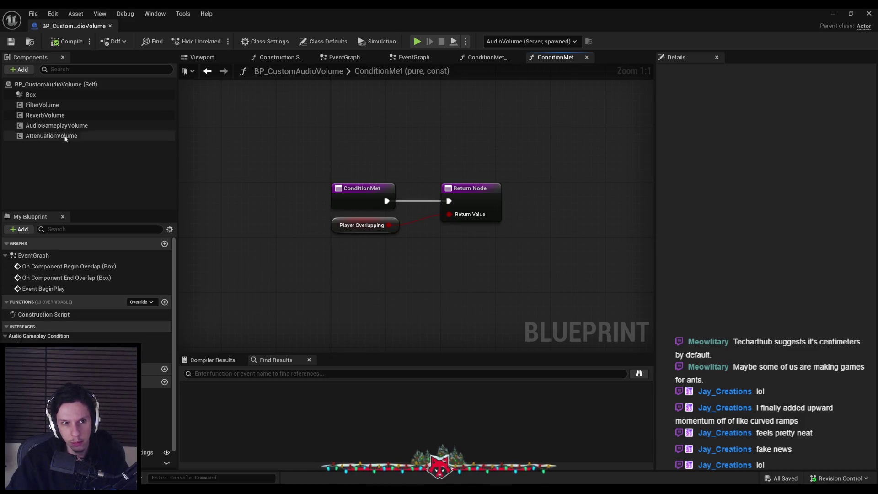
Switch AudioGameplayVolume's proxy to AGV Primitive Proxy, then back to AGV Condition Proxy.
{"action": "left_click", "coordinate": [62, 128]}
{"action": "left_click", "coordinate": [795, 179]}
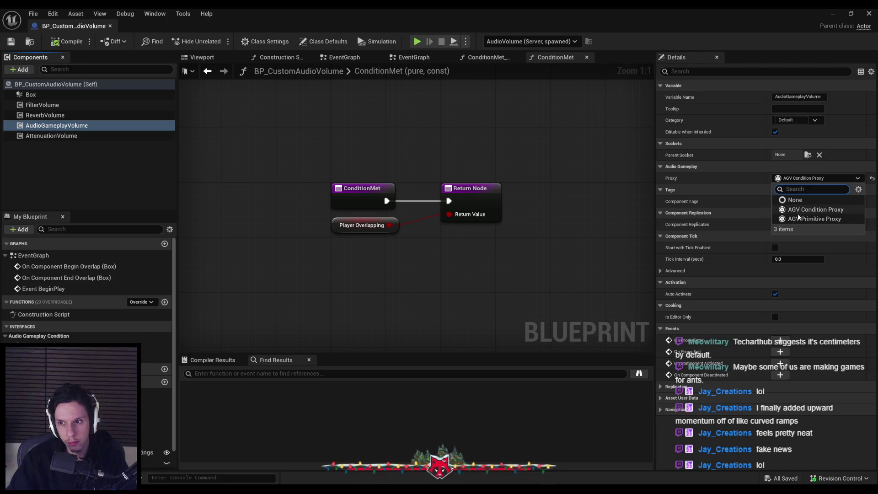
{"action": "left_click", "coordinate": [797, 219]}
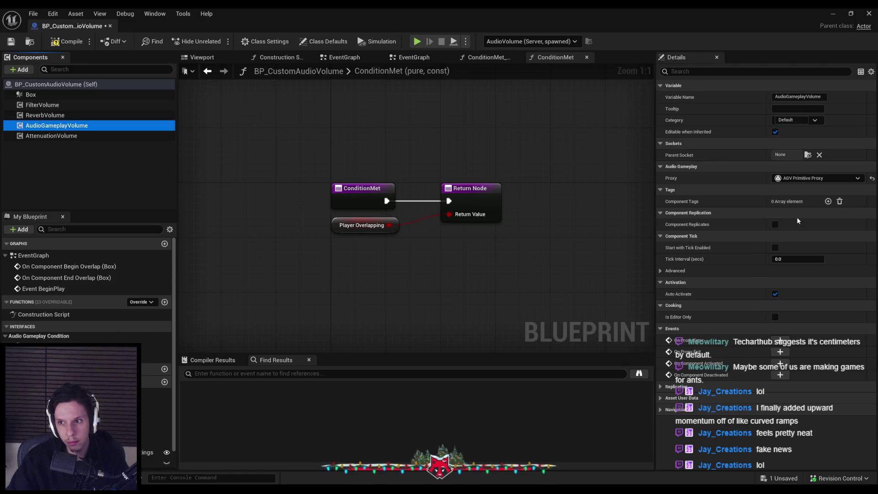
{"action": "left_click", "coordinate": [794, 179]}
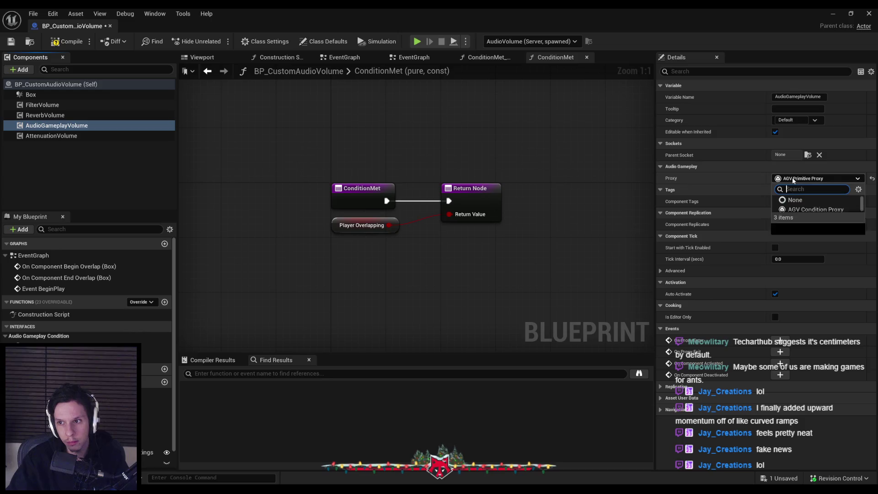
{"action": "left_click", "coordinate": [796, 210]}
Review the implemented interfaces in Class Settings without adding a new one.
{"action": "left_click", "coordinate": [263, 42]}
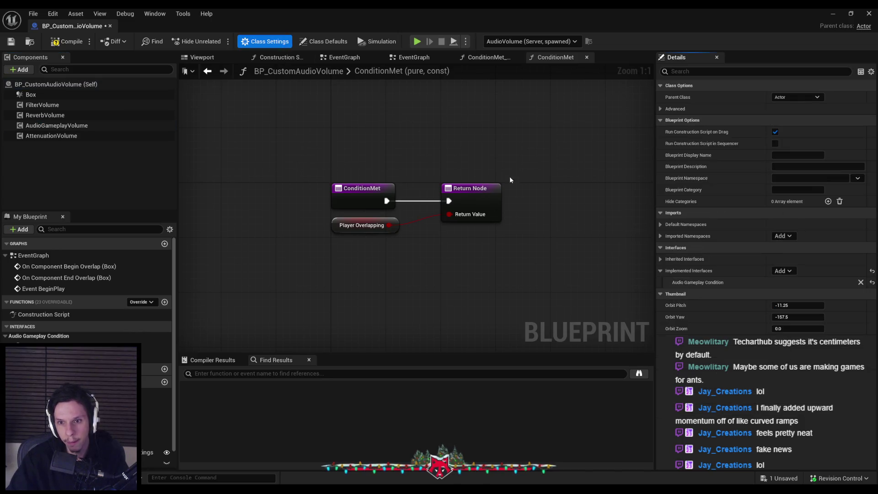
{"action": "left_click", "coordinate": [780, 271]}
{"action": "type", "text": "io"}
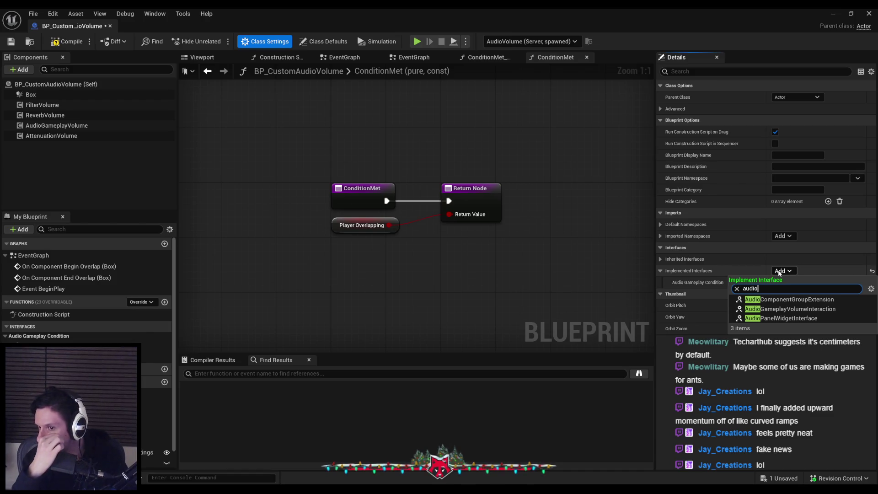
{"action": "key", "text": "Escape"}
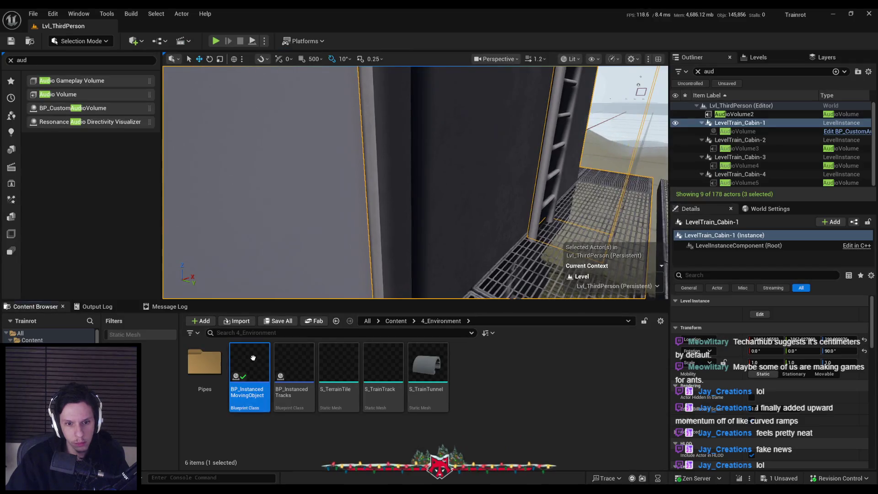
Inspect BP_InstancedMovingObject's Audio Gameplay Condition Met function and its EventGraph.
{"action": "double_click", "coordinate": [249, 373]}
{"action": "left_click", "coordinate": [10, 315]}
{"action": "left_click", "coordinate": [5, 313]}
{"action": "double_click", "coordinate": [26, 326]}
{"action": "left_click", "coordinate": [30, 336]}
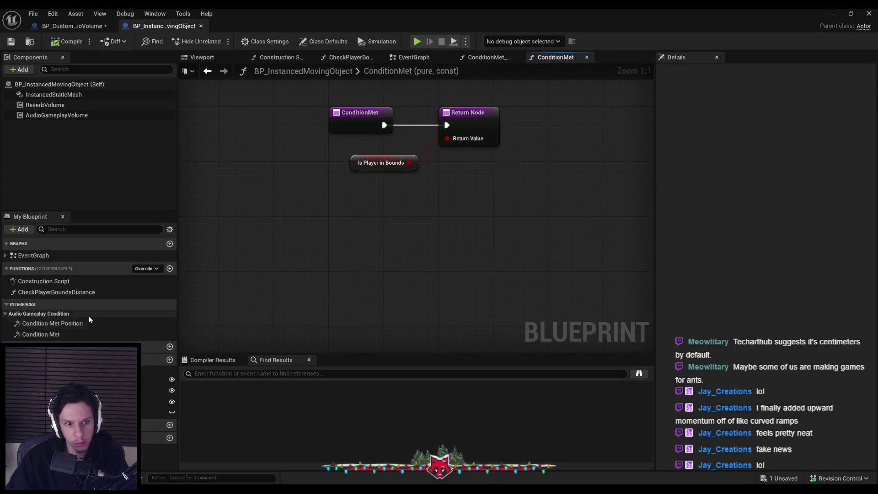
{"action": "double_click", "coordinate": [31, 256]}
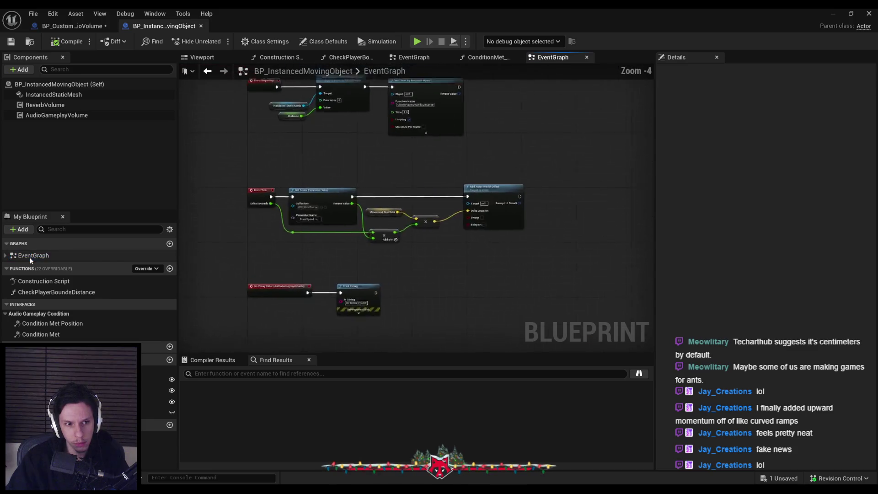
{"action": "scroll", "coordinate": [267, 239], "scroll_direction": "down", "scroll_amount": 4}
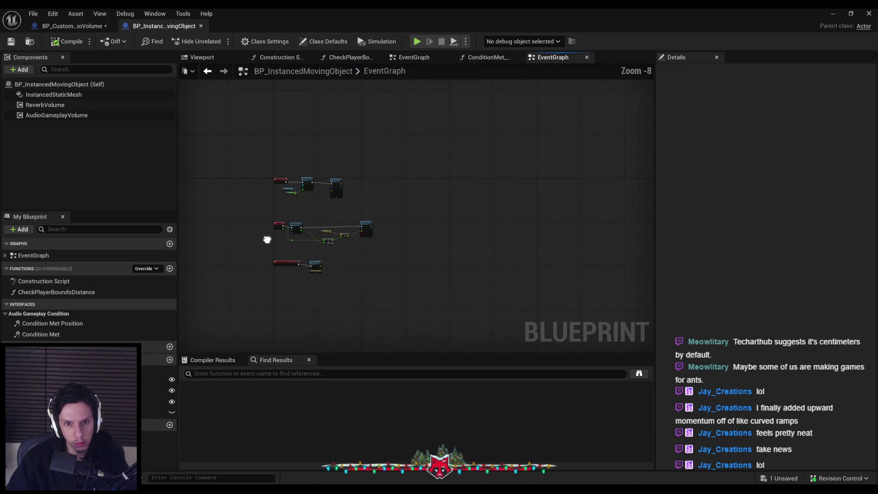
{"action": "scroll", "coordinate": [268, 238], "scroll_direction": "up", "scroll_amount": 5}
Save BP_CustomAudioVolume and review the FilterVolume, AudioGameplayVolume and AttenuationVolume priorities.
{"action": "left_click", "coordinate": [90, 27]}
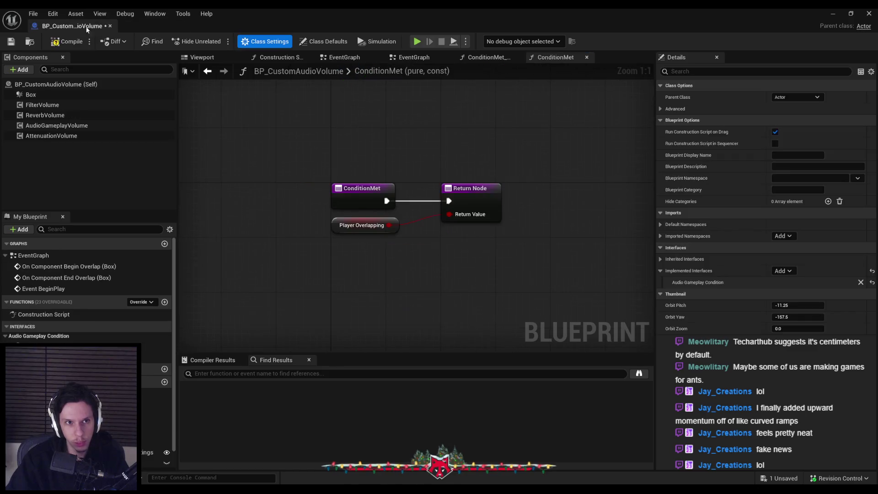
{"action": "left_click", "coordinate": [11, 41]}
{"action": "left_click", "coordinate": [42, 105]}
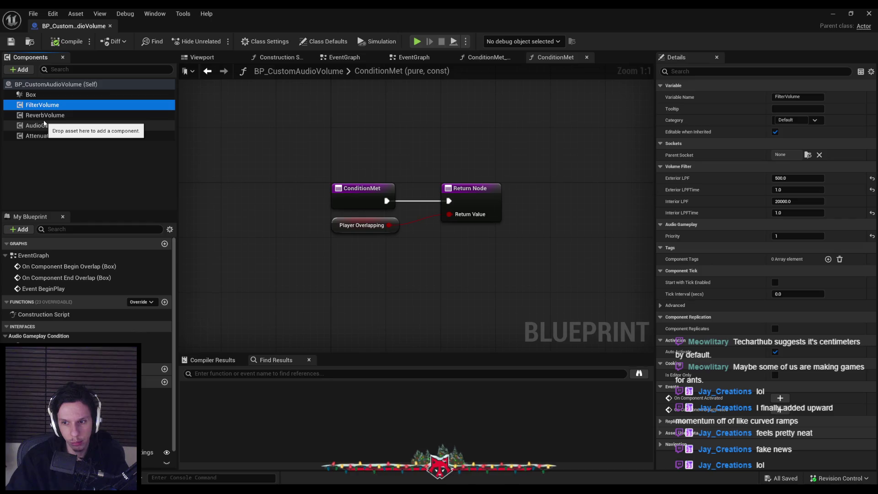
{"action": "left_click", "coordinate": [44, 125]}
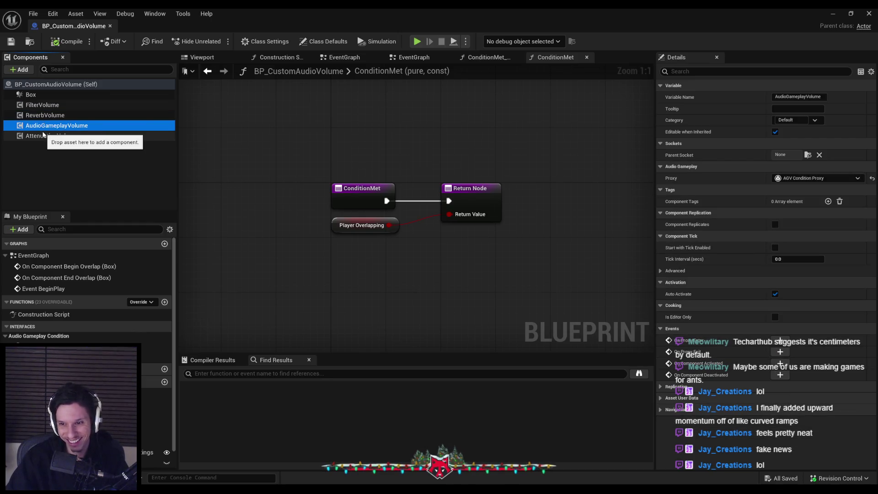
{"action": "left_click", "coordinate": [44, 136]}
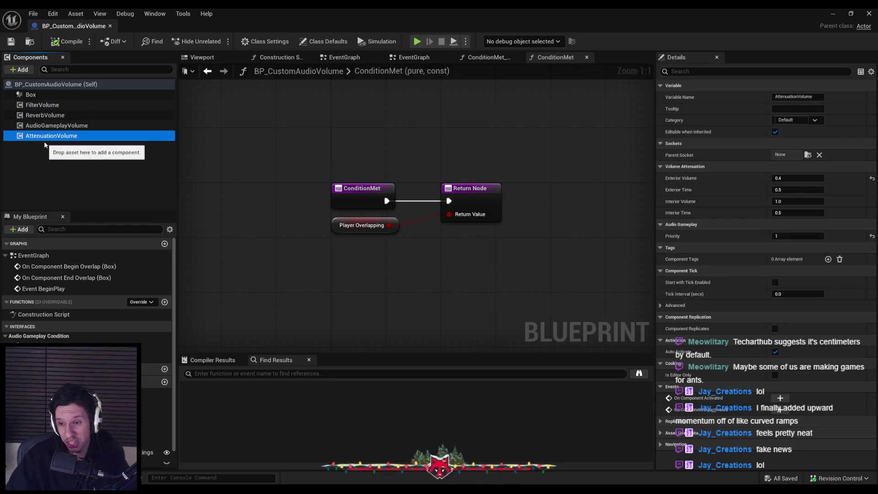
{"action": "left_click", "coordinate": [44, 125]}
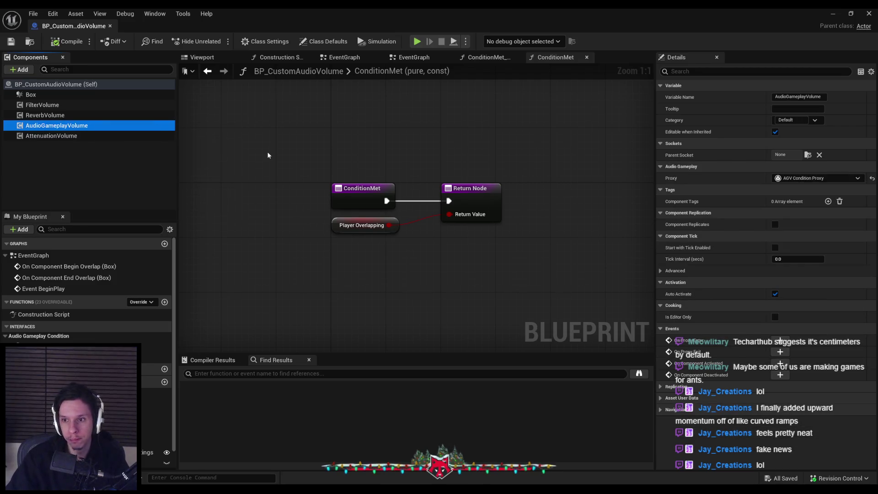
{"action": "left_click", "coordinate": [307, 73]}
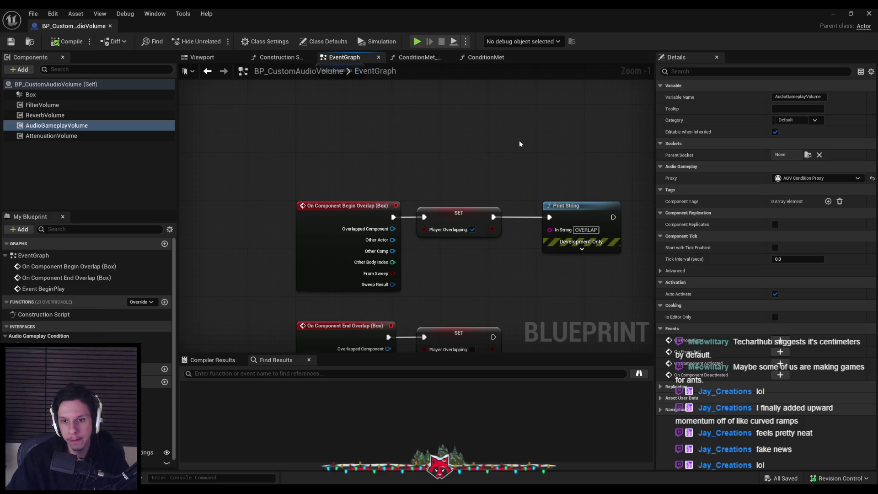
On End Overlap, branch on Other Actor == Get Player Character before the SET node.
{"action": "scroll", "coordinate": [398, 119], "scroll_direction": "down", "scroll_amount": 1}
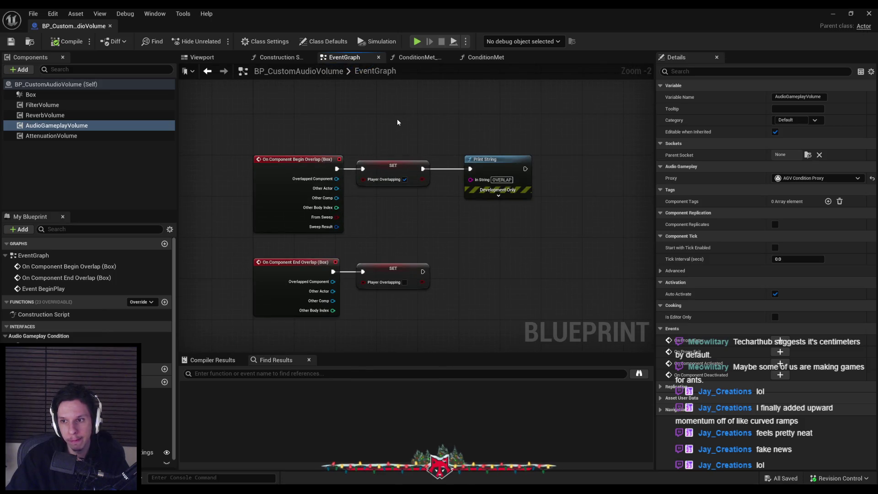
{"action": "left_click_drag", "start_coordinate": [397, 122], "coordinate": [480, 302]}
{"action": "left_click_drag", "start_coordinate": [382, 167], "coordinate": [511, 168]}
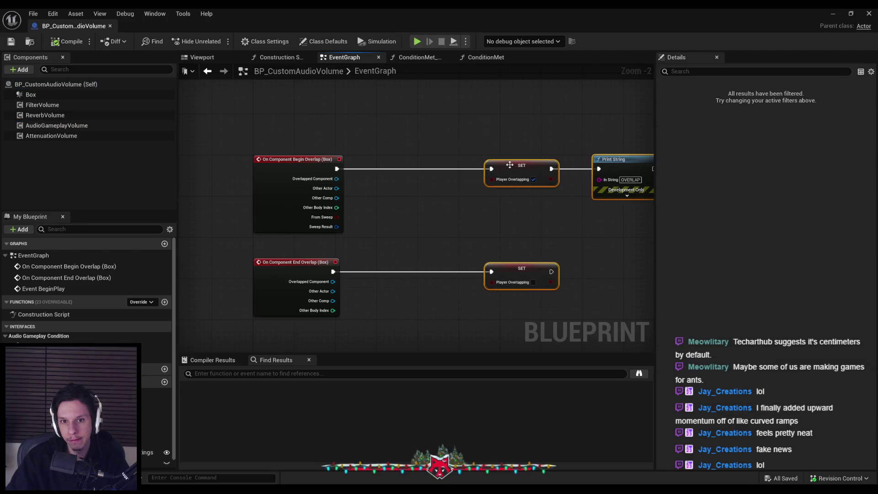
{"action": "left_click", "coordinate": [411, 220]}
{"action": "mouse_move", "coordinate": [333, 291]}
{"action": "left_mouse_down"}
{"action": "mouse_move", "coordinate": [360, 293]}
{"action": "mouse_move", "coordinate": [351, 335]}
{"action": "left_mouse_up"}
{"action": "type", "text": "=="}
{"action": "key", "text": "Return"}
{"action": "type", "text": "get player char"}
{"action": "key", "text": "Return"}
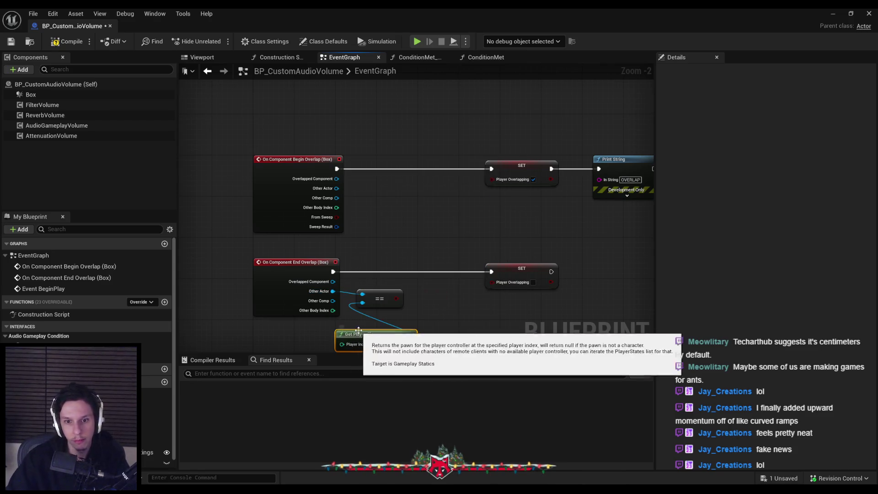
{"action": "left_click_drag", "start_coordinate": [390, 291], "coordinate": [308, 287]}
{"action": "mouse_move", "coordinate": [427, 259]}
{"action": "left_mouse_down"}
{"action": "mouse_move", "coordinate": [459, 223]}
{"action": "mouse_move", "coordinate": [364, 232]}
{"action": "left_mouse_up"}
{"action": "type", "text": "branch"}
{"action": "key", "text": "Return"}
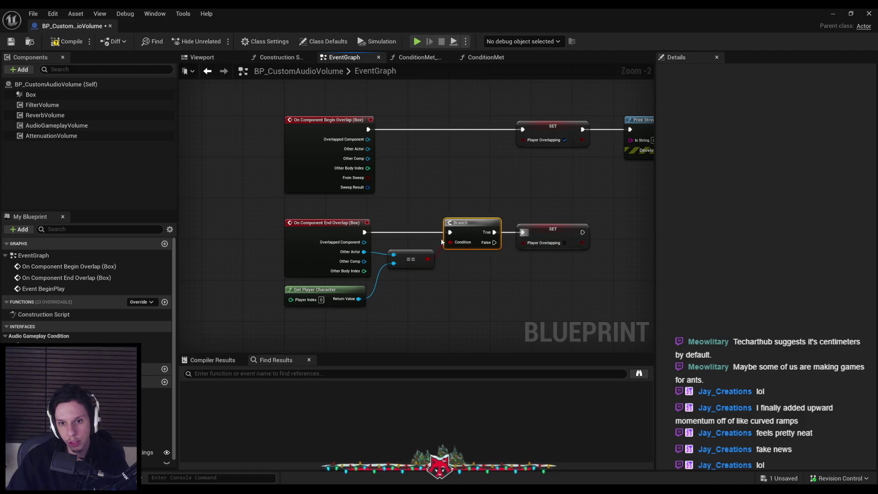
Copy the player check onto Begin Overlap, wire Get Player Character in, and save.
{"action": "mouse_move", "coordinate": [496, 294]}
{"action": "left_mouse_down"}
{"action": "mouse_move", "coordinate": [193, 186]}
{"action": "mouse_move", "coordinate": [235, 264]}
{"action": "mouse_move", "coordinate": [232, 274]}
{"action": "left_mouse_up"}
{"action": "key", "text": "ctrl+c"}
{"action": "key", "text": "ctrl+v"}
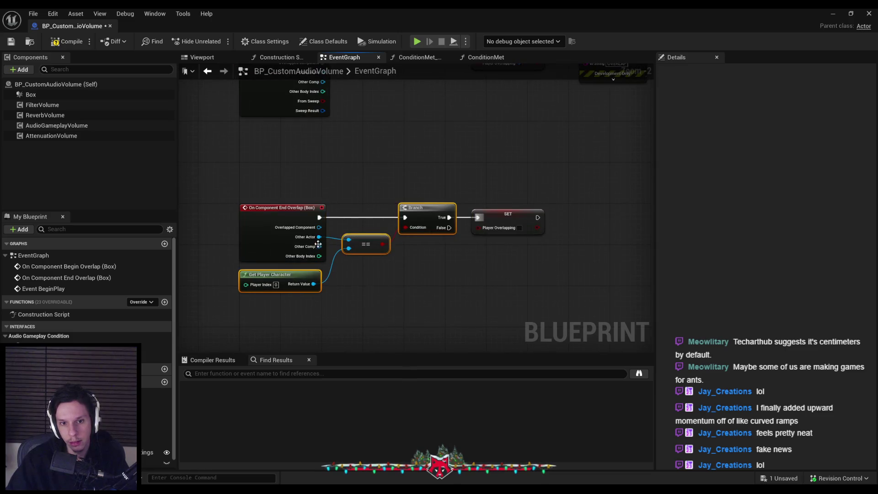
{"action": "left_click_drag", "start_coordinate": [302, 260], "coordinate": [308, 271]}
{"action": "mouse_move", "coordinate": [397, 246]}
{"action": "left_mouse_down"}
{"action": "mouse_move", "coordinate": [424, 164]}
{"action": "mouse_move", "coordinate": [432, 168]}
{"action": "mouse_move", "coordinate": [318, 169]}
{"action": "left_mouse_up"}
{"action": "left_click_drag", "start_coordinate": [344, 203], "coordinate": [295, 238]}
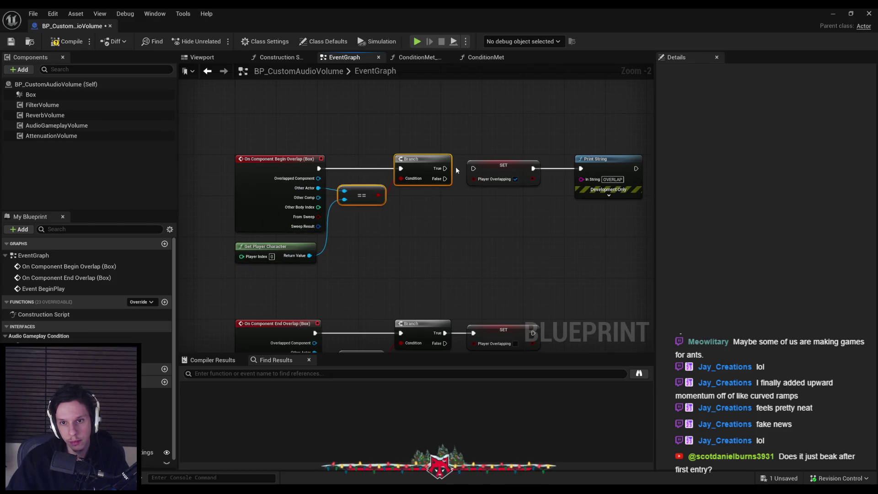
{"action": "left_click", "coordinate": [432, 170]}
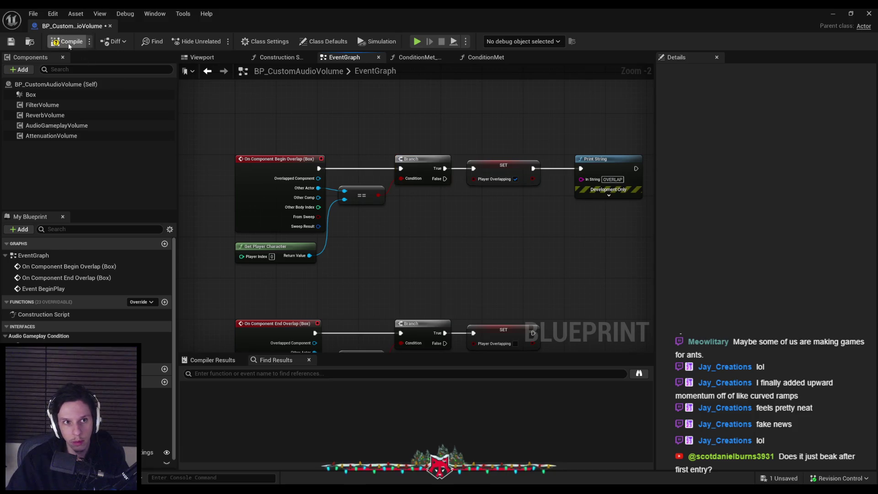
{"action": "left_click", "coordinate": [11, 42]}
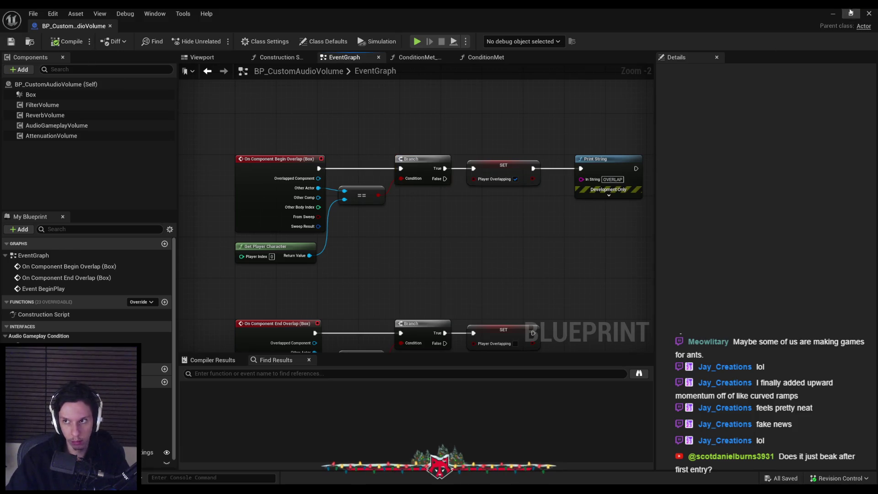
{"action": "left_click", "coordinate": [852, 13]}
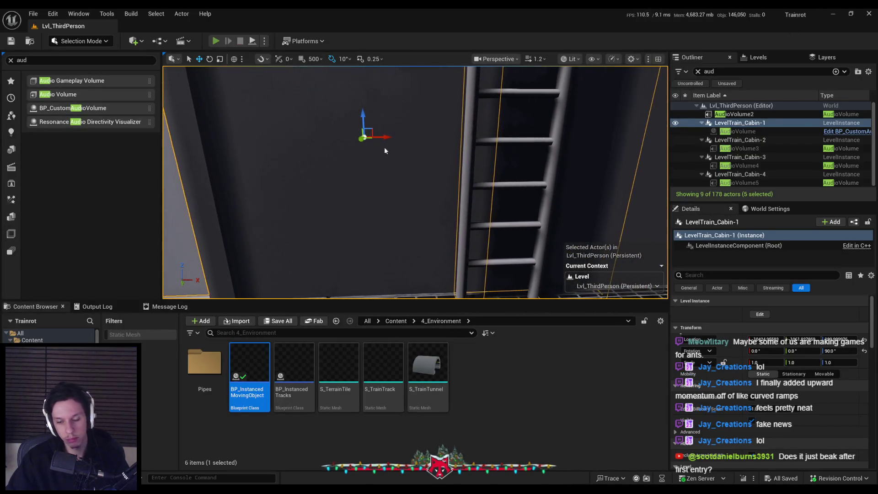
Play-test walking through the cabin doorway and out onto the walkway.
{"action": "key", "text": "alt+p"}
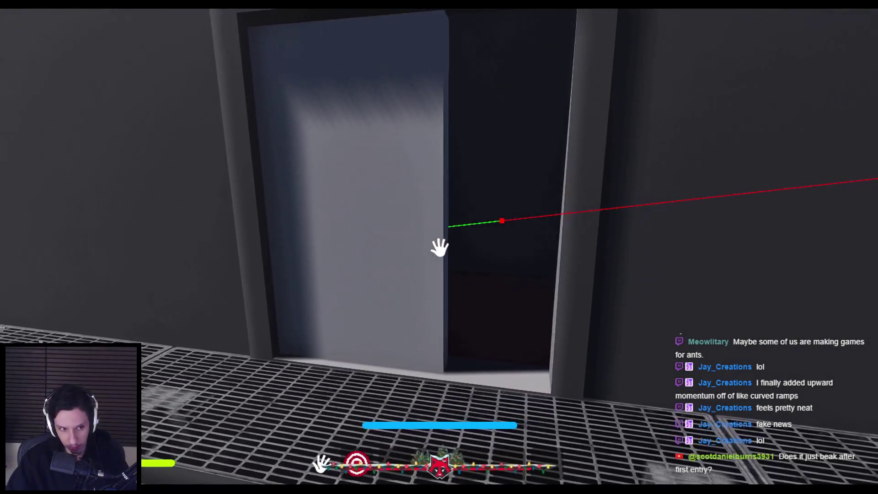
{"action": "key", "text": "w"}
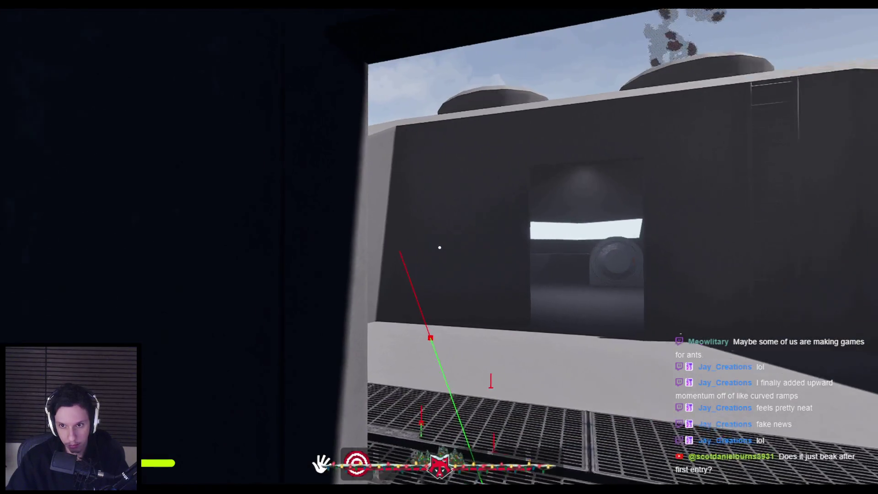
{"action": "key", "text": "w"}
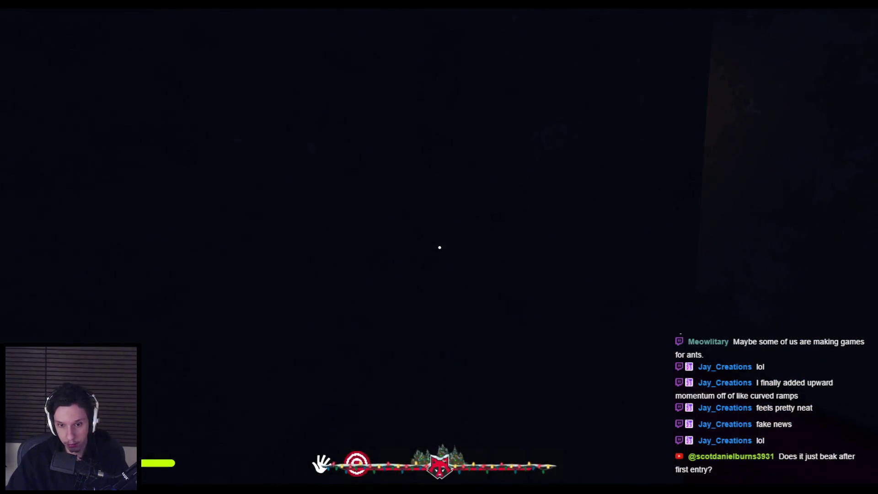
{"action": "key", "text": "Escape"}
Add a Get Player Pawn node on the begin-overlap == node's second input.
{"action": "left_click", "coordinate": [304, 466]}
{"action": "left_click_drag", "start_coordinate": [346, 196], "coordinate": [333, 259]}
{"action": "type", "text": "get playe"}
{"action": "key", "text": "Return"}
Replace Begin Overlap's Get Player Character with the Get Player Pawn node.
{"action": "left_click", "coordinate": [293, 217]}
{"action": "key", "text": "Delete"}
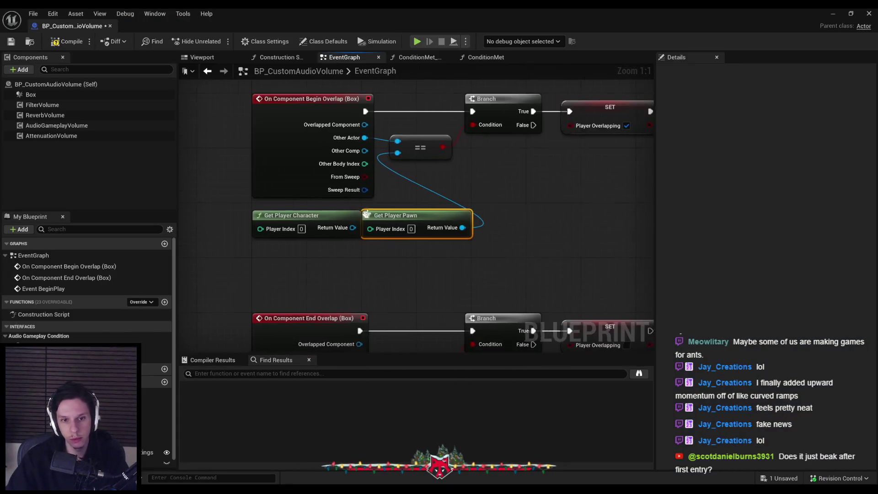
{"action": "left_click_drag", "start_coordinate": [421, 219], "coordinate": [310, 220]}
Wire a copied Get Player Pawn into the End Overlap check, delete Get Player Character, and compile.
{"action": "key", "text": "ctrl+c"}
{"action": "scroll", "coordinate": [310, 219], "scroll_direction": "down", "scroll_amount": 2}
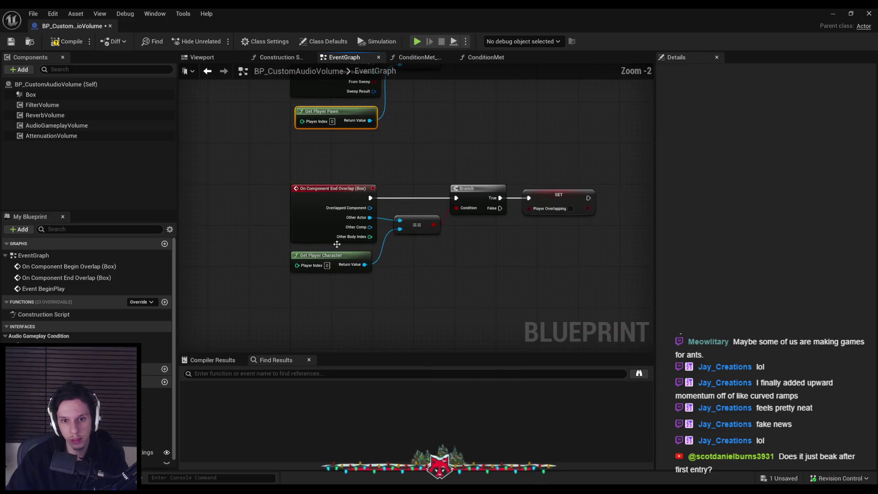
{"action": "key", "text": "ctrl+v"}
{"action": "mouse_move", "coordinate": [370, 290]}
{"action": "left_mouse_down"}
{"action": "mouse_move", "coordinate": [401, 229]}
{"action": "mouse_move", "coordinate": [373, 261]}
{"action": "mouse_move", "coordinate": [374, 251]}
{"action": "left_mouse_up"}
{"action": "left_click", "coordinate": [330, 255]}
{"action": "key", "text": "Delete"}
{"action": "left_click_drag", "start_coordinate": [363, 173], "coordinate": [368, 173]}
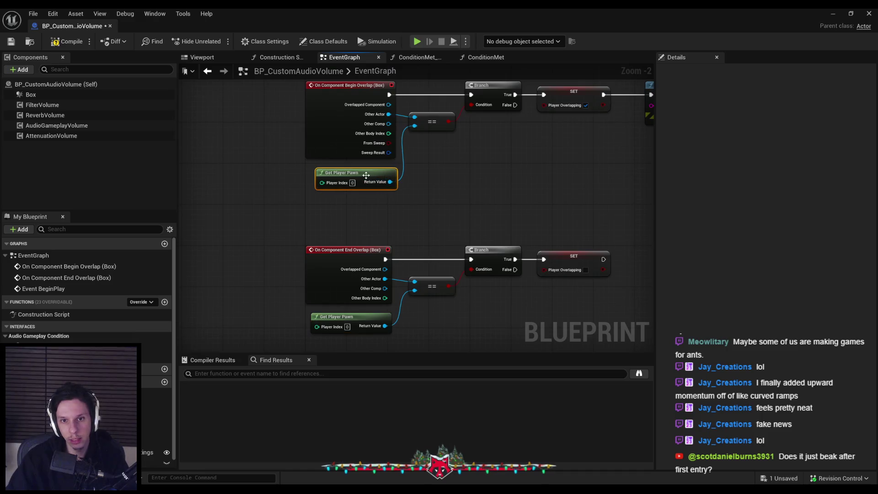
{"action": "left_click", "coordinate": [55, 43]}
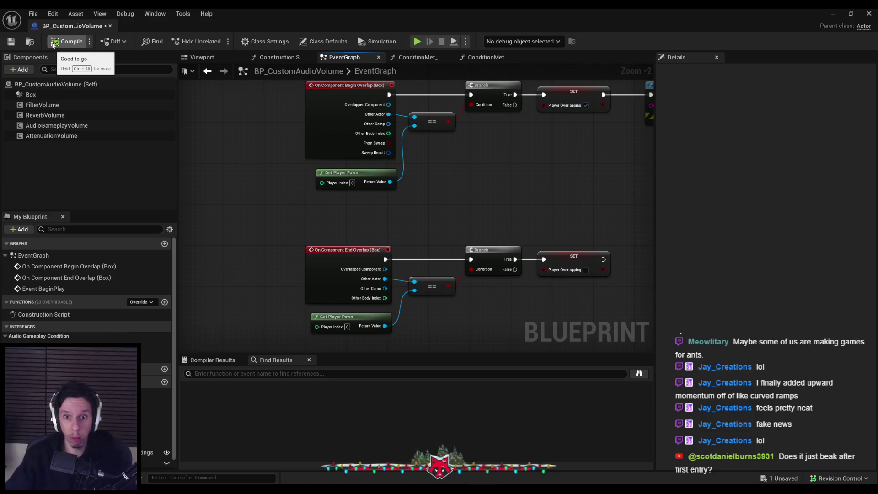
{"action": "left_click", "coordinate": [834, 14]}
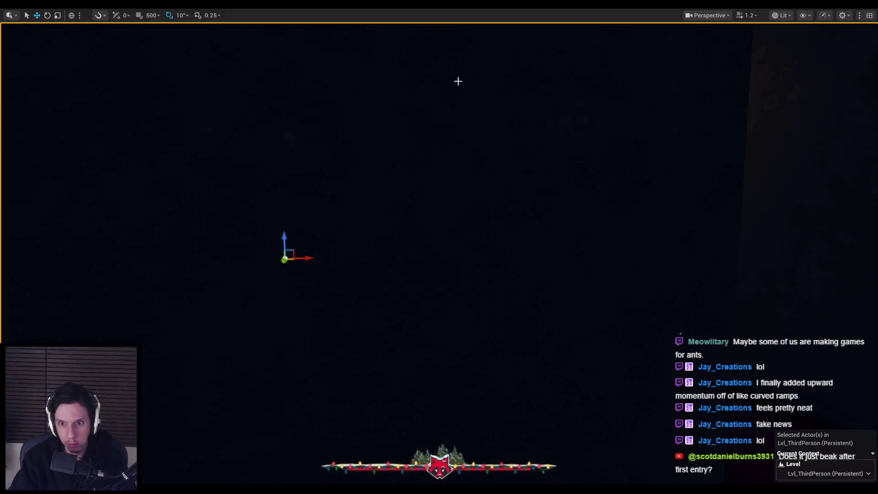
{"action": "key", "text": "alt+p"}
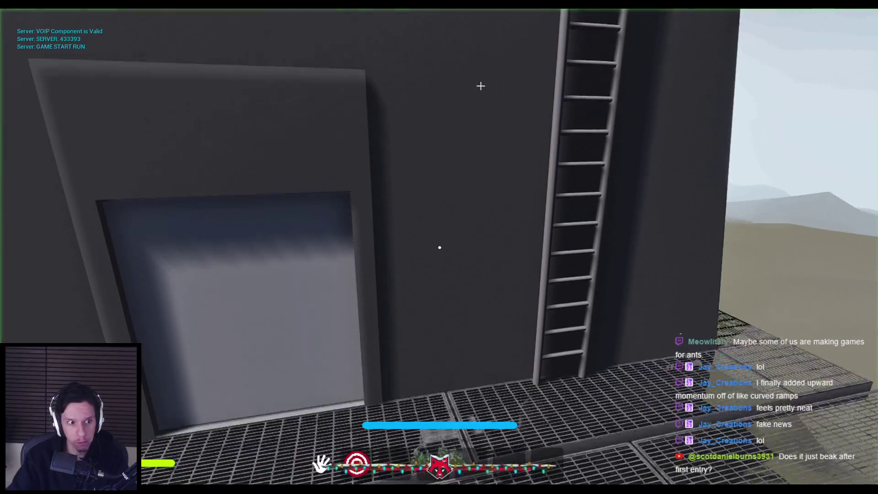
{"action": "key", "text": "w"}
{"action": "key", "text": "e"}
{"action": "key", "text": "w"}
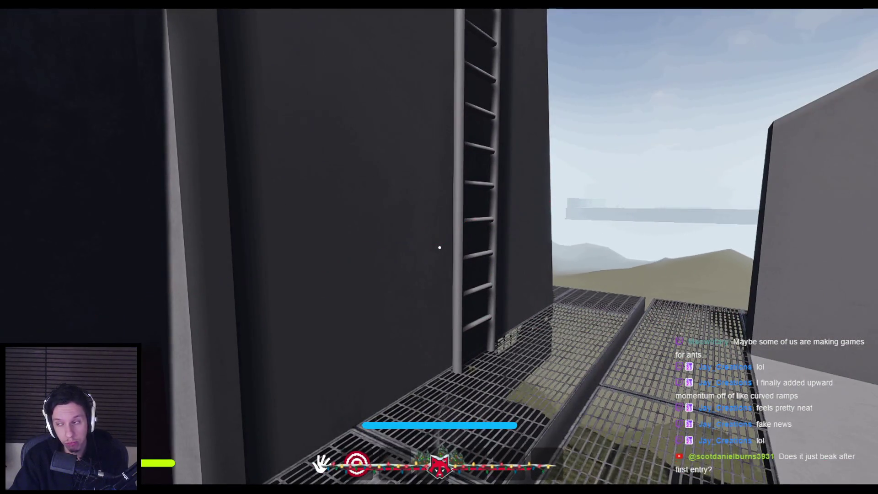
{"action": "key", "text": "a"}
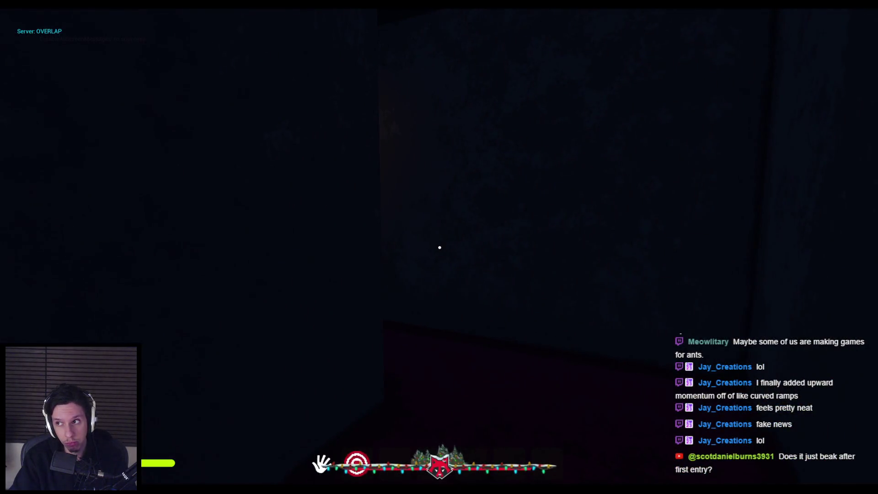
{"action": "key", "text": "d"}
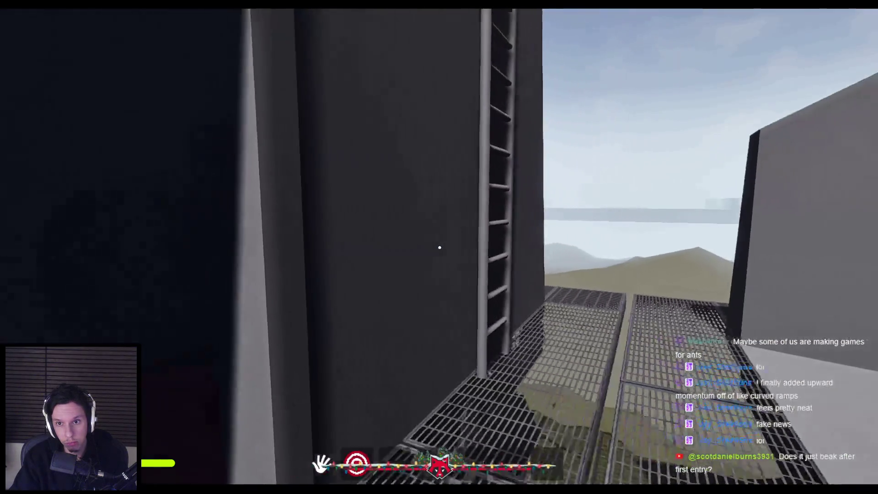
{"action": "key", "text": "a"}
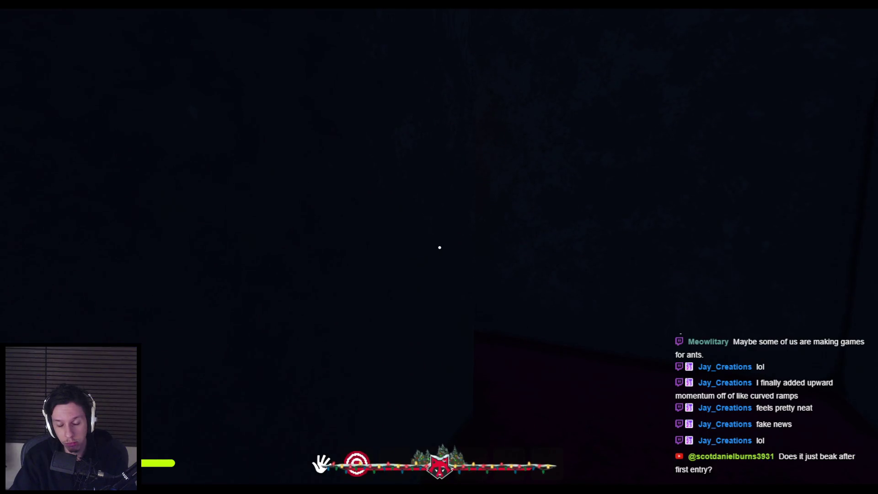
{"action": "key", "text": "d"}
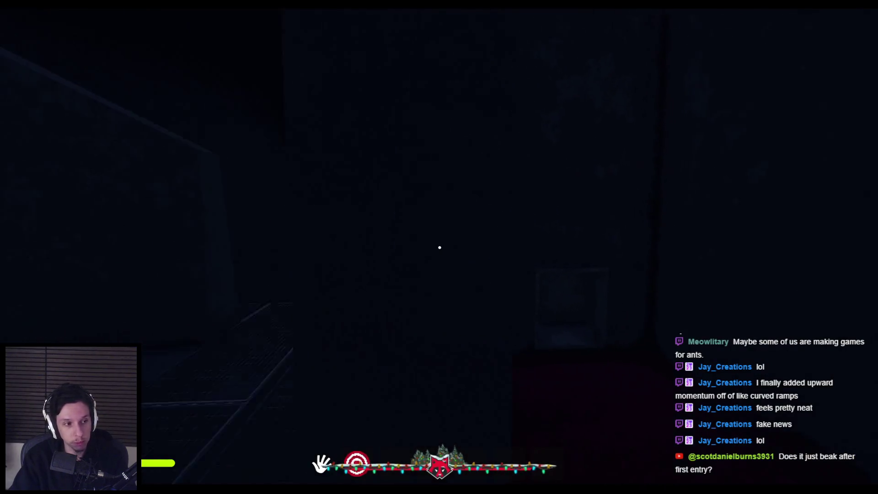
{"action": "key", "text": "a"}
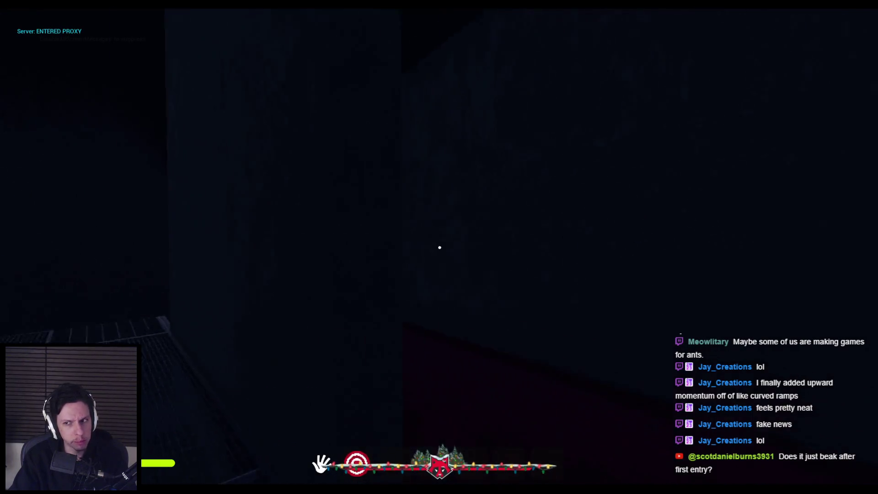
{"action": "key", "text": "w"}
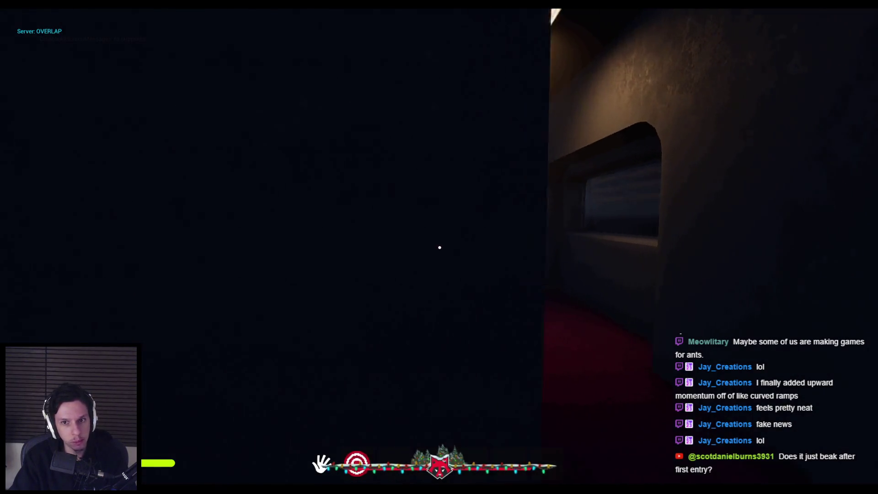
{"action": "key", "text": "w"}
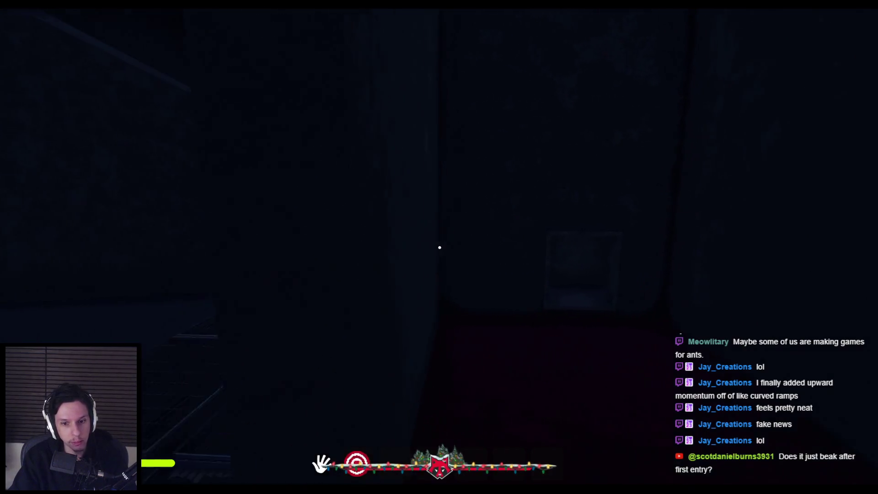
{"action": "key", "text": "w"}
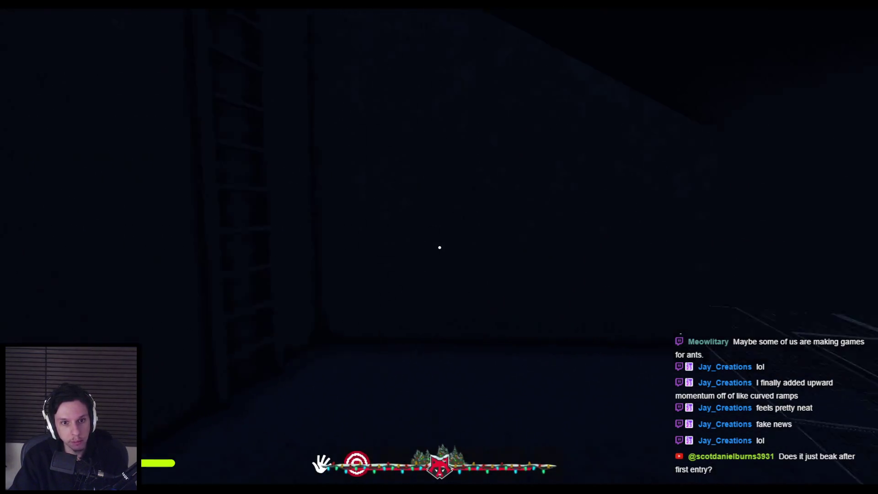
{"action": "key", "text": "w"}
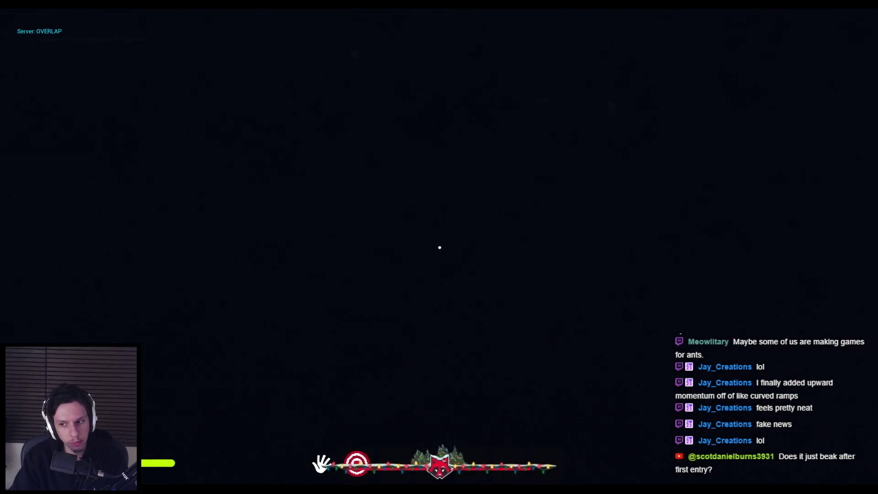
{"action": "key", "text": "w"}
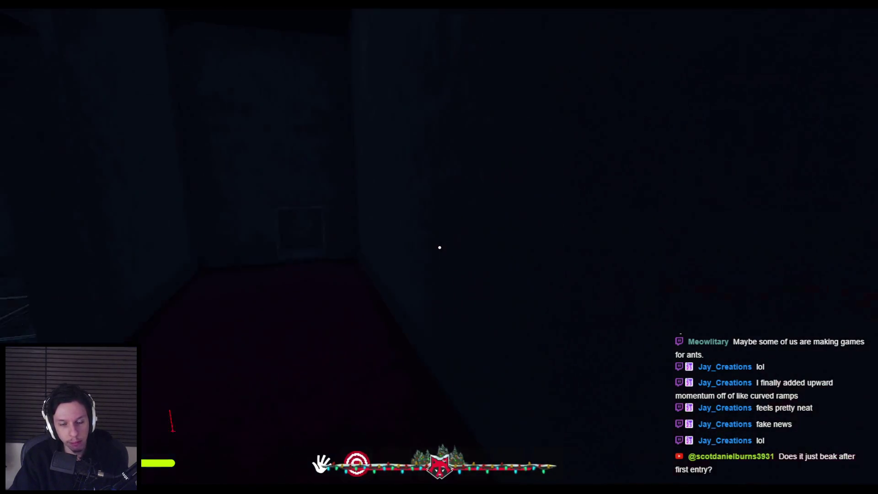
{"action": "key", "text": "w"}
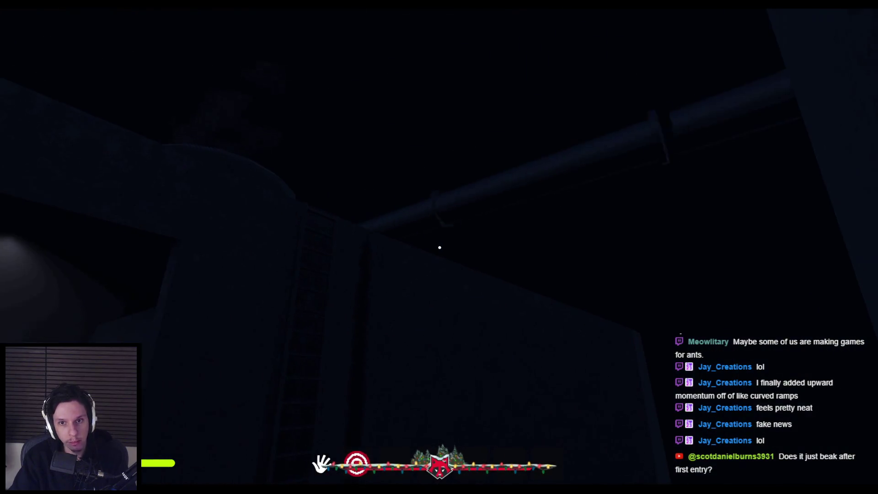
{"action": "key", "text": "w"}
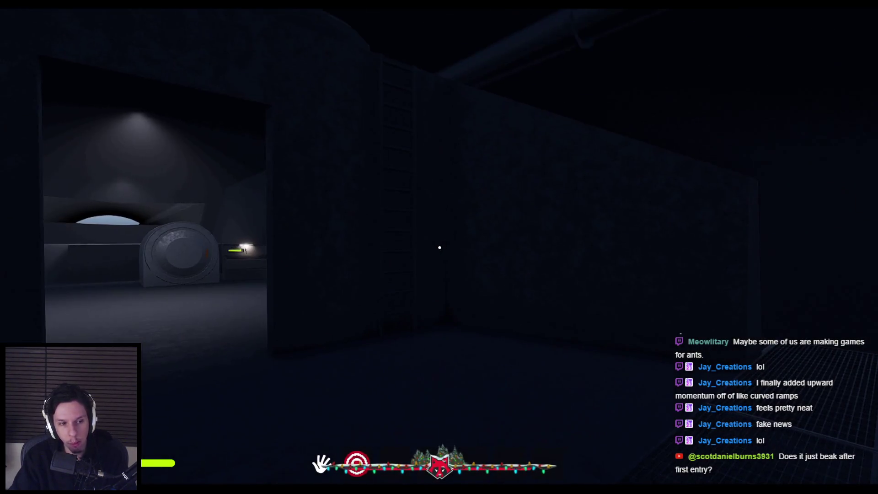
{"action": "key", "text": "w"}
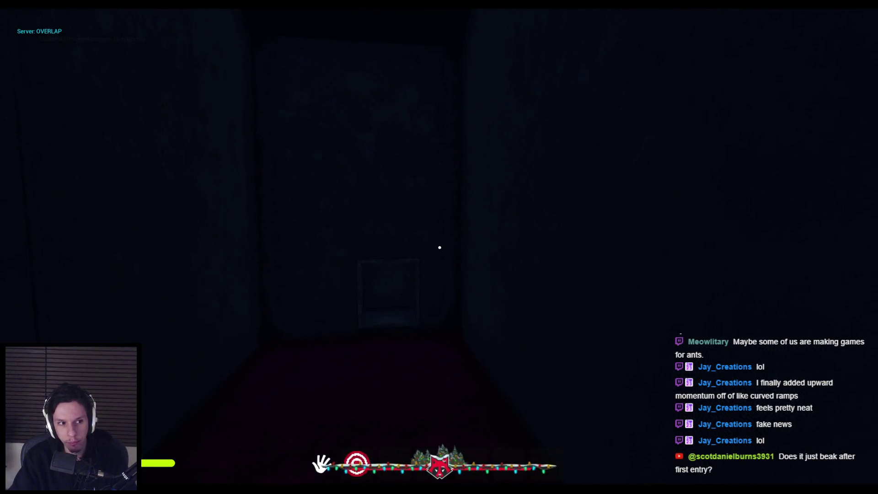
{"action": "key", "text": "w"}
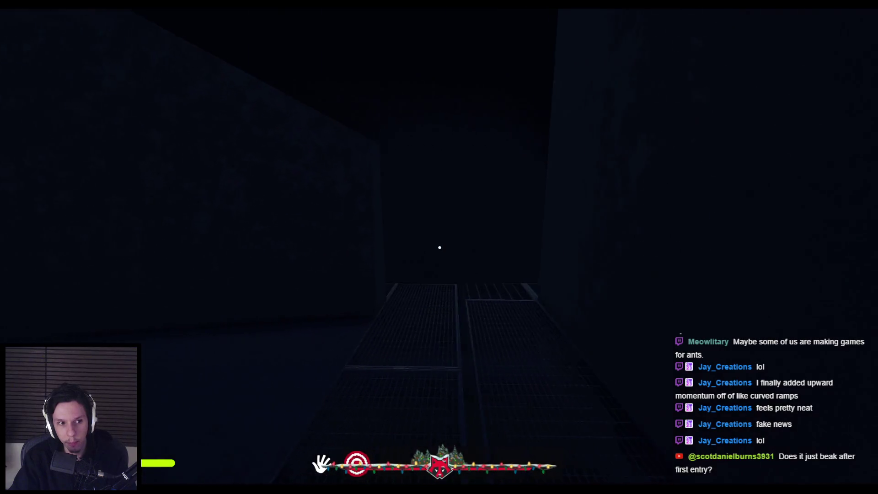
{"action": "key", "text": "w"}
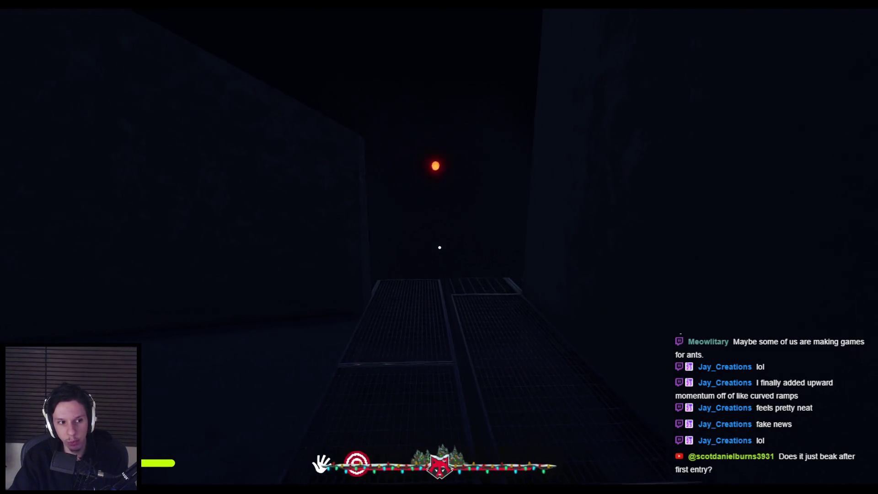
{"action": "key", "text": "w"}
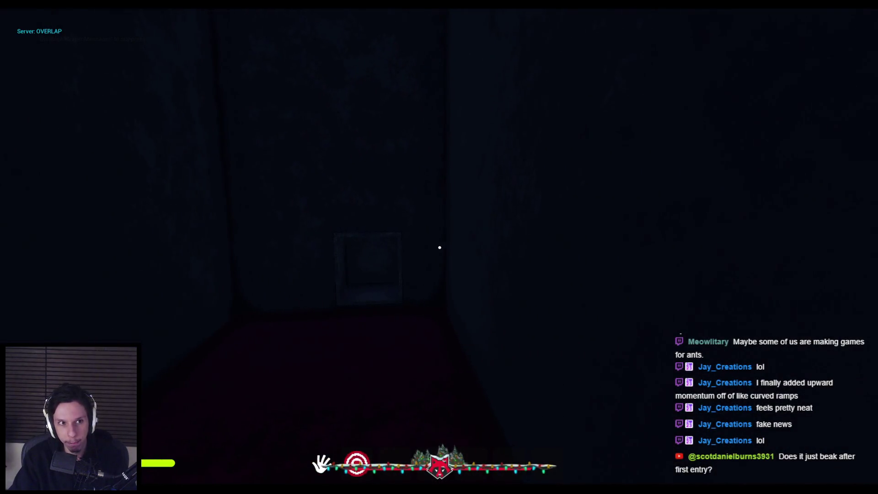
{"action": "key", "text": "w"}
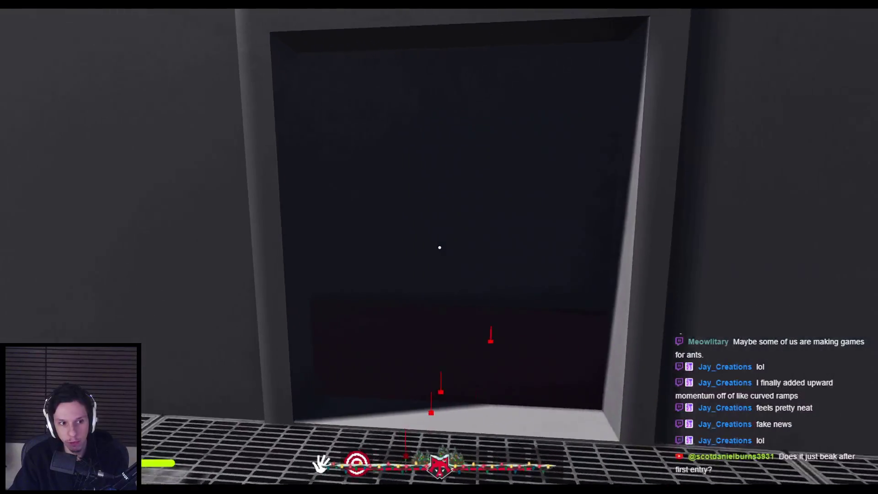
{"action": "key", "text": "w"}
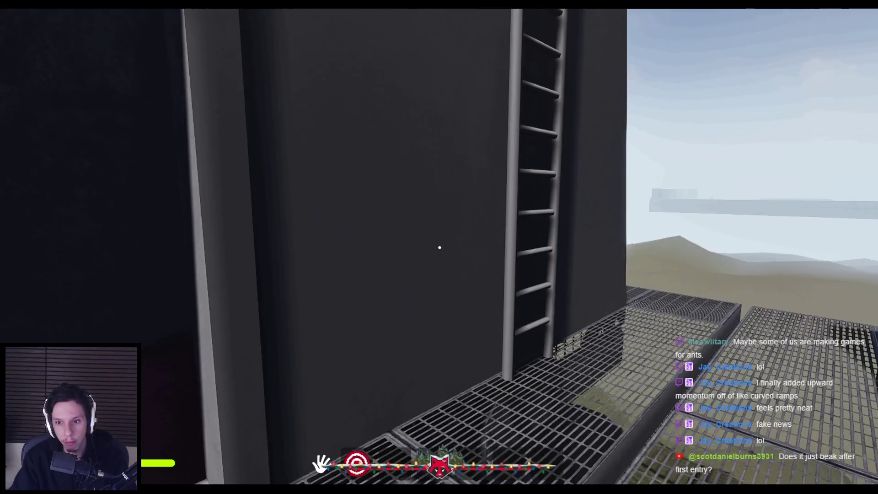
{"action": "key", "text": "w"}
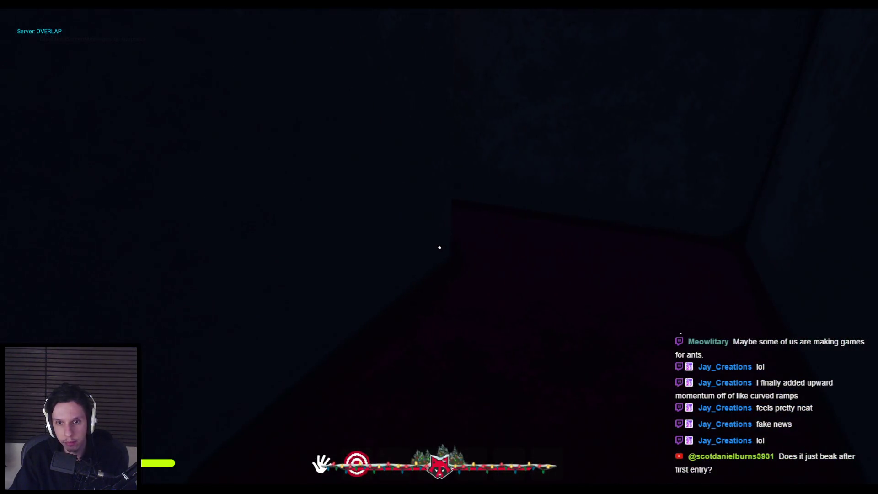
{"action": "key", "text": "Escape"}
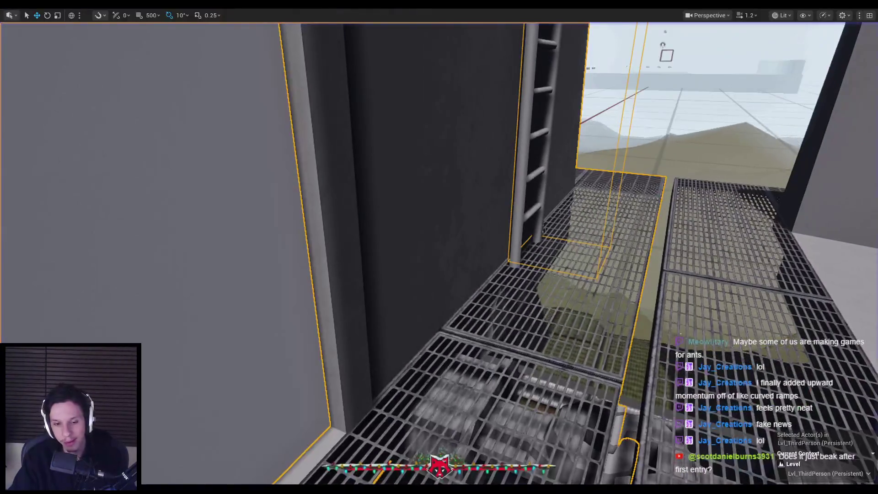
Wire a pasted Player Overlapping getter into ConditionMet_Position's Return Value.
{"action": "left_click", "coordinate": [286, 472]}
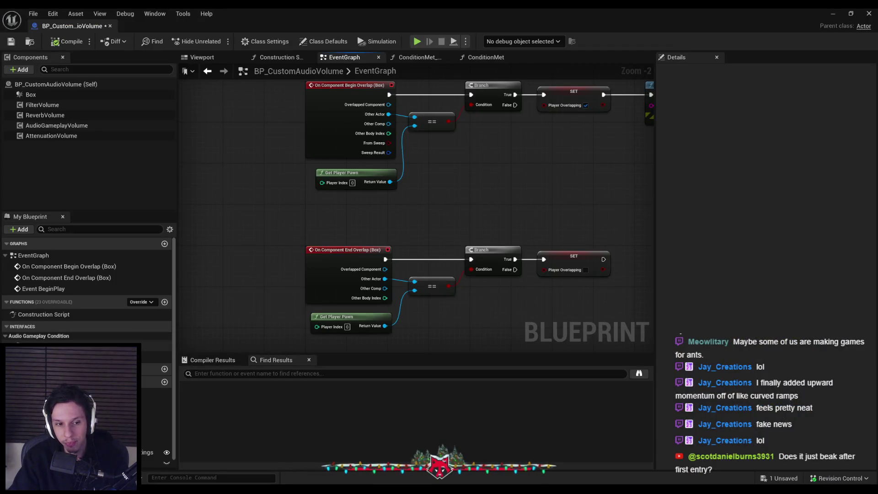
{"action": "double_click", "coordinate": [128, 346]}
{"action": "left_click", "coordinate": [366, 225]}
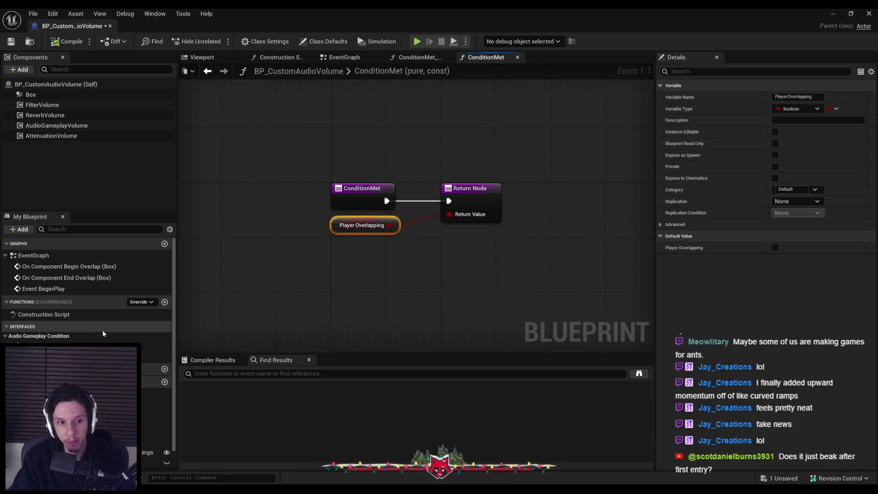
{"action": "double_click", "coordinate": [105, 346]}
{"action": "key", "text": "ctrl+v"}
{"action": "left_click_drag", "start_coordinate": [396, 244], "coordinate": [449, 219]}
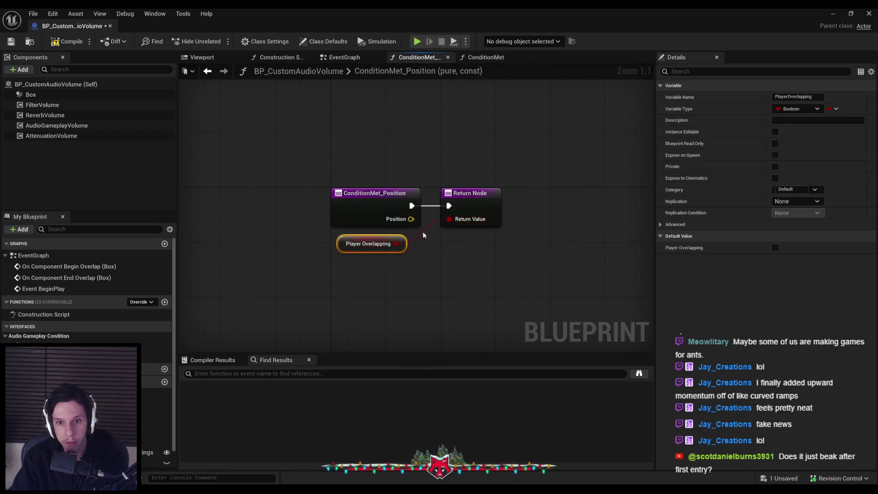
{"action": "left_click_drag", "start_coordinate": [361, 247], "coordinate": [369, 248]}
{"action": "left_click", "coordinate": [376, 304]}
Compile, save, play-test walking in and out of the dark room, then inspect FilterVolume.
{"action": "left_click", "coordinate": [66, 41]}
{"action": "left_click", "coordinate": [11, 41]}
{"action": "left_click", "coordinate": [851, 15]}
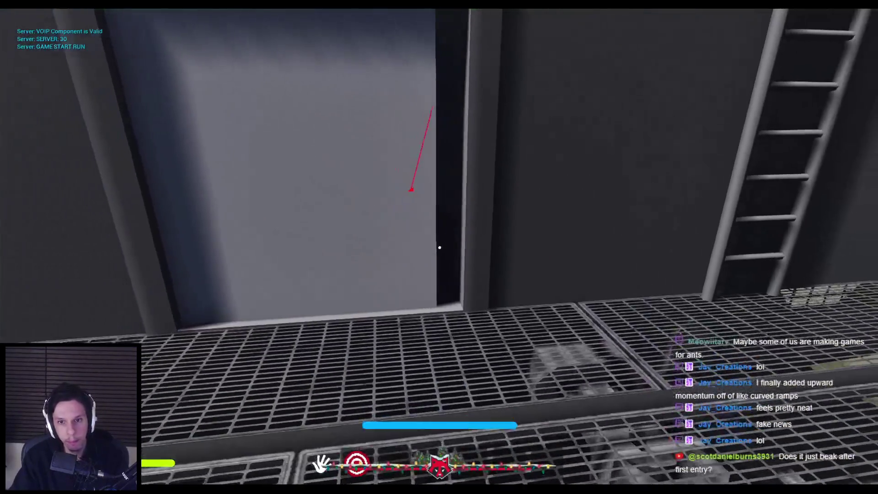
{"action": "key", "text": "w"}
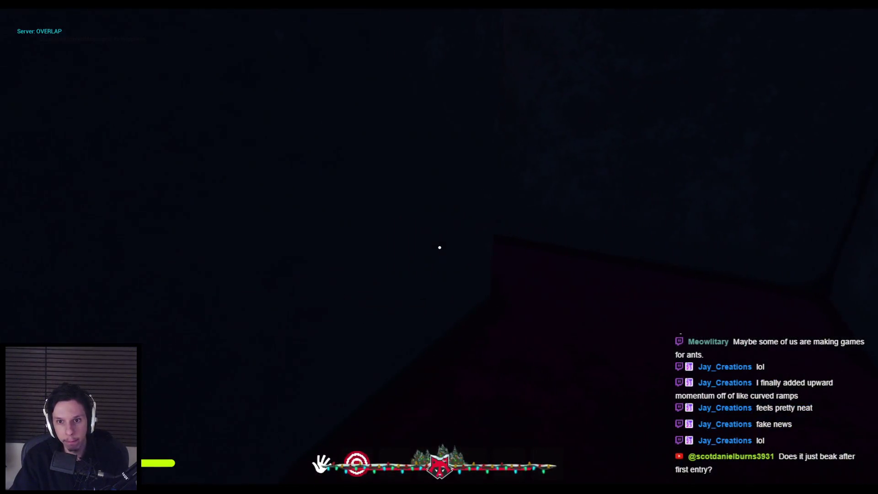
{"action": "key", "text": "s"}
{"action": "key", "text": "w"}
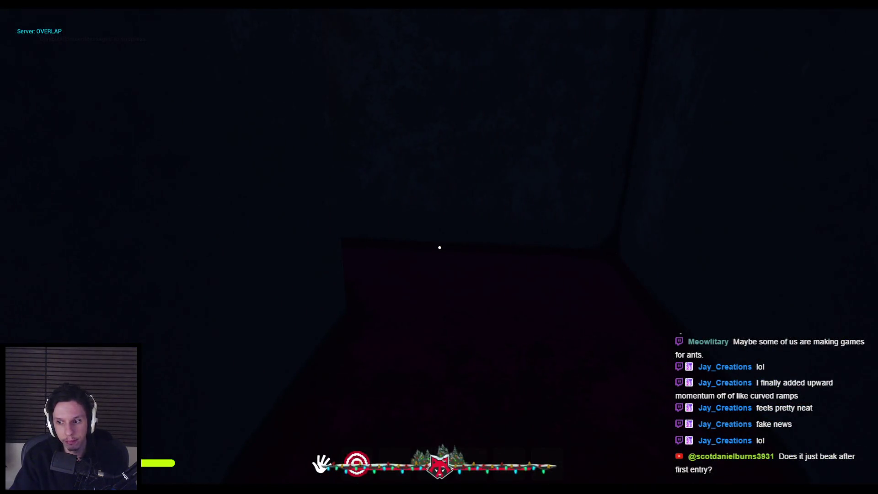
{"action": "key", "text": "Escape"}
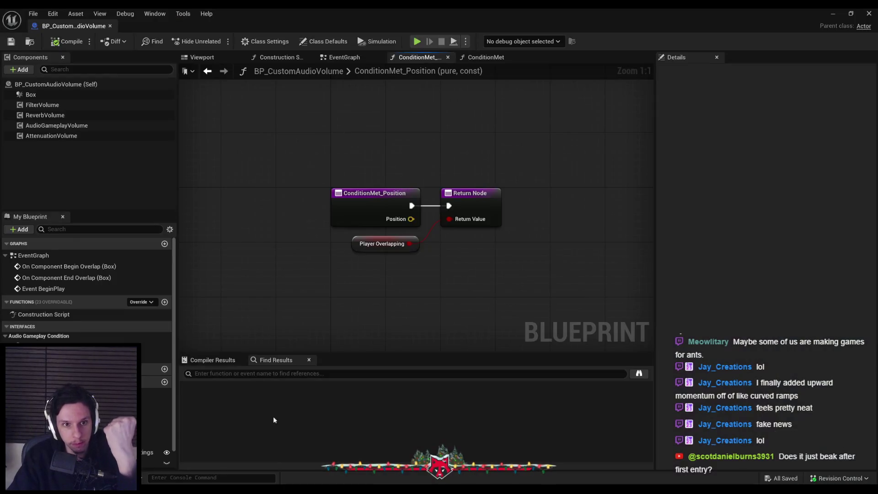
{"action": "left_click", "coordinate": [61, 116]}
{"action": "left_click", "coordinate": [61, 105]}
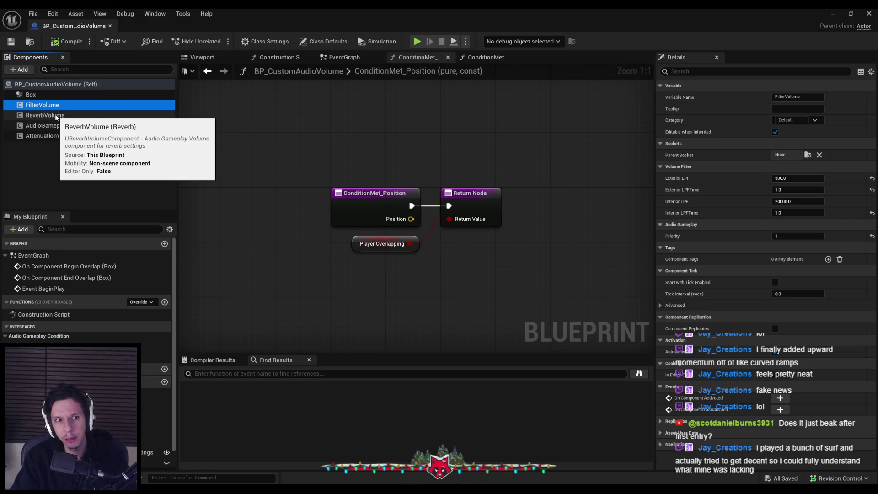
Check the ReverbVolume and AudioGameplayVolume Details, then minimize the Blueprint editor.
{"action": "left_click", "coordinate": [54, 116]}
{"action": "left_click", "coordinate": [52, 125]}
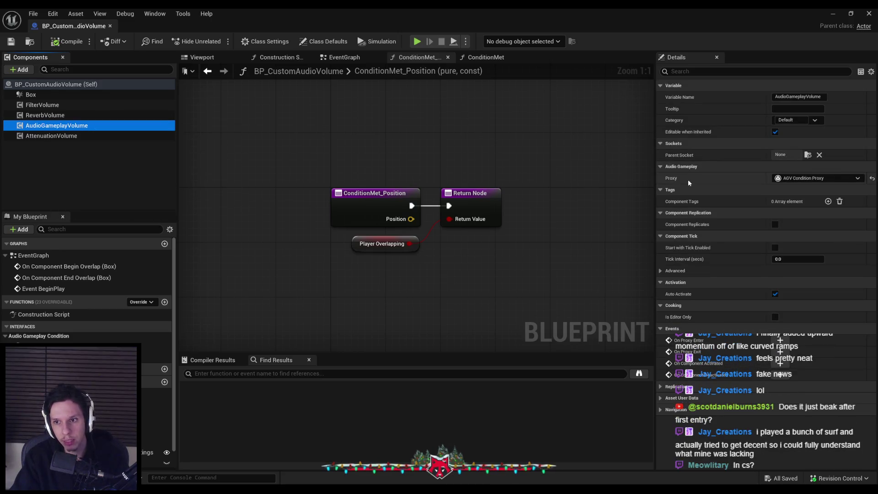
{"action": "left_click", "coordinate": [397, 141]}
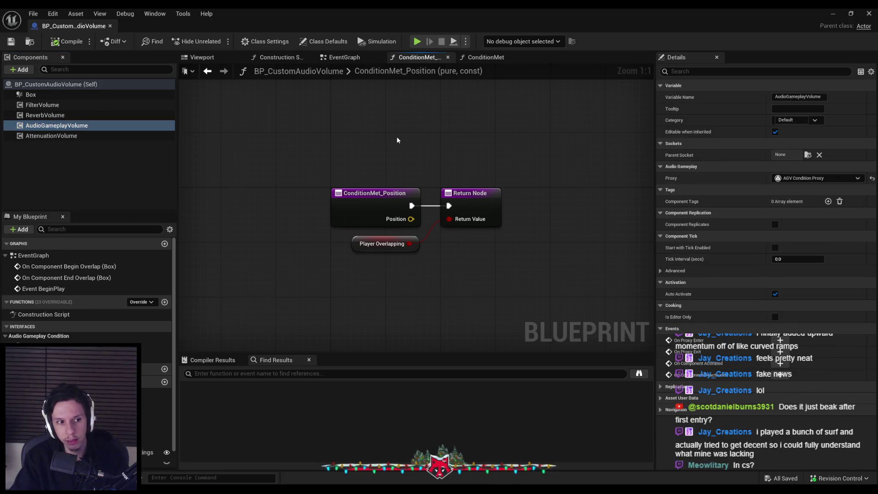
{"action": "left_click", "coordinate": [830, 15]}
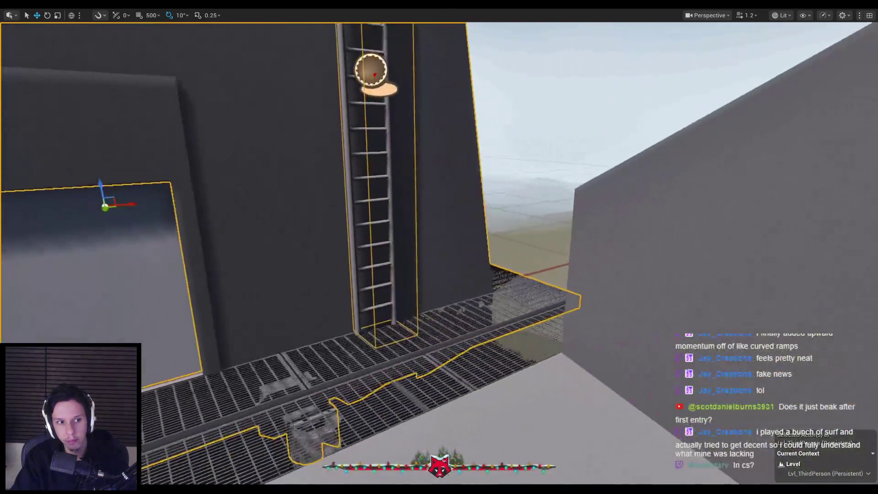
Play-test walking in and out of the dark cabin and into the vault, then return to BP_CustomAudioVolume.
{"action": "key", "text": "alt+p"}
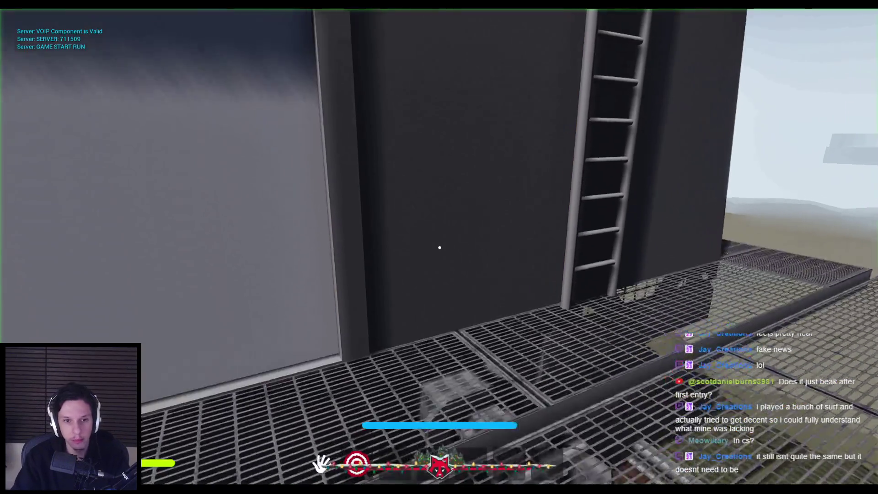
{"action": "key", "text": "w"}
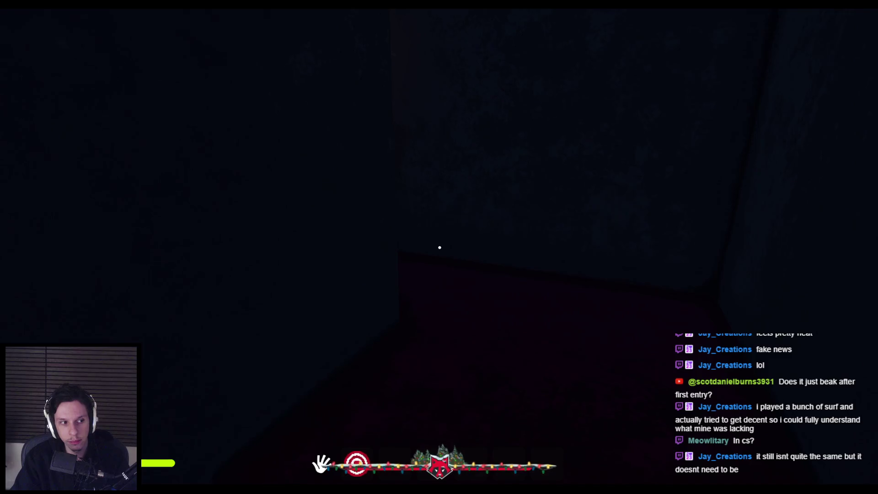
{"action": "key", "text": "s"}
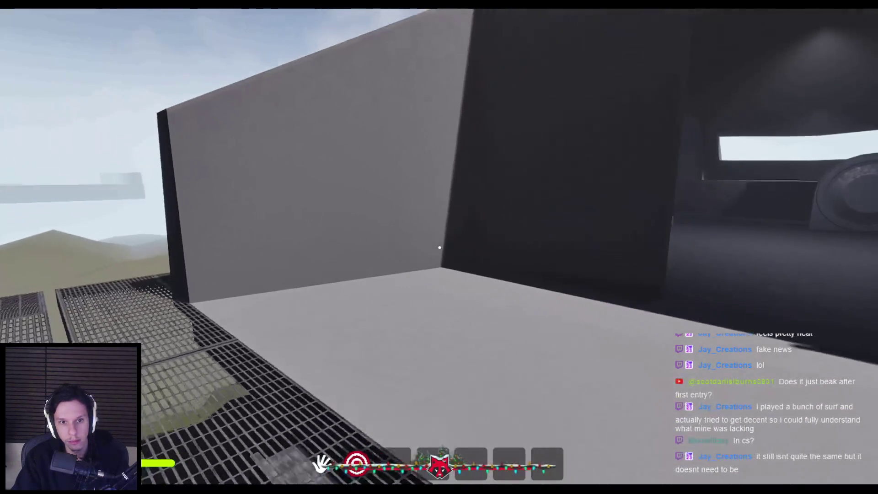
{"action": "key", "text": "w"}
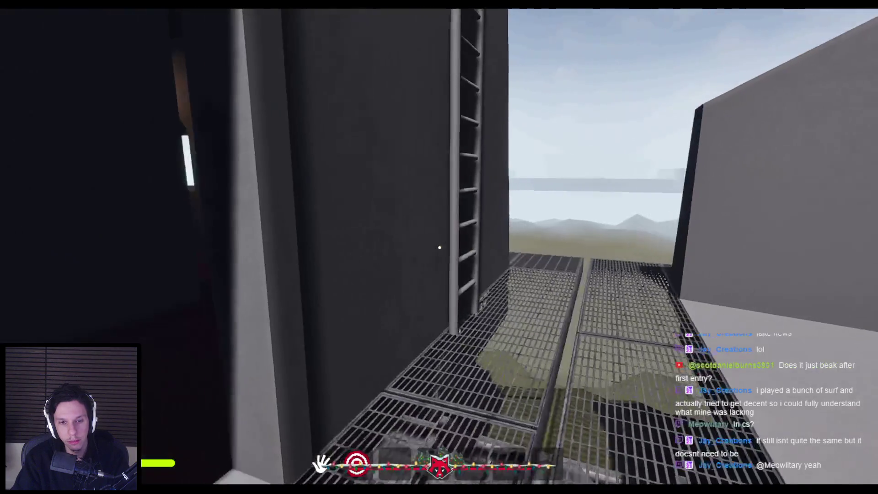
{"action": "key", "text": "s"}
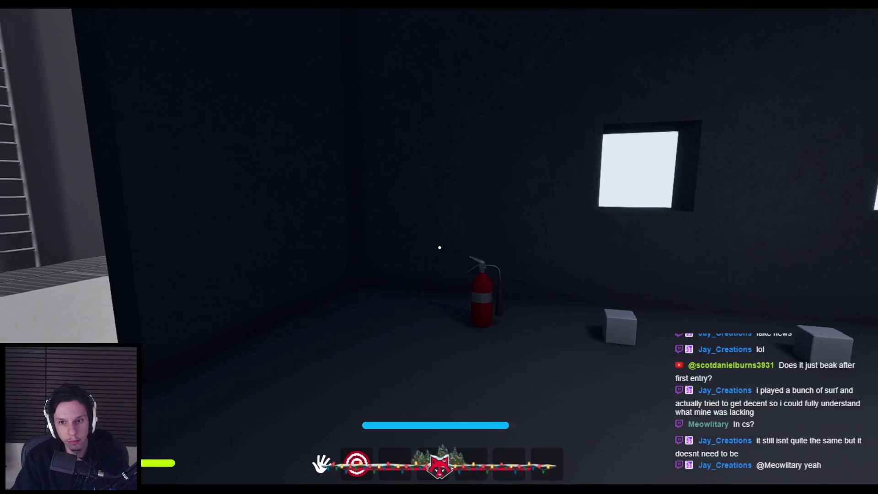
{"action": "key", "text": "s"}
{"action": "key", "text": "w"}
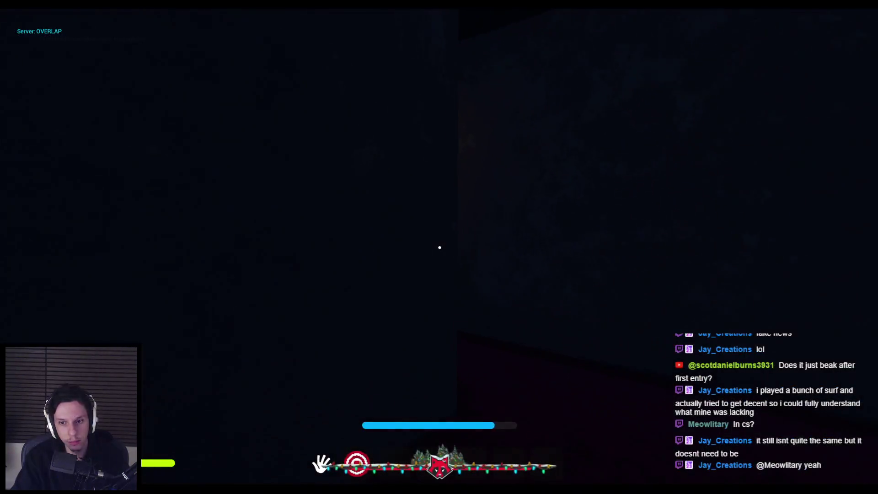
{"action": "key", "text": "w"}
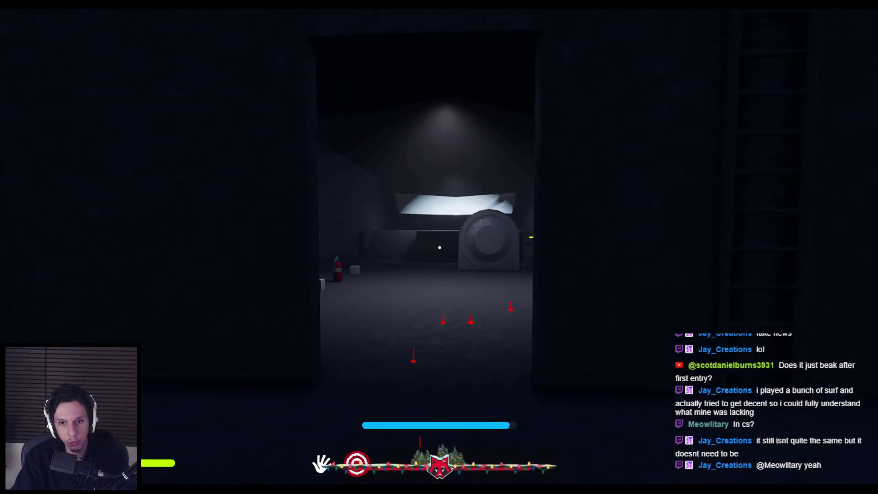
{"action": "key", "text": "w"}
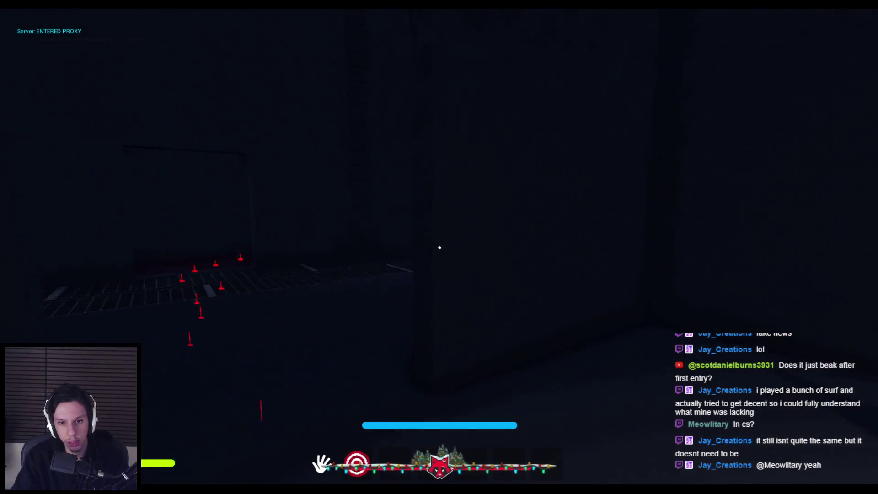
{"action": "key", "text": "w"}
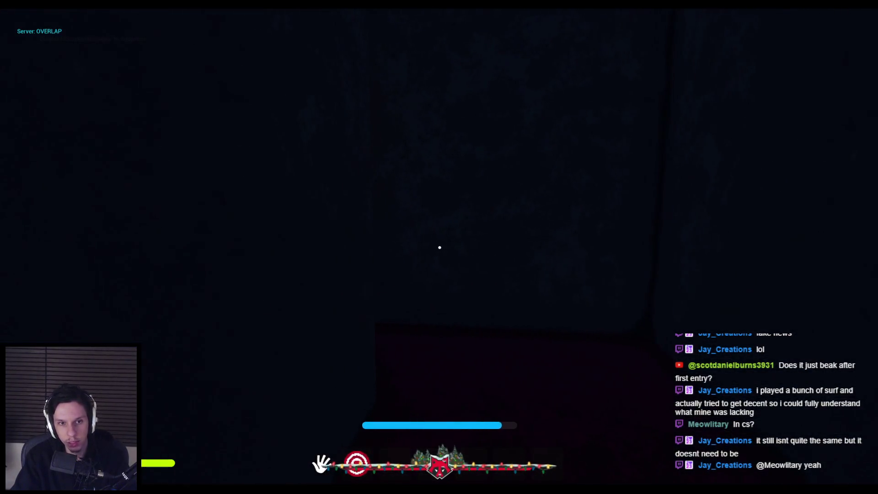
{"action": "key", "text": "Escape"}
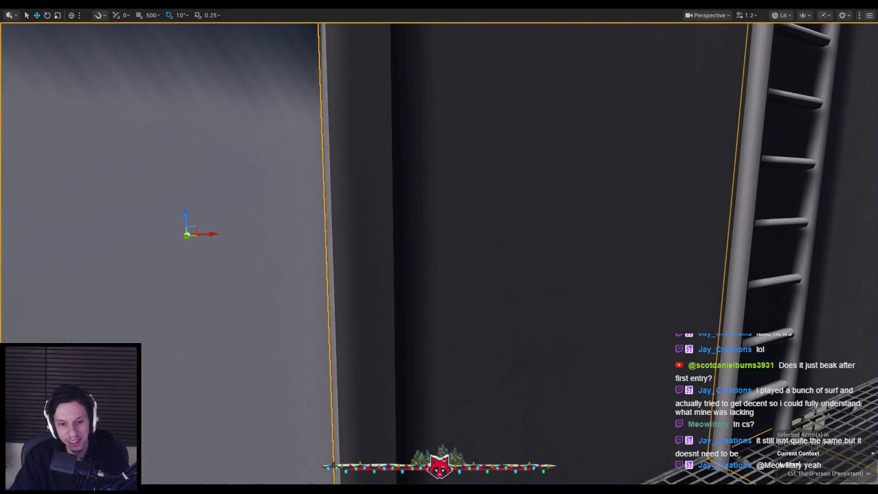
{"action": "key", "text": "alt+Tab"}
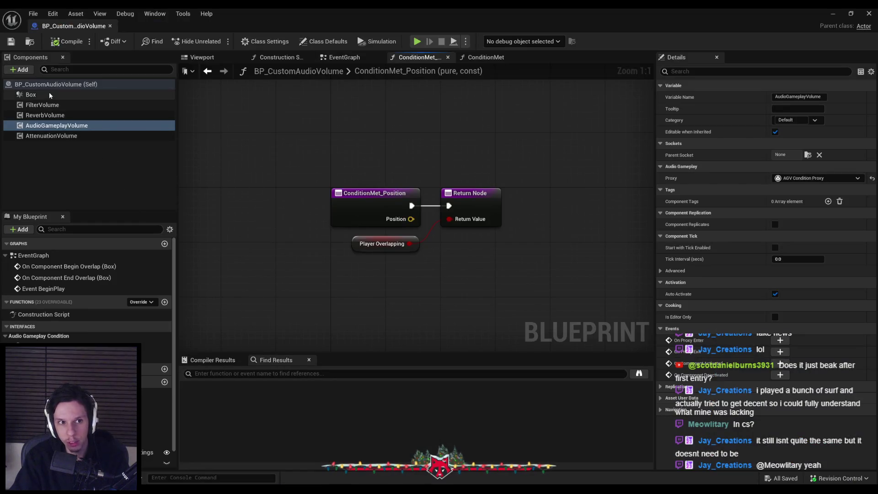
In the EventGraph, review the AudioGameplayVolume component's properties.
{"action": "left_click", "coordinate": [344, 57]}
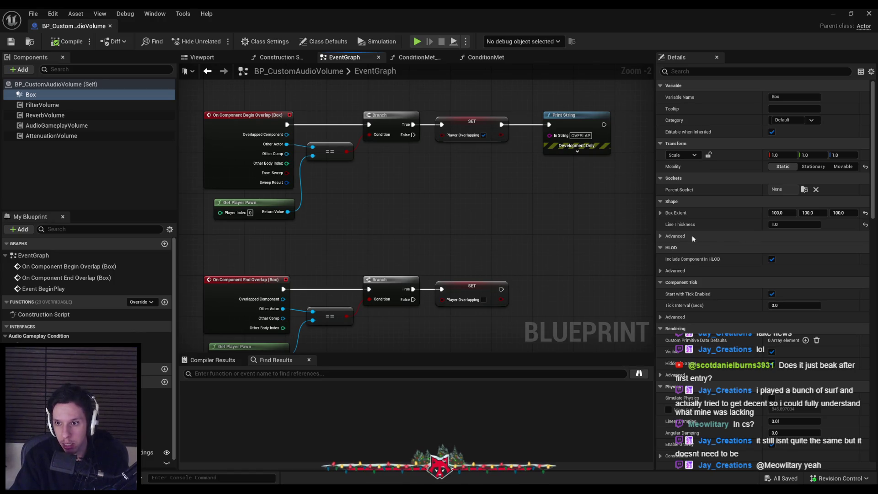
{"action": "scroll", "coordinate": [692, 237], "scroll_direction": "down", "scroll_amount": 5}
{"action": "scroll", "coordinate": [688, 245], "scroll_direction": "down", "scroll_amount": 4}
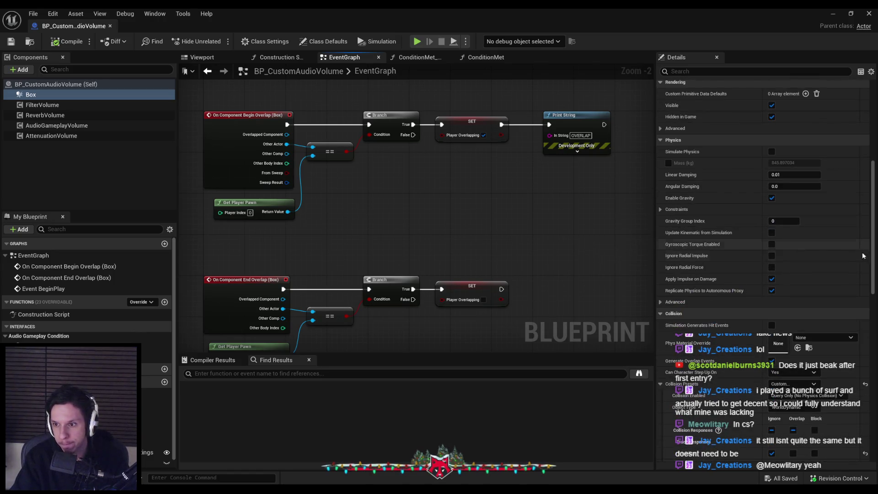
{"action": "scroll", "coordinate": [778, 274], "scroll_direction": "down", "scroll_amount": 5}
{"action": "left_click_drag", "start_coordinate": [873, 308], "coordinate": [871, 411]}
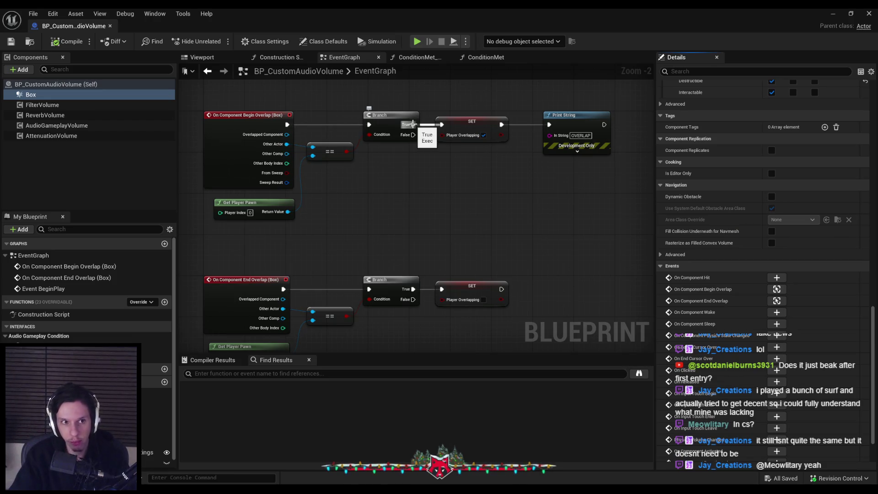
{"action": "left_click", "coordinate": [56, 126]}
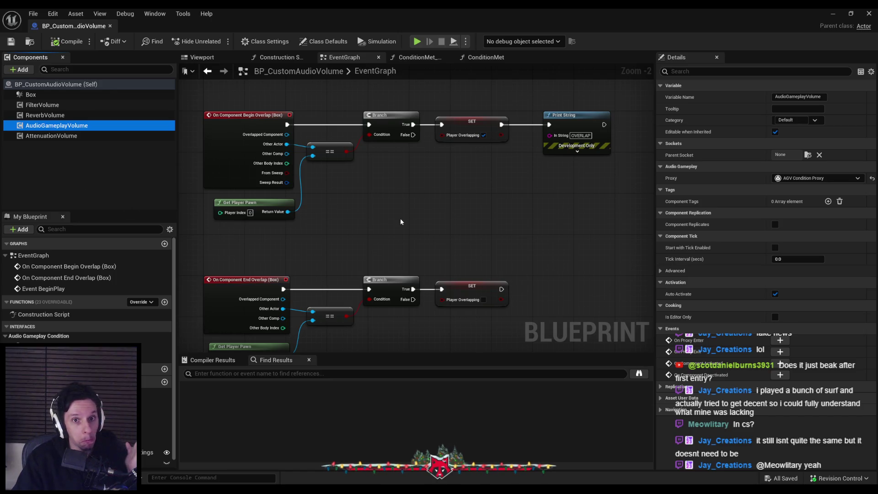
Confirm ConditionMet returns Player Overlapping, then drag an AudioGameplayVolume reference into the EventGraph.
{"action": "double_click", "coordinate": [147, 346]}
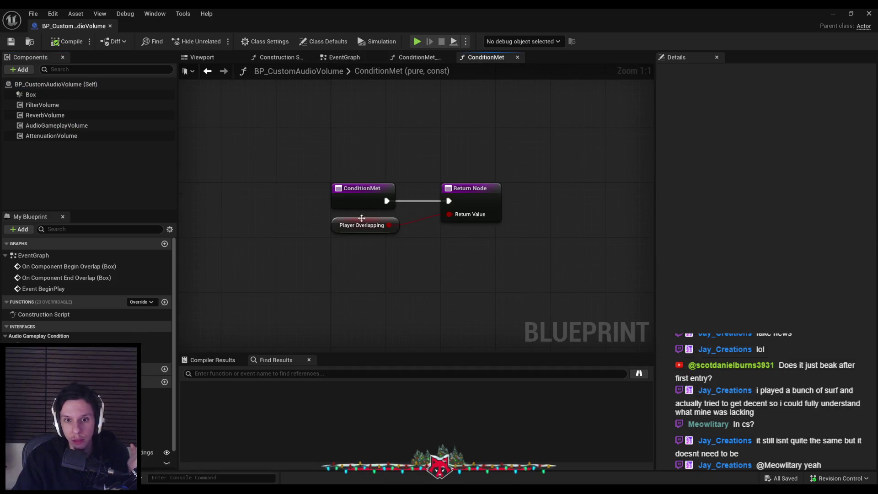
{"action": "left_click", "coordinate": [345, 226]}
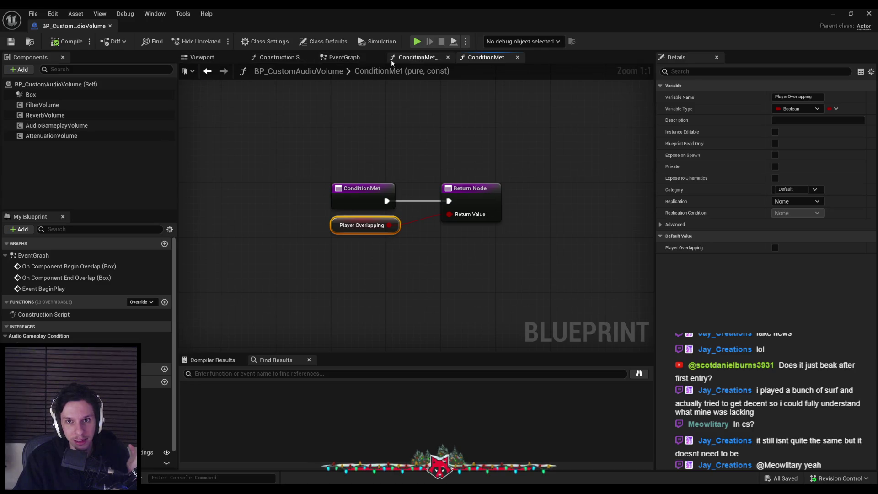
{"action": "left_click", "coordinate": [347, 57]}
{"action": "mouse_move", "coordinate": [56, 125]}
{"action": "left_mouse_down"}
{"action": "mouse_move", "coordinate": [438, 192]}
{"action": "mouse_move", "coordinate": [515, 177]}
{"action": "left_mouse_up"}
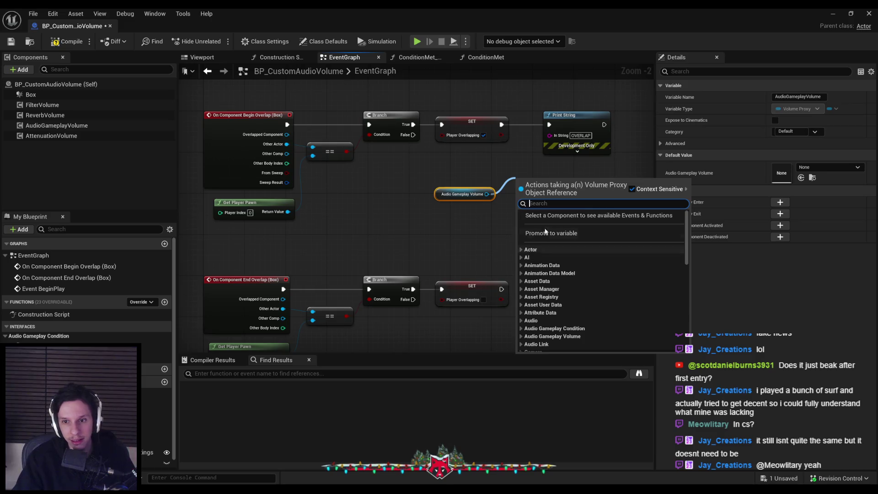
Remove the volume reference and add AudioGameplayVolume's On Proxy Enter and On Proxy Exit events.
{"action": "type", "text": "volume"}
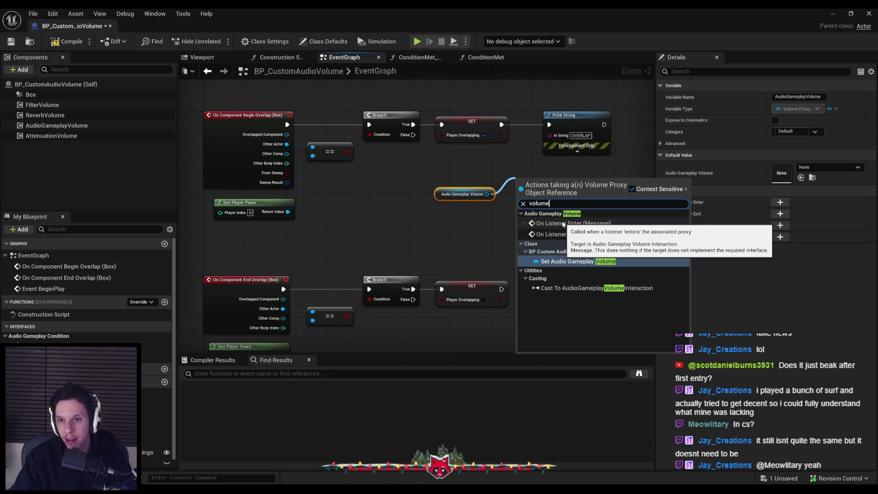
{"action": "key", "text": "Escape"}
{"action": "key", "text": "ctrl+z"}
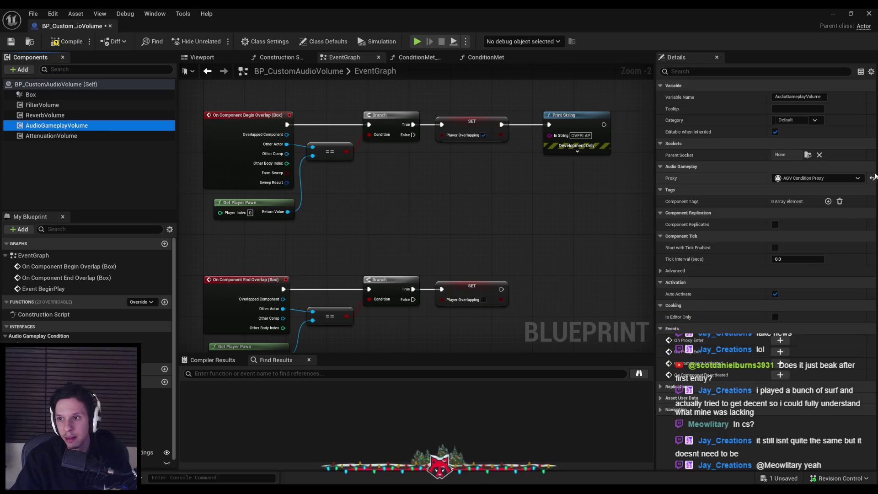
{"action": "left_click", "coordinate": [780, 340]}
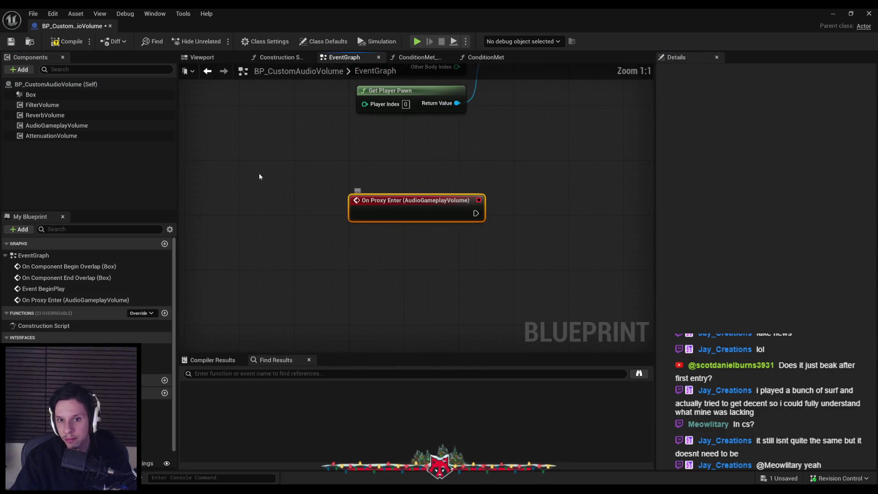
{"action": "left_click", "coordinate": [57, 125]}
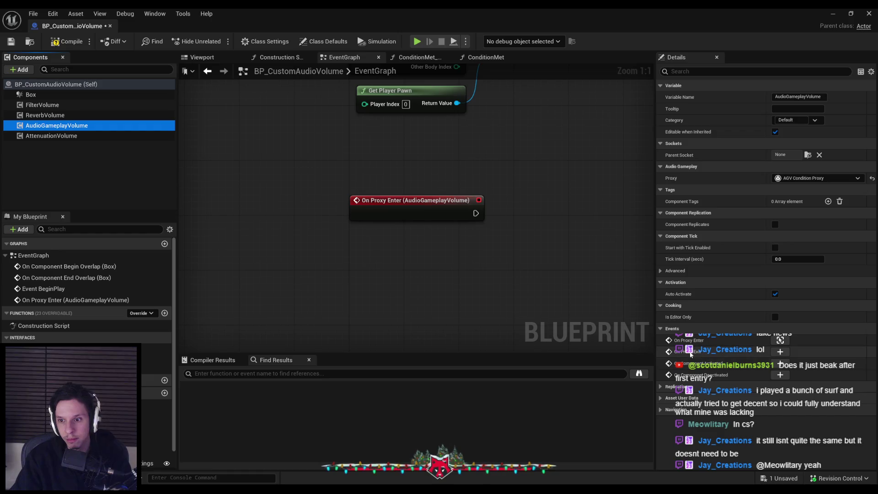
{"action": "left_click", "coordinate": [780, 352]}
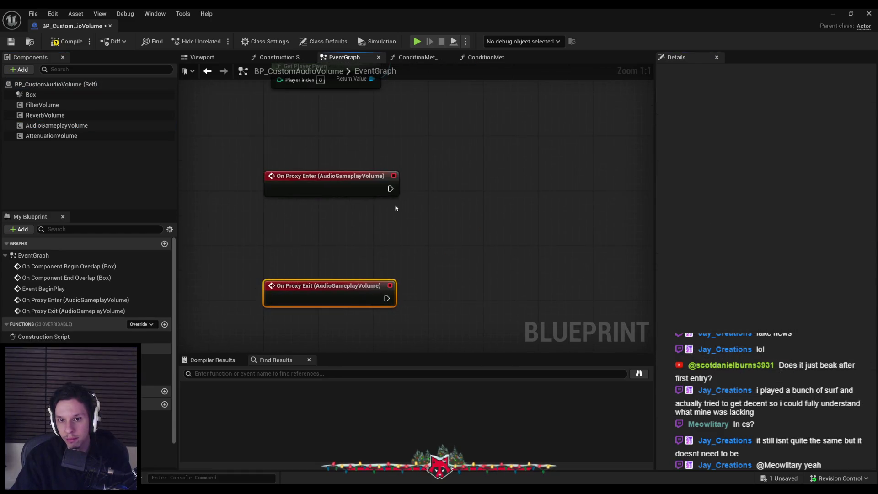
Add a Print String after On Proxy Enter with the message 'oijwaitjaitj'.
{"action": "left_click_drag", "start_coordinate": [441, 188], "coordinate": [441, 189]}
{"action": "left_click", "coordinate": [470, 230]}
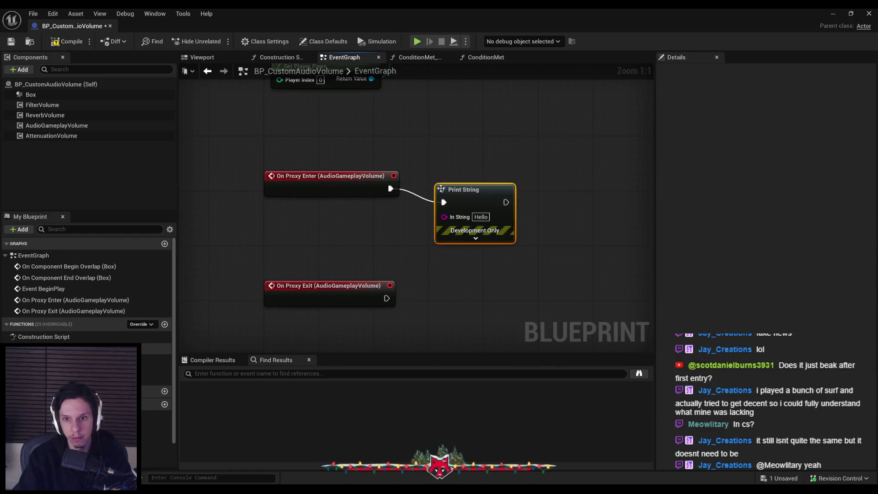
{"action": "left_click", "coordinate": [484, 205]}
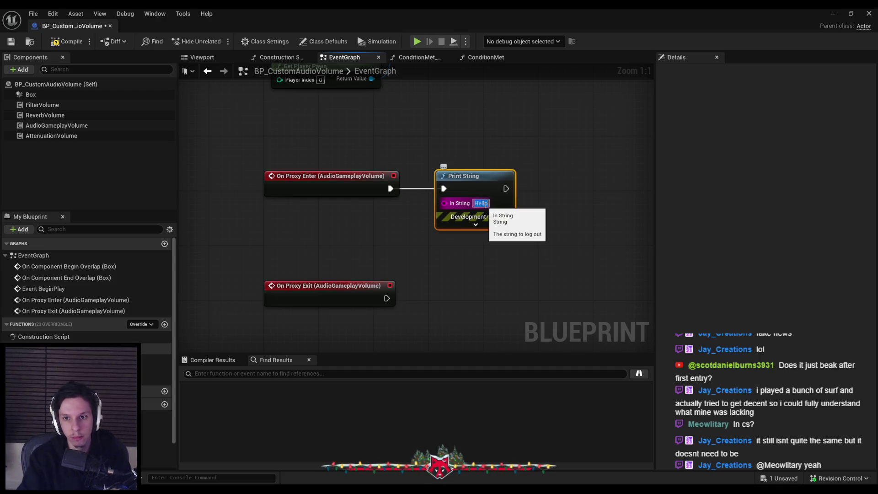
{"action": "type", "text": "oijwaitjaitj"}
{"action": "key", "text": "Return"}
Duplicate the print for On Proxy Exit, append '!!!!!!!', and compile.
{"action": "key", "text": "ctrl+c"}
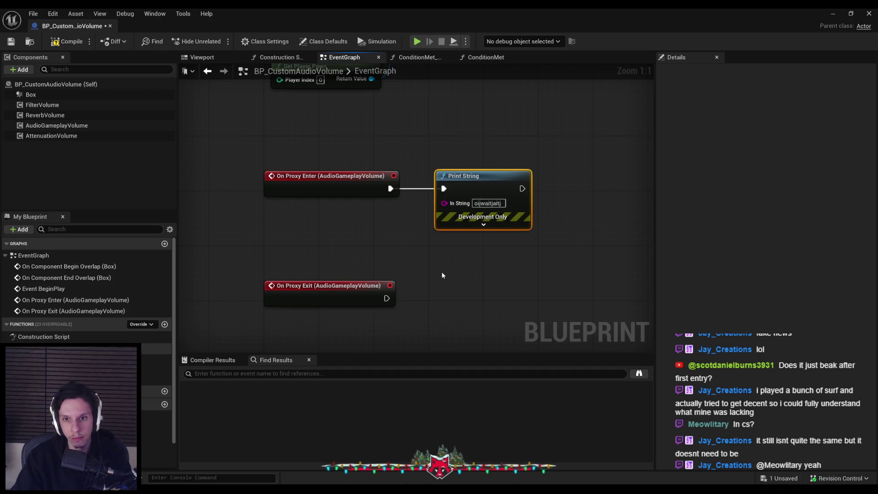
{"action": "key", "text": "ctrl+v"}
{"action": "left_click_drag", "start_coordinate": [451, 292], "coordinate": [395, 295]}
{"action": "left_click_drag", "start_coordinate": [481, 289], "coordinate": [474, 296]}
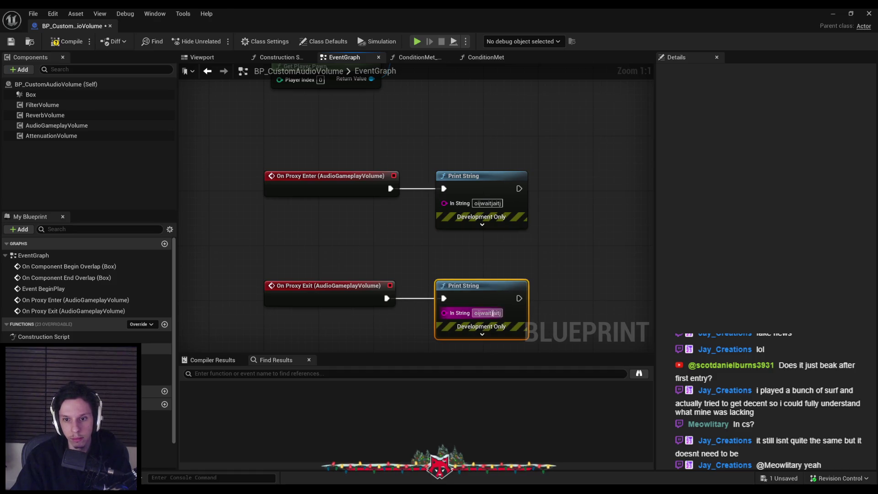
{"action": "type", "text": " !!!!!!!"}
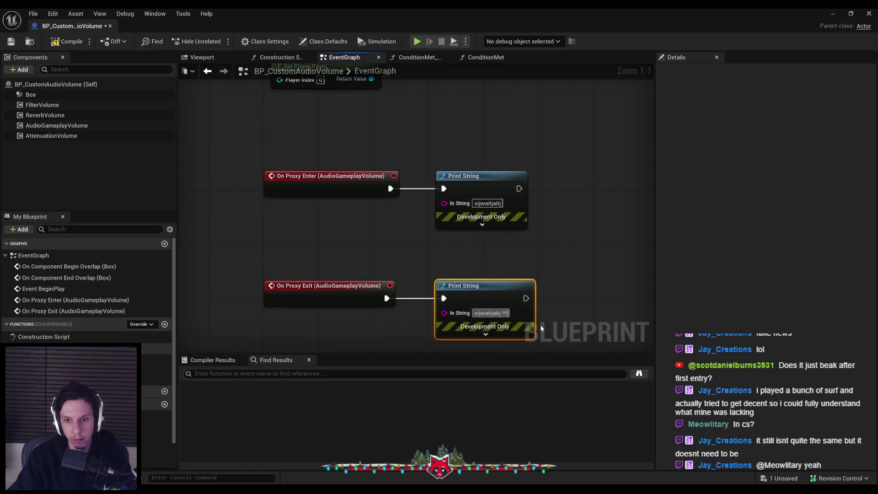
{"action": "left_click", "coordinate": [66, 41]}
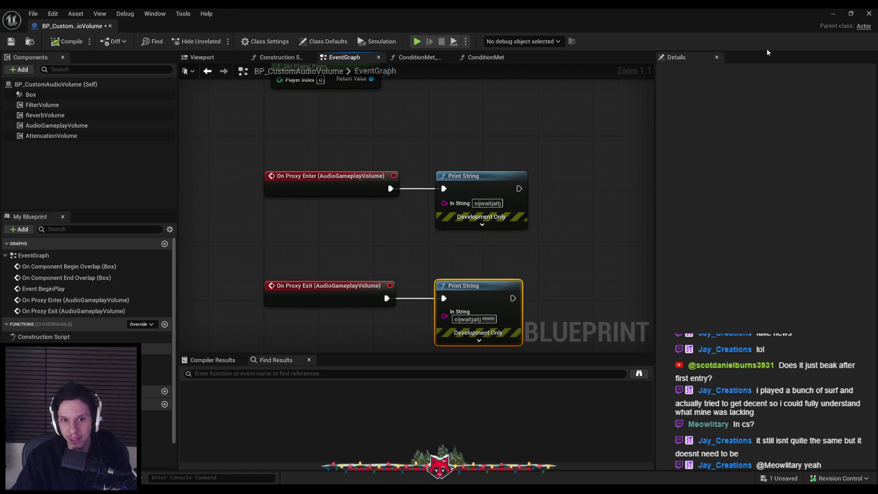
{"action": "left_click", "coordinate": [830, 14]}
{"action": "key", "text": "alt+p"}
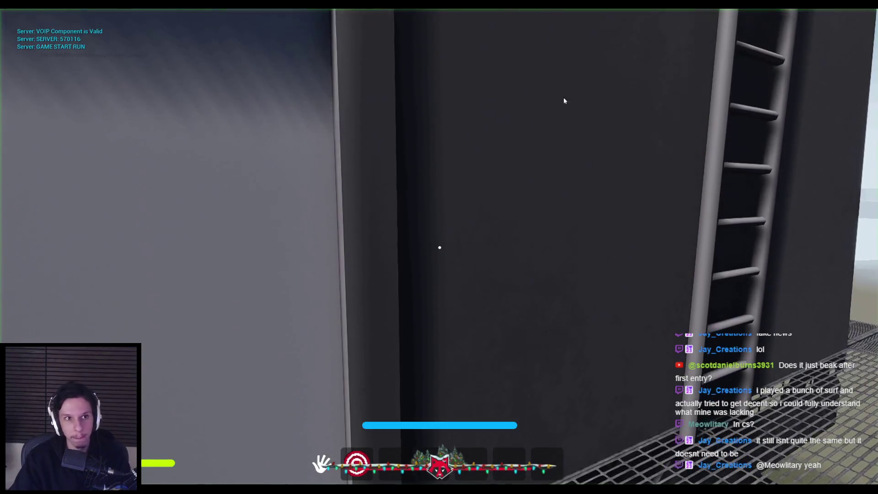
{"action": "key", "text": "w"}
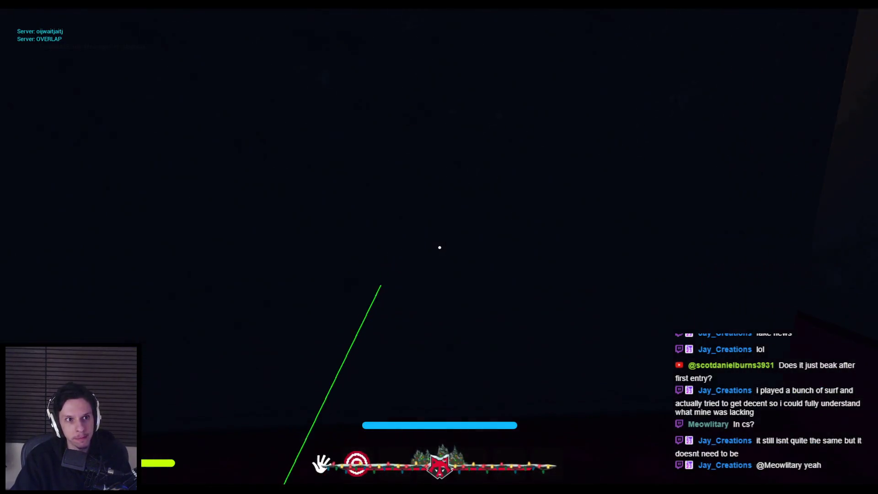
{"action": "key", "text": "w"}
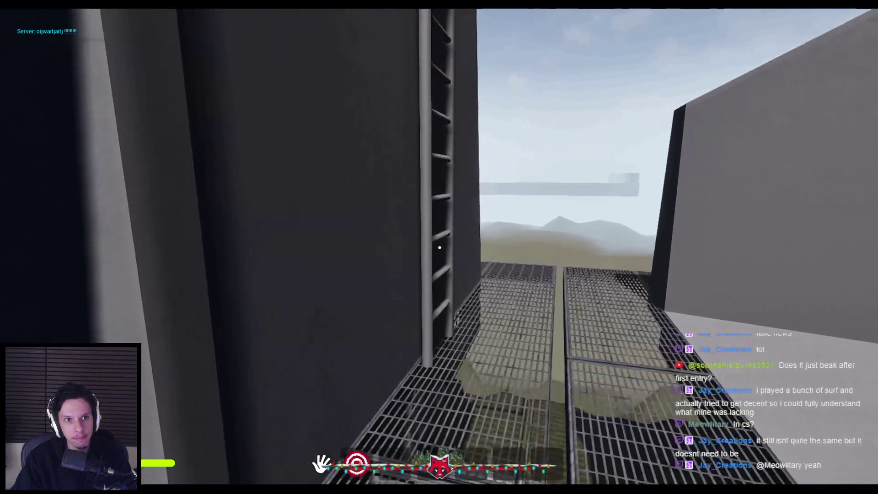
{"action": "key", "text": "s"}
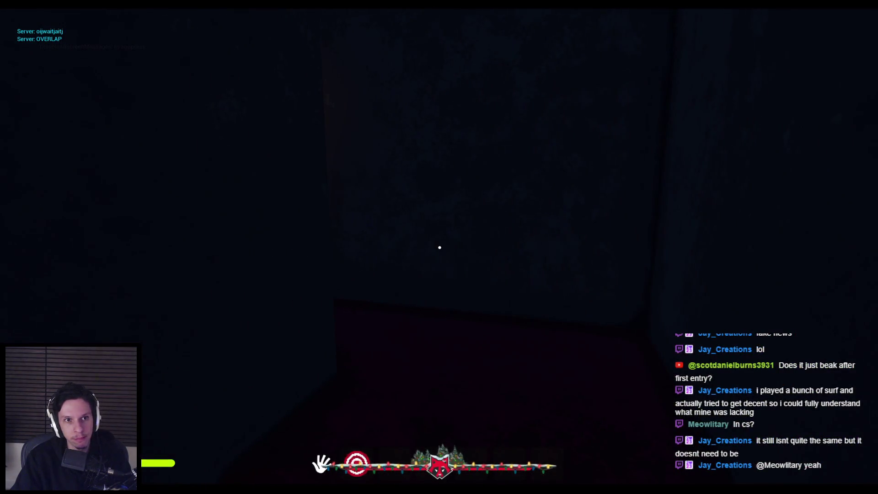
{"action": "key", "text": "w"}
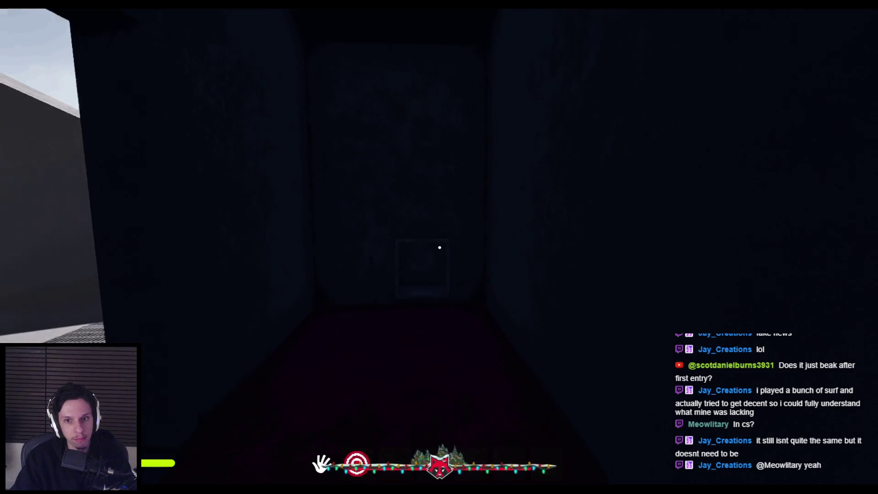
{"action": "key", "text": "s"}
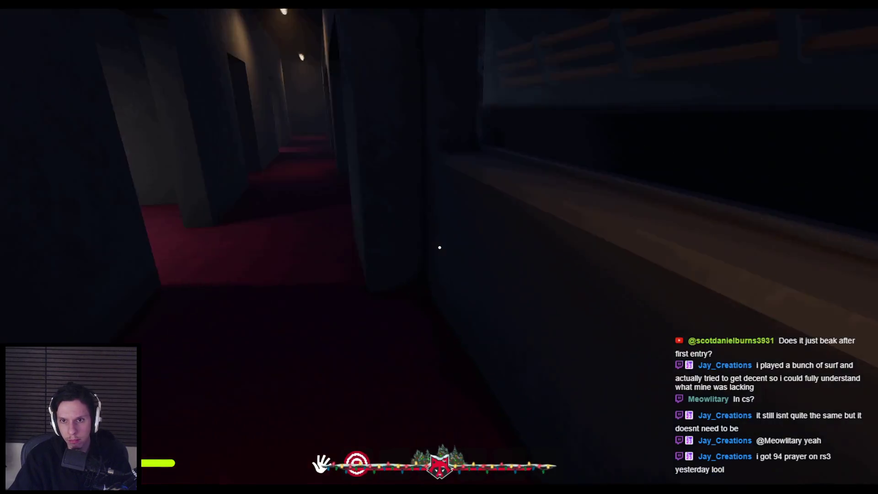
{"action": "key", "text": "w"}
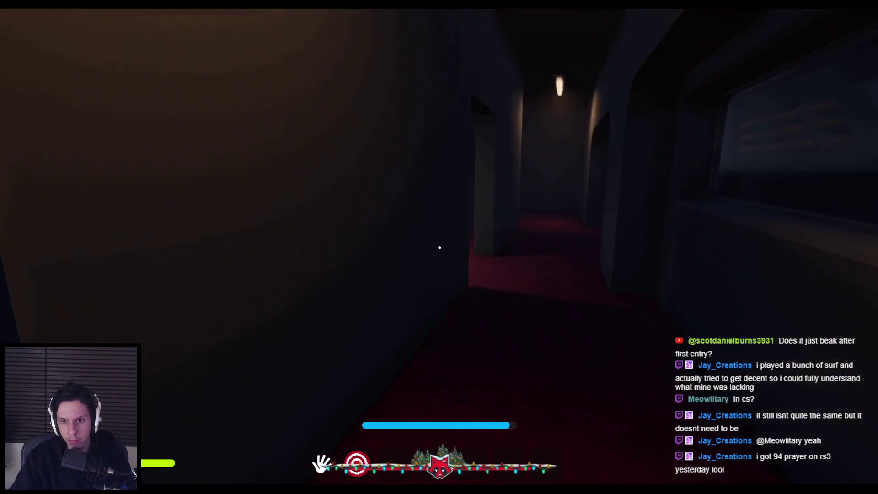
{"action": "key", "text": "w"}
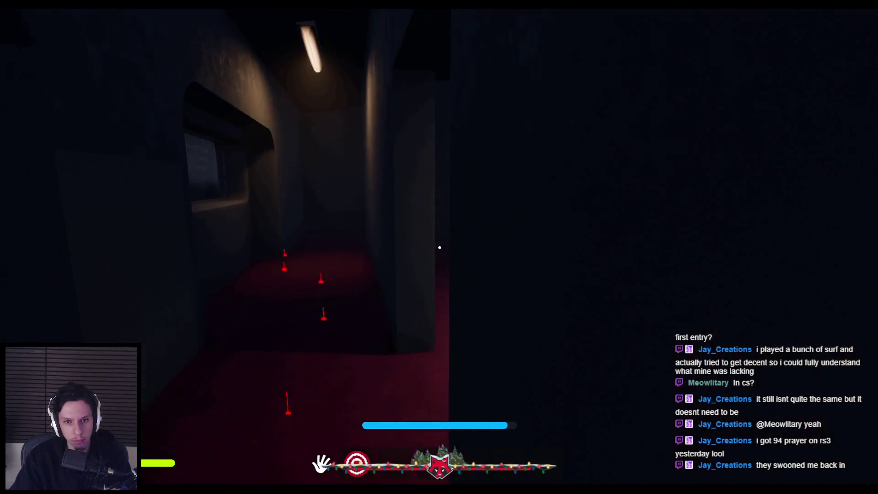
{"action": "key", "text": "w"}
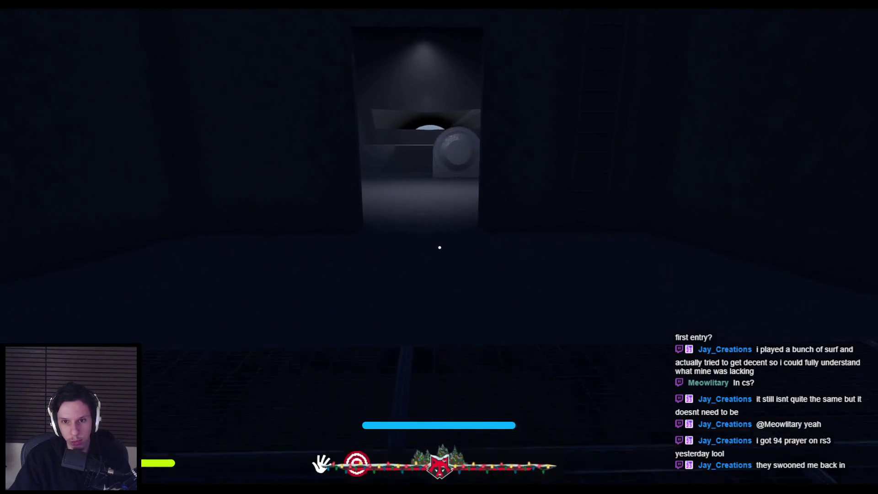
{"action": "key", "text": "w"}
{"action": "key", "text": "w"}
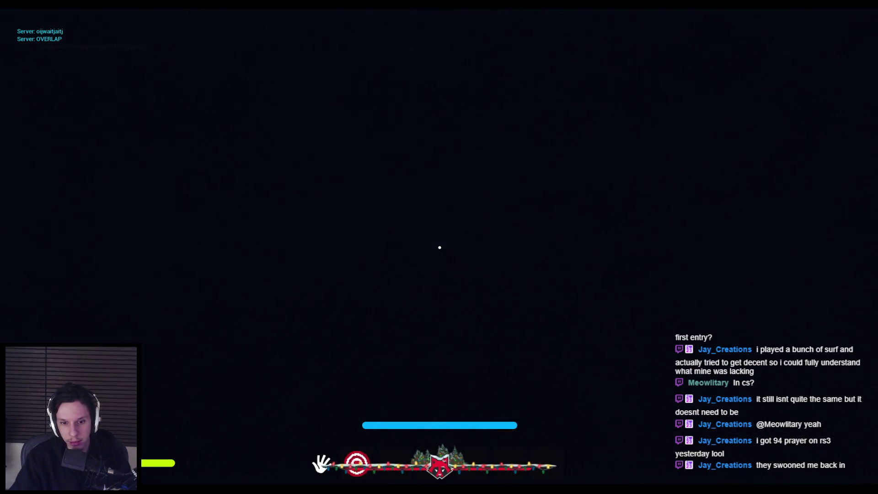
{"action": "key", "text": "w"}
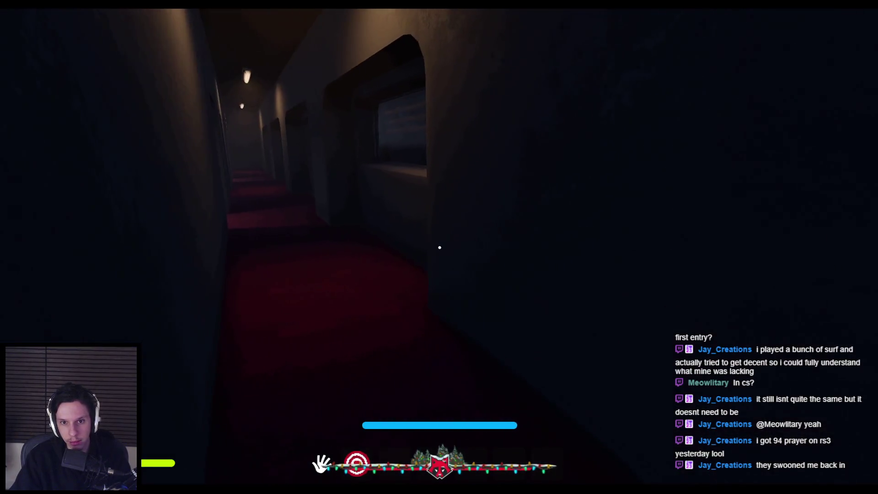
{"action": "key", "text": "w"}
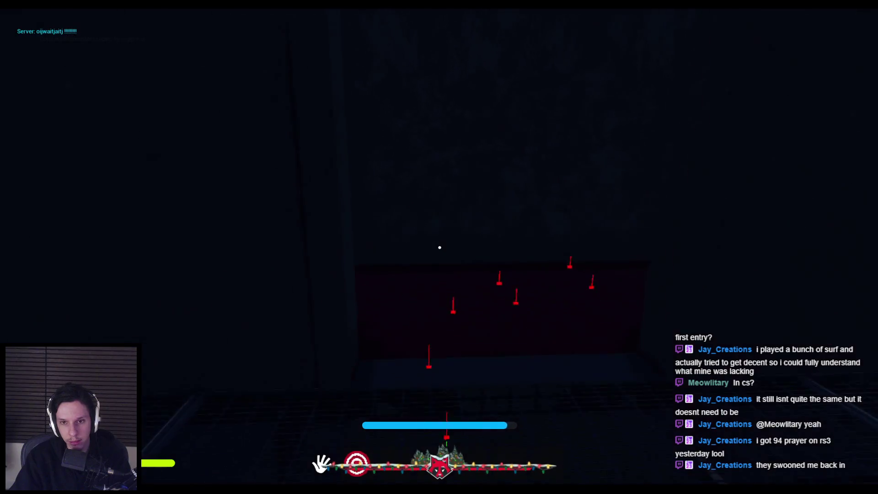
{"action": "key", "text": "w"}
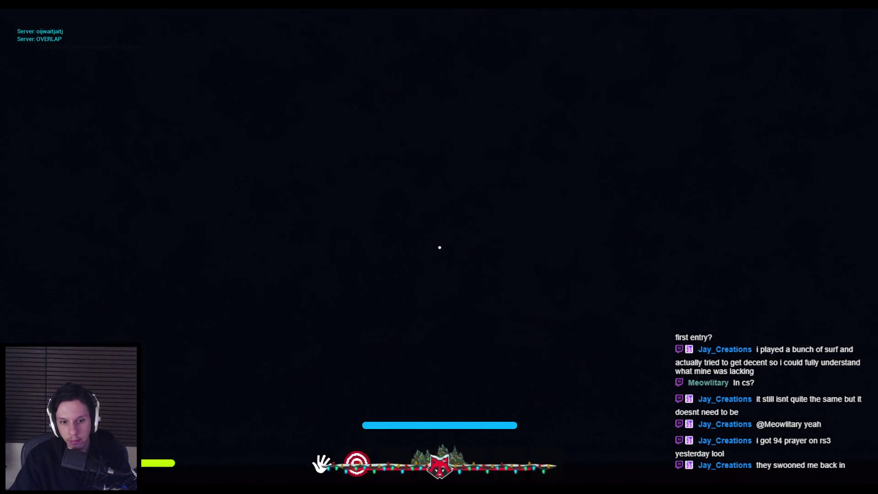
{"action": "key", "text": "Escape"}
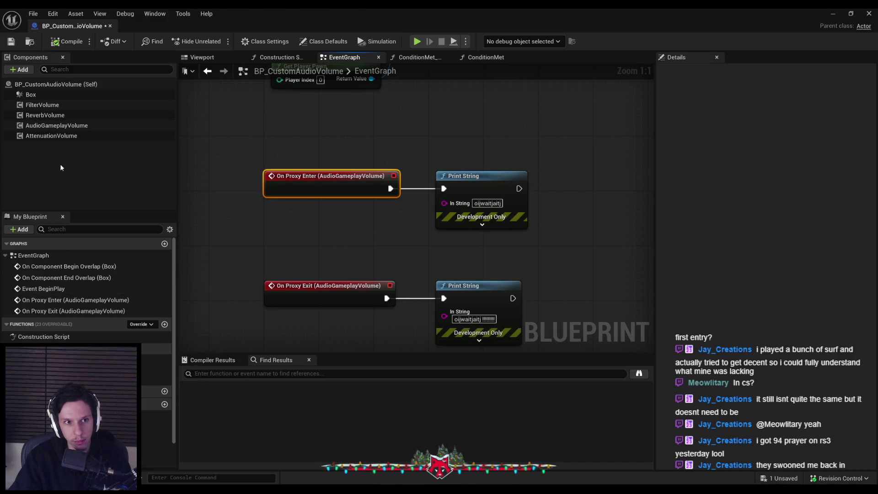
Switch the AudioGameplayVolume component's proxy to AGV Primitive Proxy.
{"action": "left_click", "coordinate": [57, 126]}
{"action": "left_click", "coordinate": [818, 177]}
{"action": "left_click", "coordinate": [806, 219]}
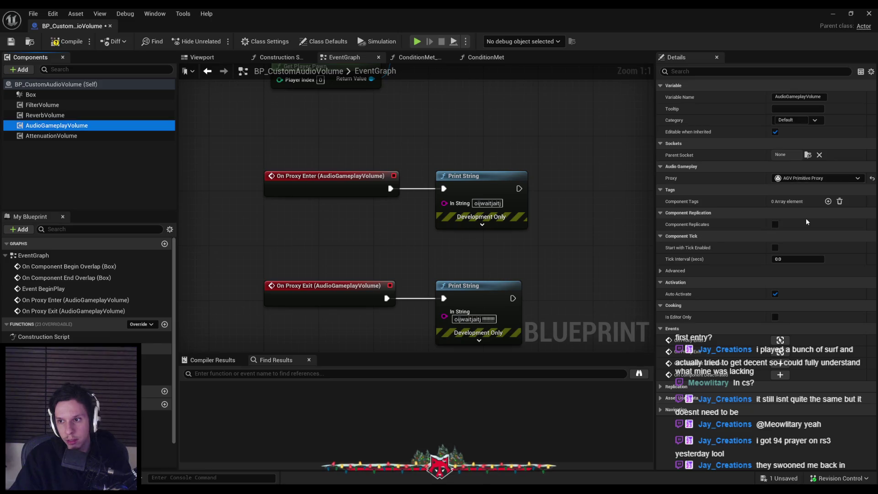
Play-test the level, walking out to the walkway and sprinting back into the corridor.
{"action": "left_click", "coordinate": [831, 14]}
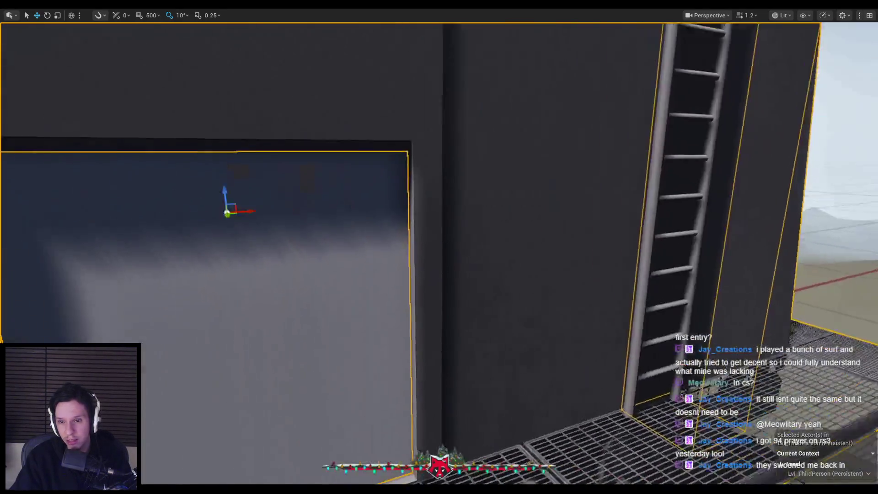
{"action": "key", "text": "alt+p"}
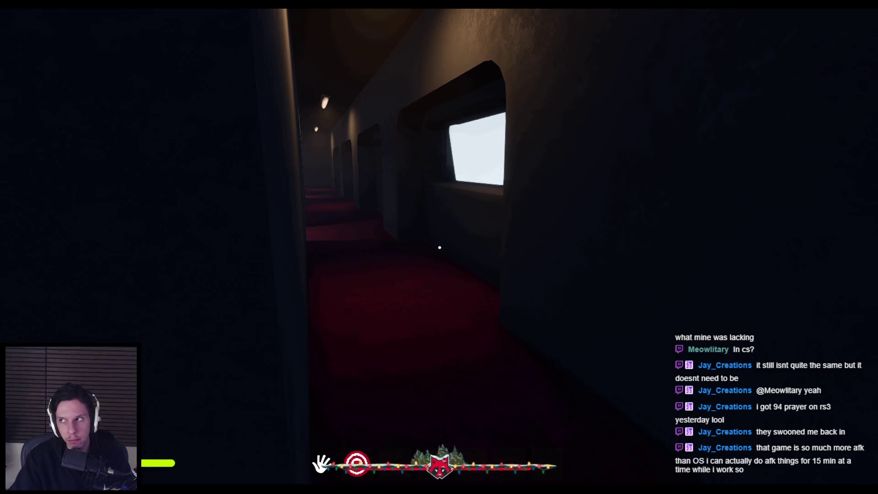
{"action": "key", "text": "w"}
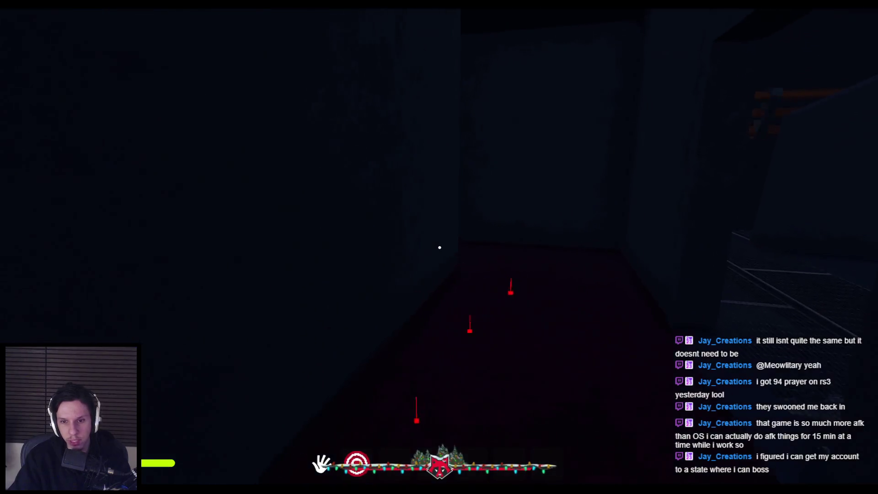
{"action": "key", "text": "shift"}
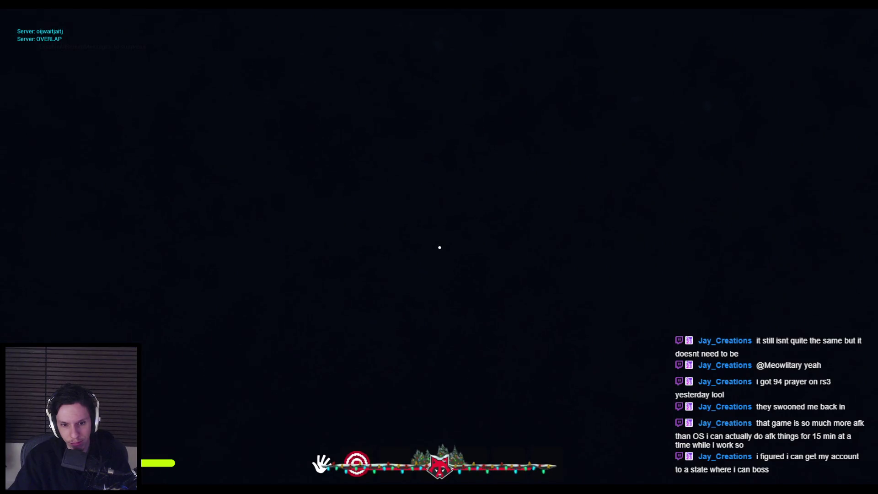
{"action": "key", "text": "Escape"}
{"action": "mouse_move", "coordinate": [264, 489]}
{"action": "left_click", "coordinate": [310, 448]}
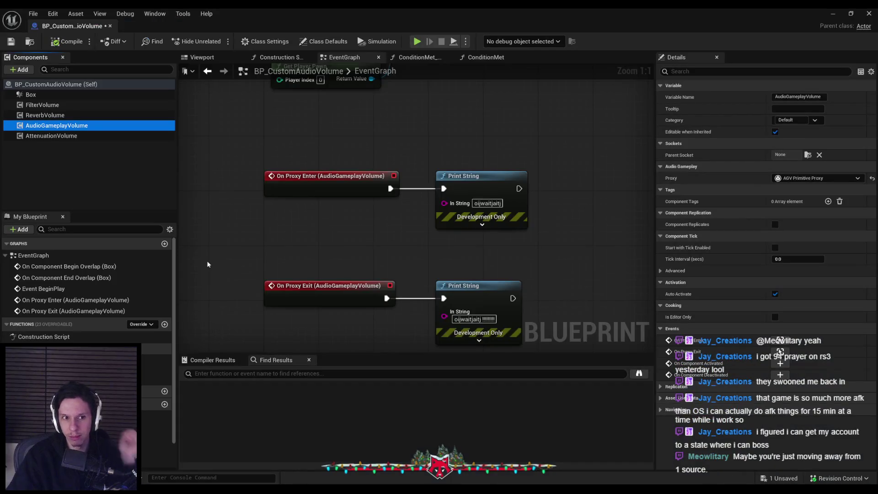
{"action": "left_click", "coordinate": [64, 115]}
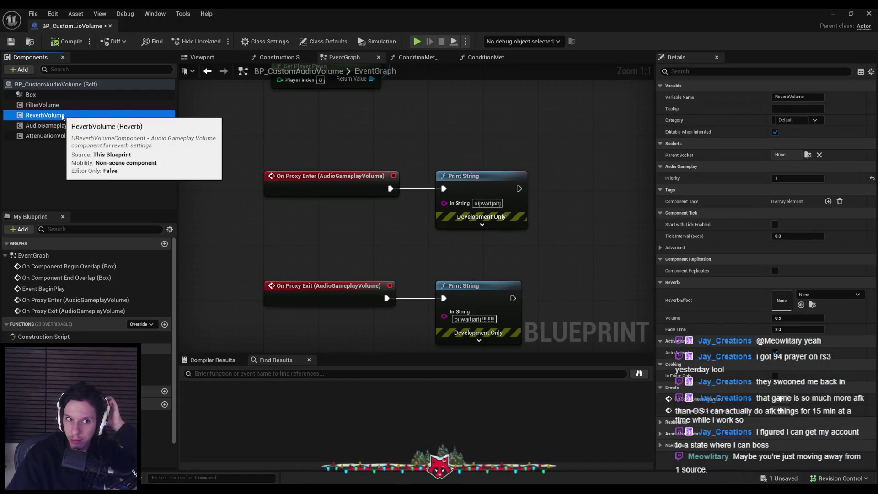
{"action": "key", "text": "F2"}
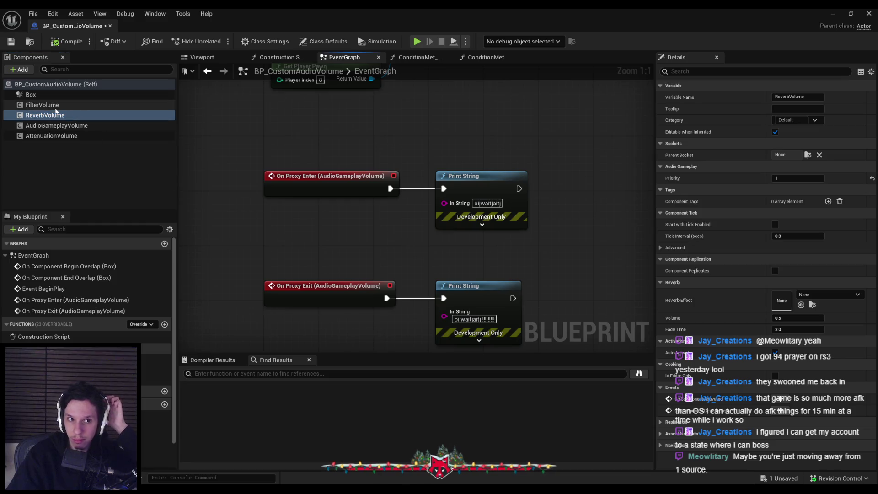
{"action": "left_click_drag", "start_coordinate": [337, 230], "coordinate": [339, 239]}
{"action": "left_click_drag", "start_coordinate": [430, 251], "coordinate": [429, 250]}
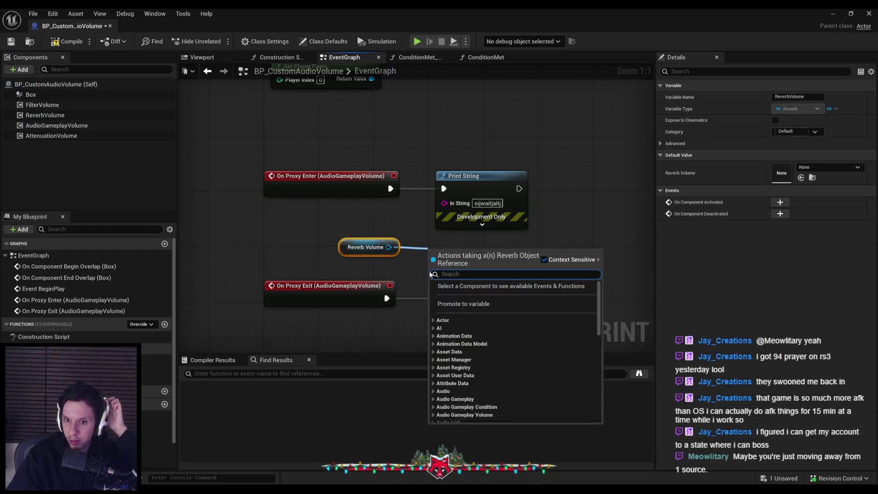
{"action": "key", "text": "Escape"}
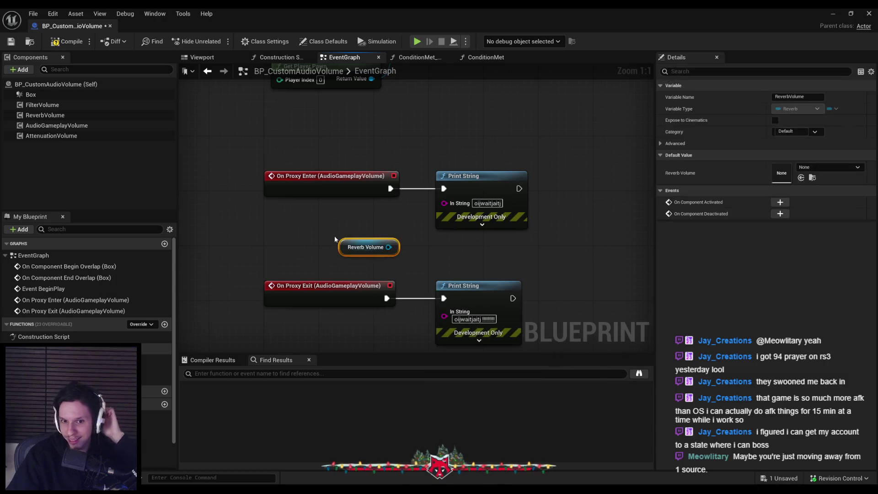
{"action": "key", "text": "Delete"}
{"action": "mouse_move", "coordinate": [70, 102]}
{"action": "left_mouse_down"}
{"action": "mouse_move", "coordinate": [332, 233]}
{"action": "mouse_move", "coordinate": [397, 239]}
{"action": "left_mouse_up"}
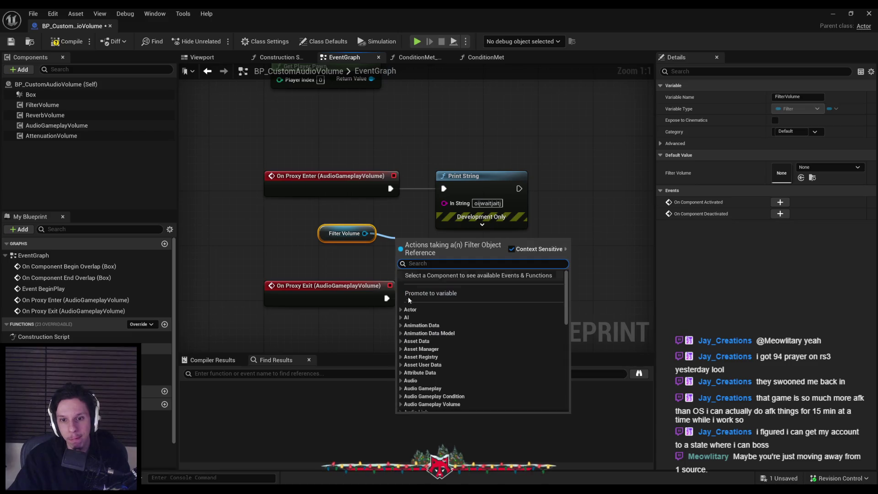
{"action": "scroll", "coordinate": [405, 316], "scroll_direction": "down", "scroll_amount": 5}
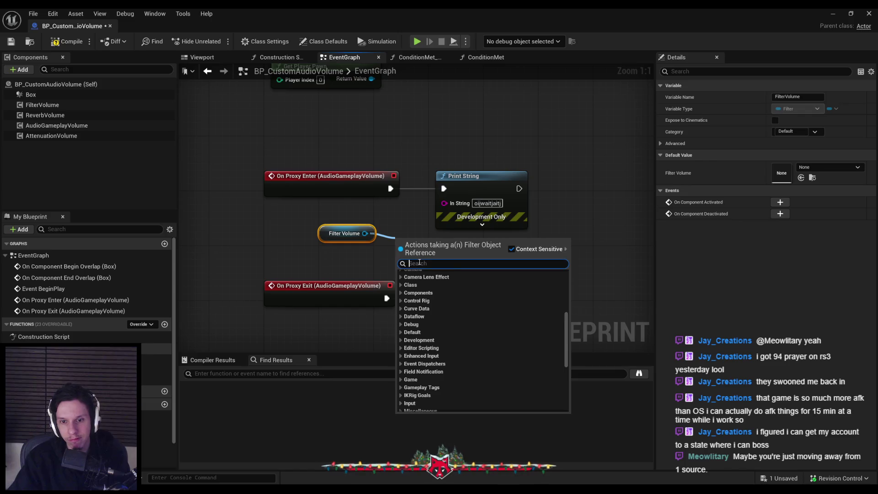
{"action": "type", "text": "volume"}
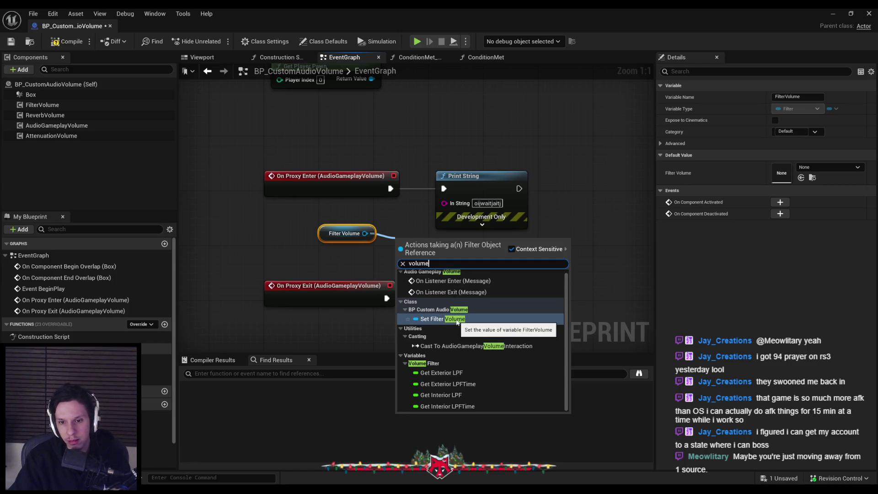
{"action": "left_click", "coordinate": [293, 203]}
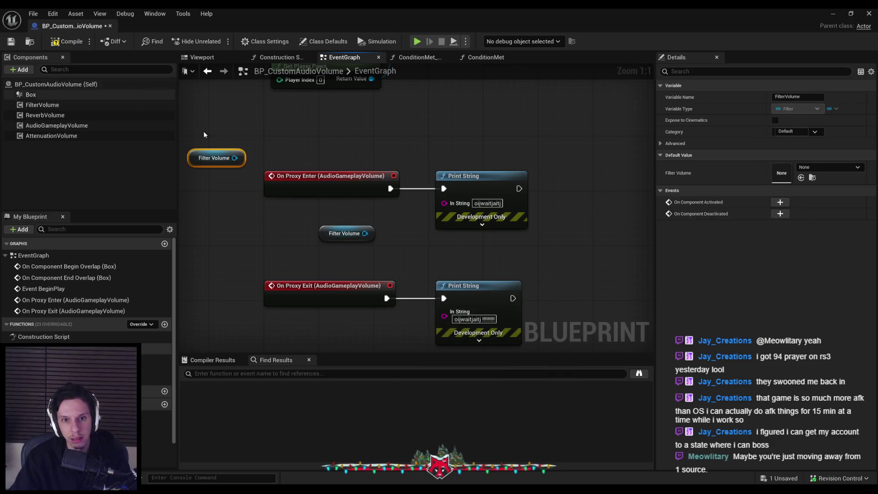
{"action": "key", "text": "ctrl+z"}
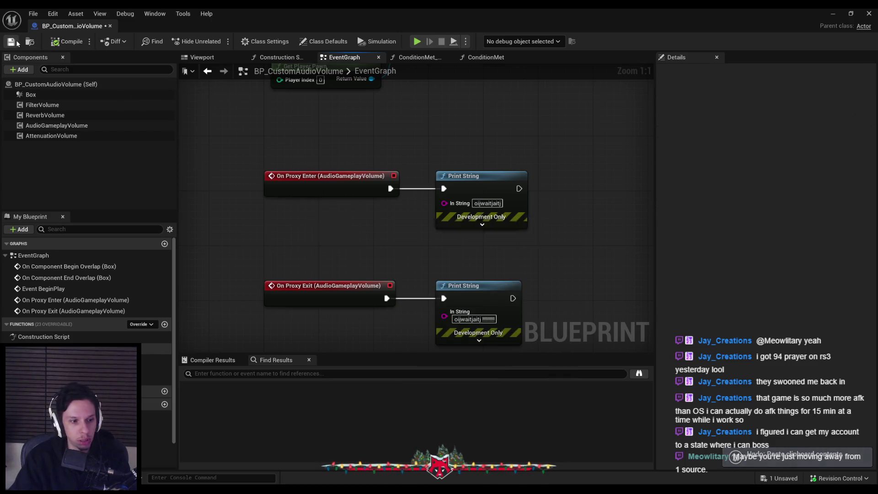
Return to the level viewport, orbiting around the train cabin with the full editor layout.
{"action": "scroll", "coordinate": [256, 227], "scroll_direction": "down", "scroll_amount": 2}
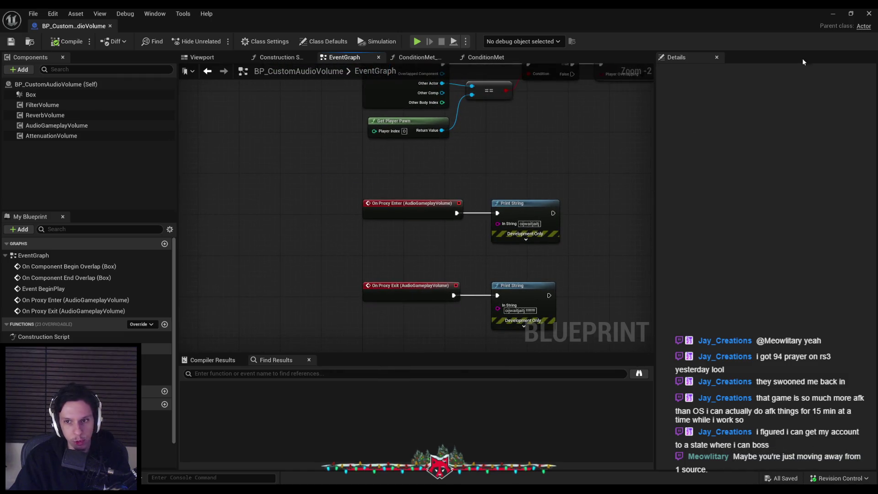
{"action": "left_click", "coordinate": [832, 14]}
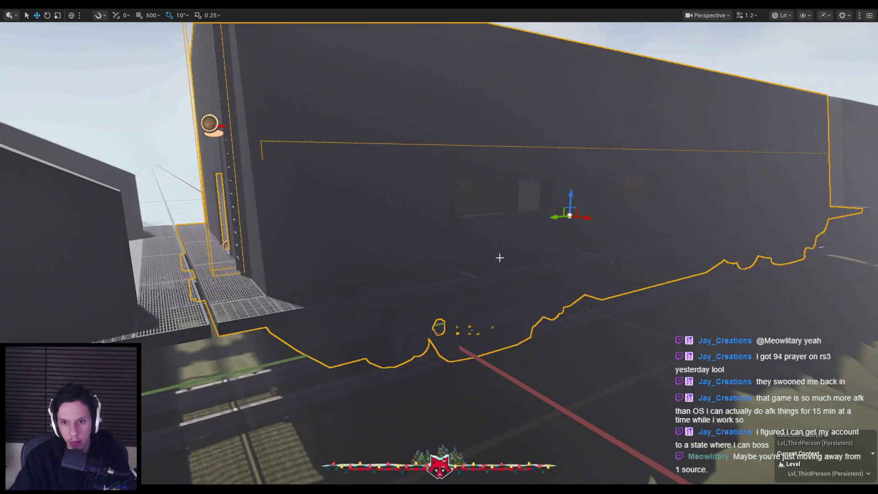
{"action": "mouse_move", "coordinate": [497, 255]}
{"action": "left_mouse_down"}
{"action": "mouse_move", "coordinate": [471, 258]}
{"action": "mouse_move", "coordinate": [451, 231]}
{"action": "mouse_move", "coordinate": [428, 346]}
{"action": "mouse_move", "coordinate": [389, 297]}
{"action": "mouse_move", "coordinate": [481, 270]}
{"action": "left_mouse_up"}
{"action": "key", "text": "F11"}
Nudge the AudioVolume inside LevelTrain_Cabin-1, save the level instance edit, and start play.
{"action": "left_click", "coordinate": [759, 314]}
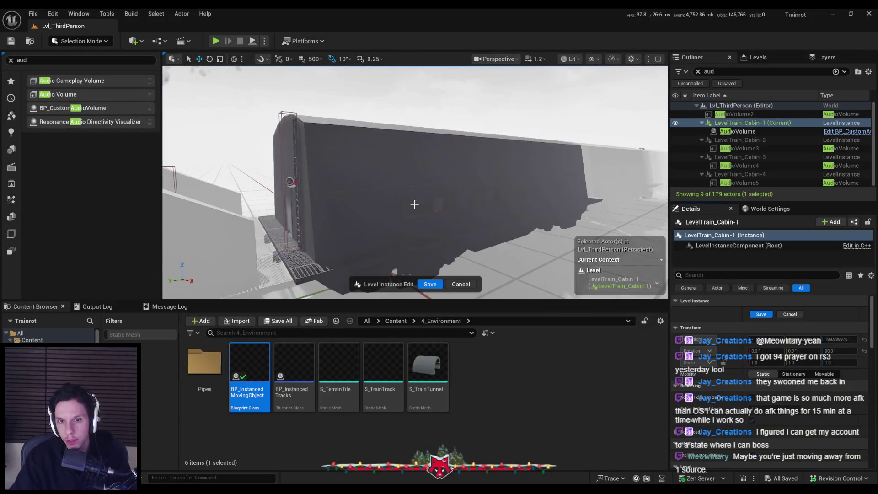
{"action": "double_click", "coordinate": [737, 132]}
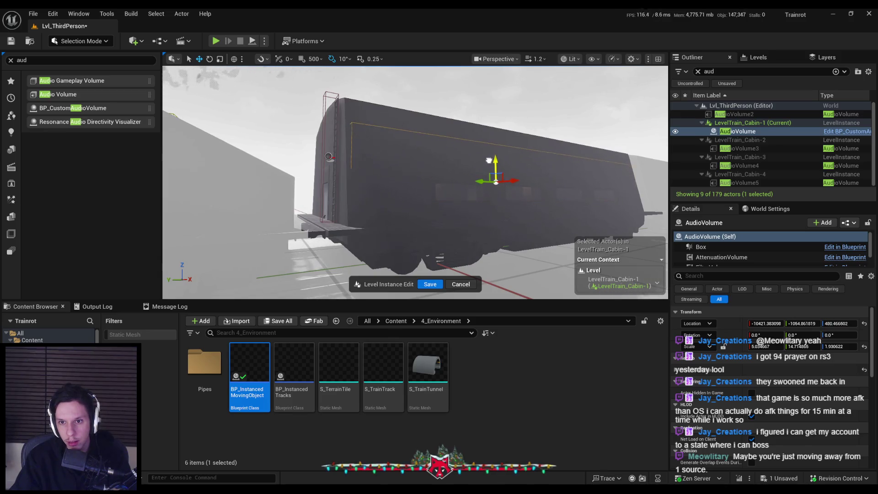
{"action": "mouse_move", "coordinate": [489, 170]}
{"action": "left_mouse_down"}
{"action": "mouse_move", "coordinate": [503, 238]}
{"action": "mouse_move", "coordinate": [526, 153]}
{"action": "mouse_move", "coordinate": [499, 229]}
{"action": "mouse_move", "coordinate": [484, 164]}
{"action": "mouse_move", "coordinate": [458, 211]}
{"action": "mouse_move", "coordinate": [399, 255]}
{"action": "left_mouse_up"}
{"action": "left_click", "coordinate": [430, 285]}
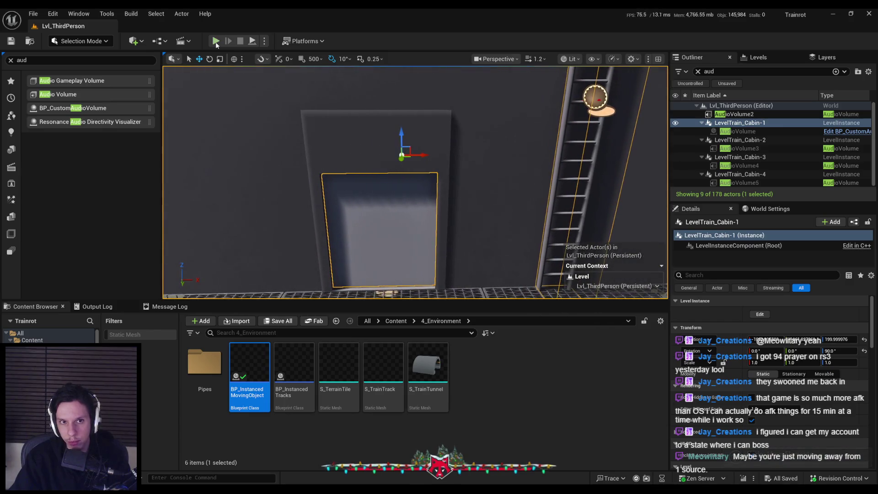
{"action": "key", "text": "alt+p"}
{"action": "key", "text": "F11"}
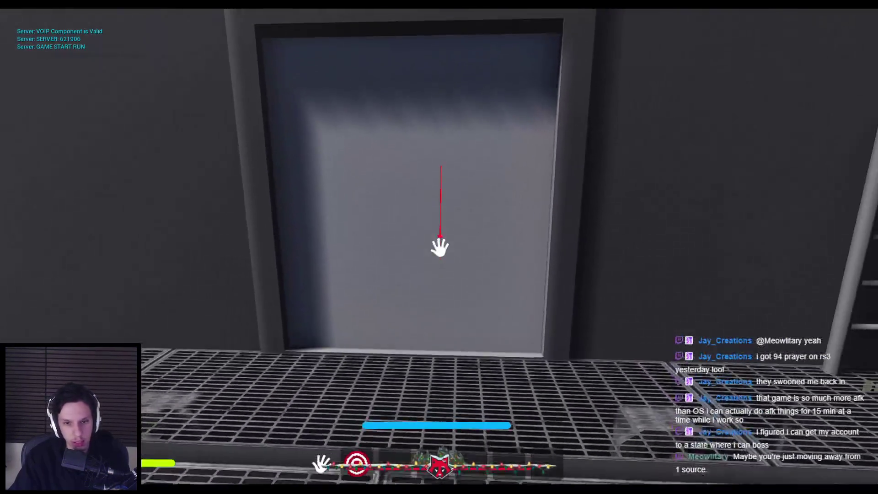
Open the grey cabin door and walk into the dark room to trigger the OVERLAP print.
{"action": "key", "text": "e"}
{"action": "key", "text": "w"}
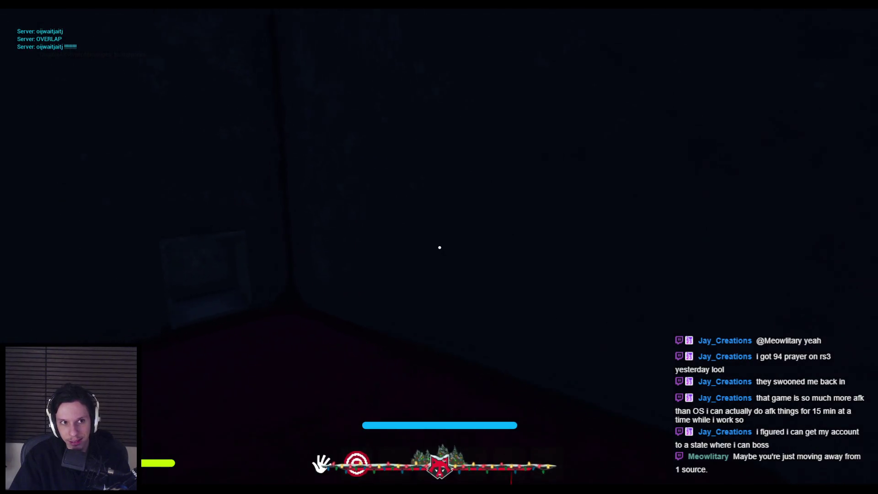
{"action": "key", "text": "shift+F1"}
Set the AudioGameplayVolume component's proxy back to AGV Condition Proxy.
{"action": "mouse_move", "coordinate": [307, 467]}
{"action": "left_click", "coordinate": [321, 450]}
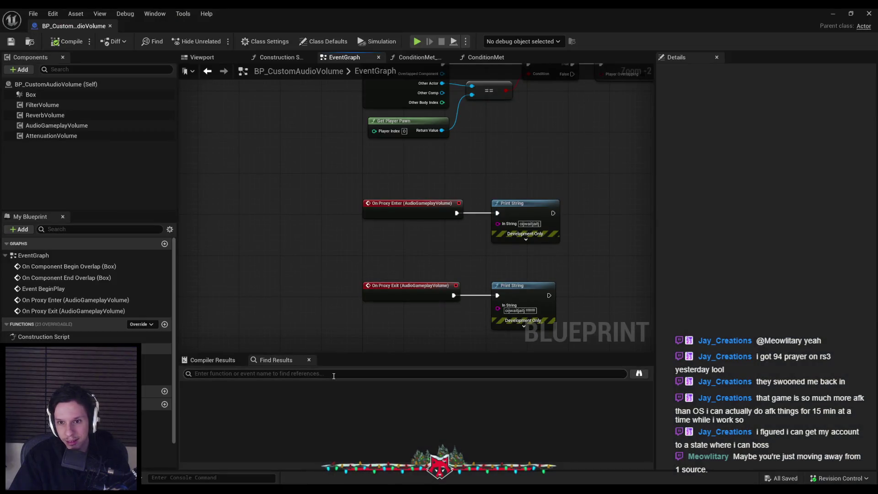
{"action": "left_click", "coordinate": [55, 125]}
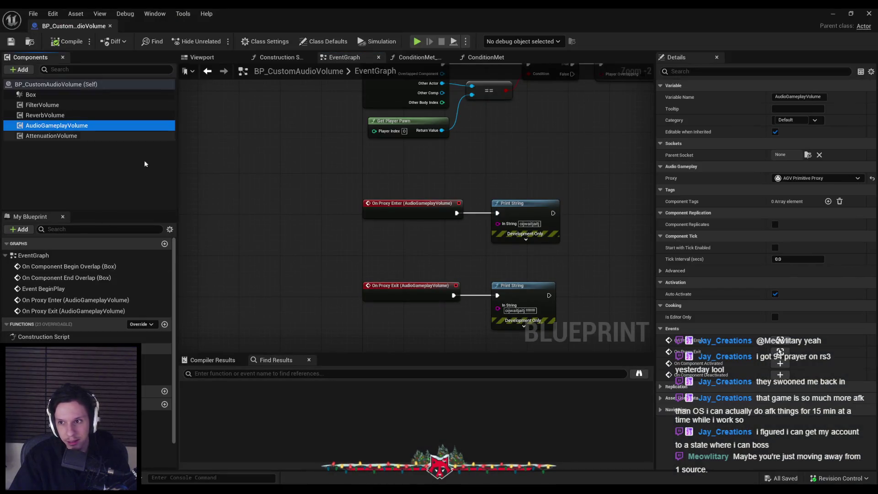
{"action": "left_click", "coordinate": [802, 178]}
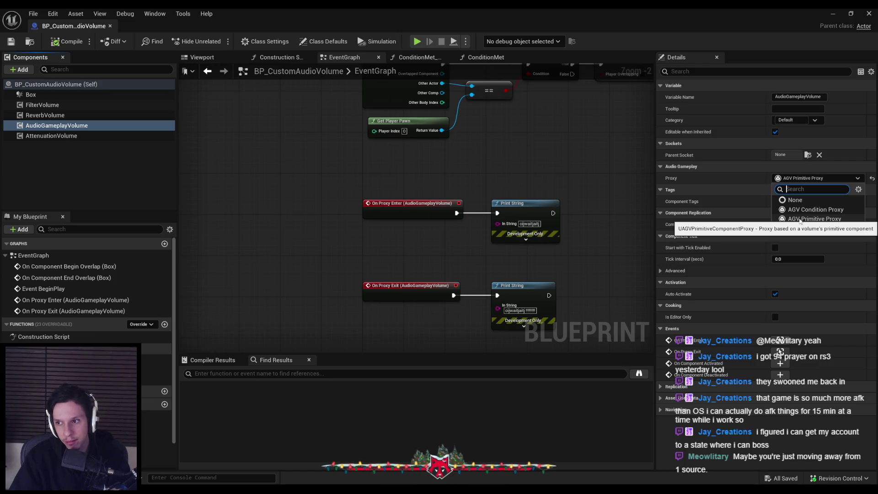
{"action": "left_click", "coordinate": [798, 220]}
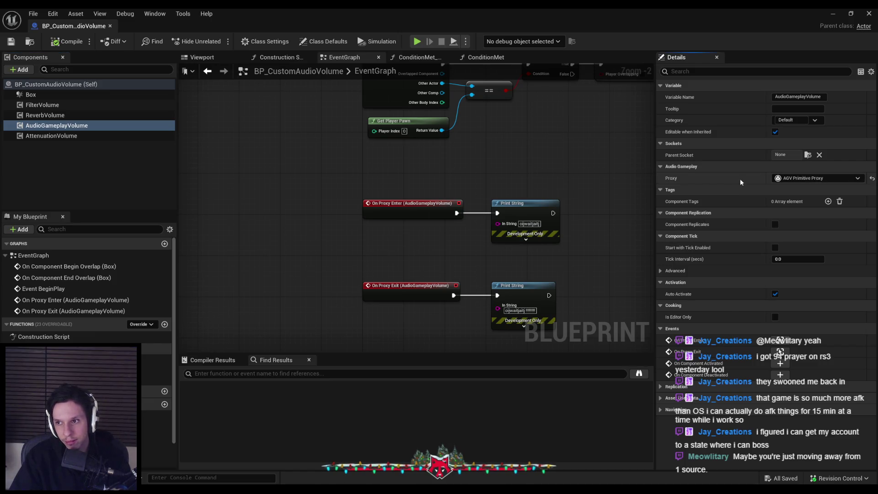
{"action": "left_click", "coordinate": [791, 179]}
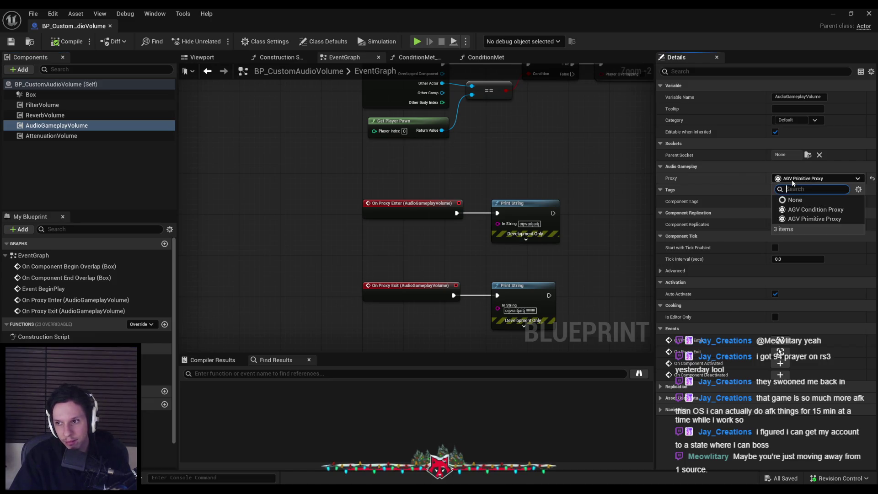
{"action": "left_click", "coordinate": [804, 209]}
Save BP_CustomAudioVolume and close its Blueprint editor window.
{"action": "left_click", "coordinate": [11, 41]}
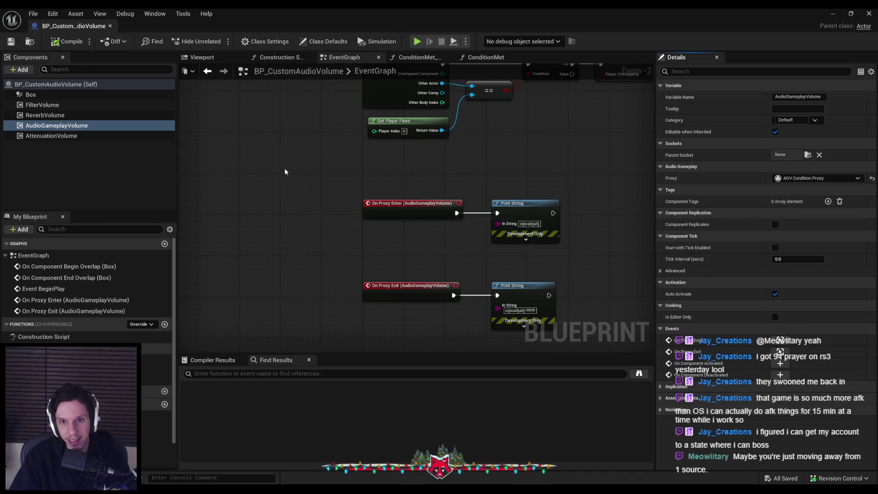
{"action": "scroll", "coordinate": [474, 267], "scroll_direction": "down", "scroll_amount": 1}
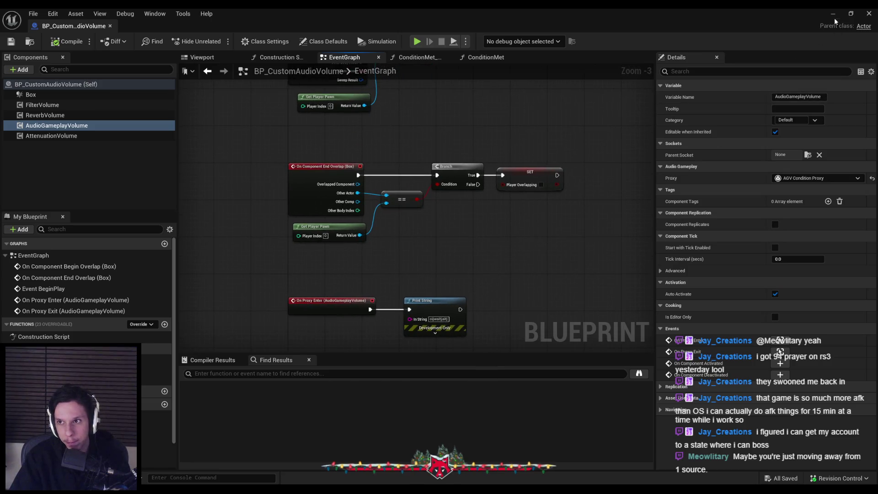
{"action": "left_click", "coordinate": [869, 13]}
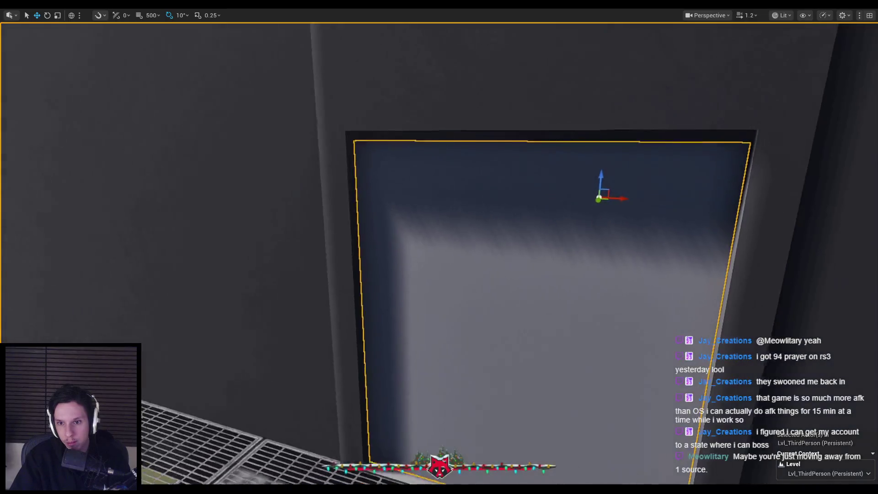
Start play, open the door, and walk down the lit corridor to turn the orange valve.
{"action": "key", "text": "alt+p"}
{"action": "left_click", "coordinate": [439, 247]}
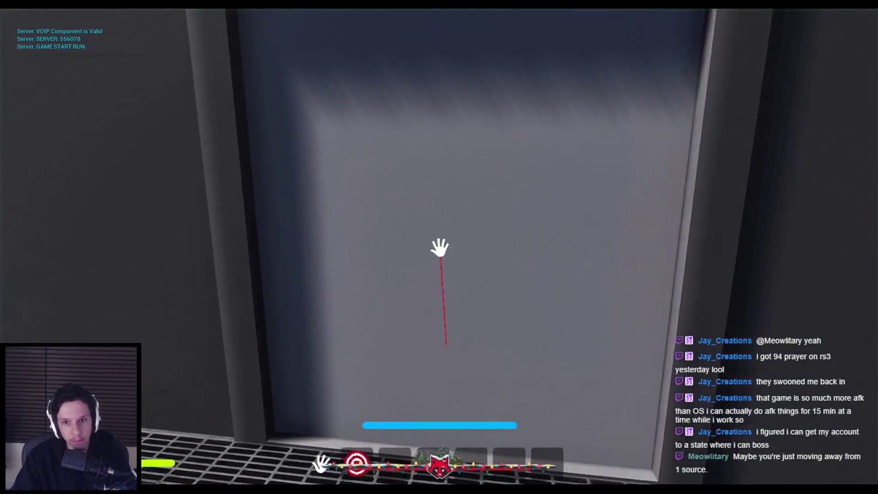
{"action": "key", "text": "w"}
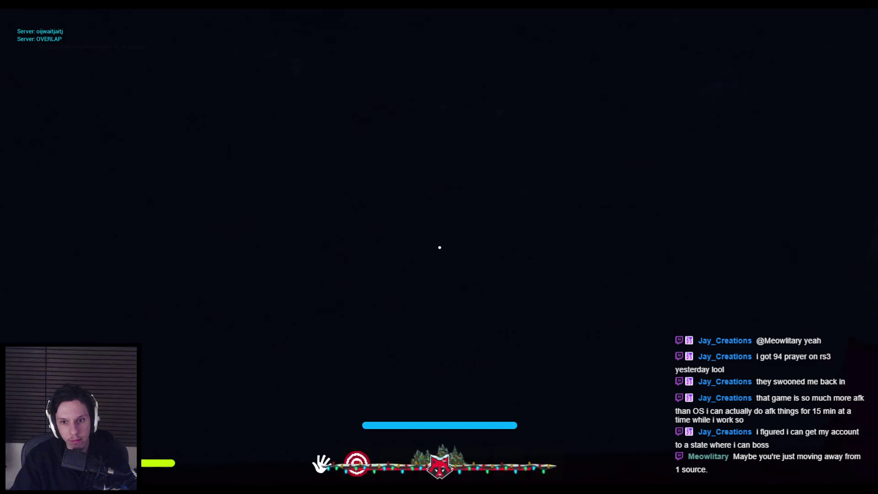
{"action": "key", "text": "w"}
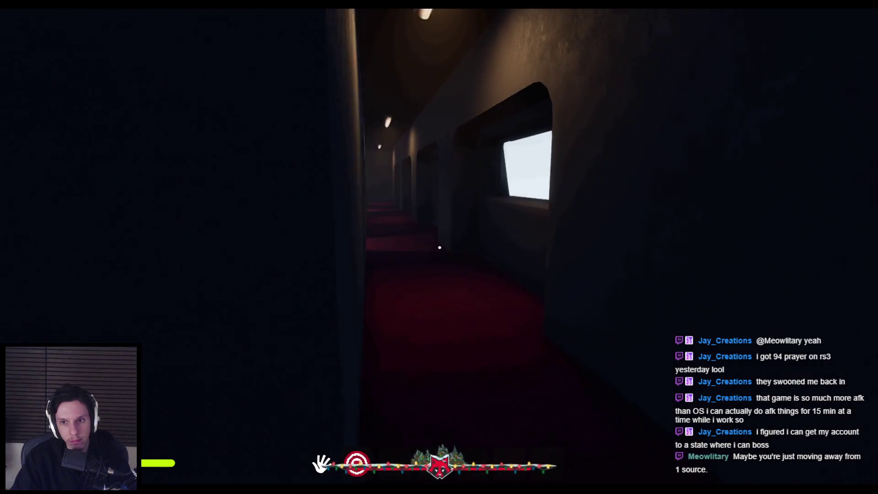
{"action": "key", "text": "w"}
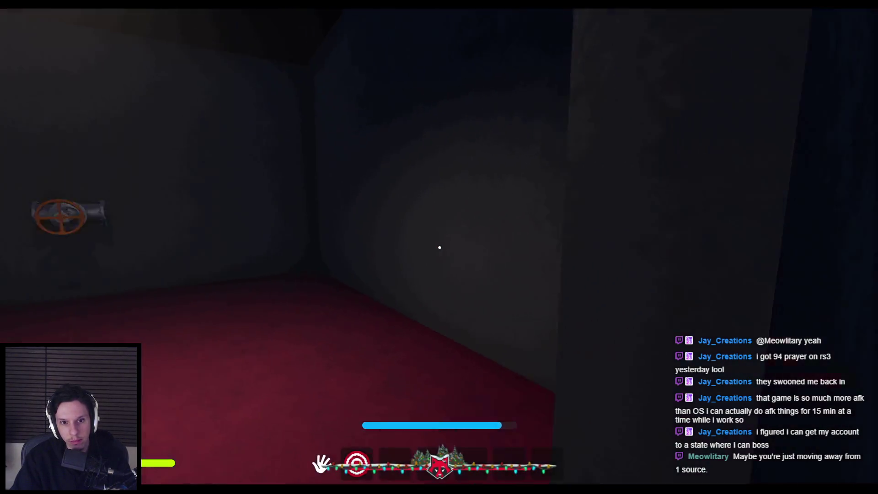
{"action": "key", "text": "w"}
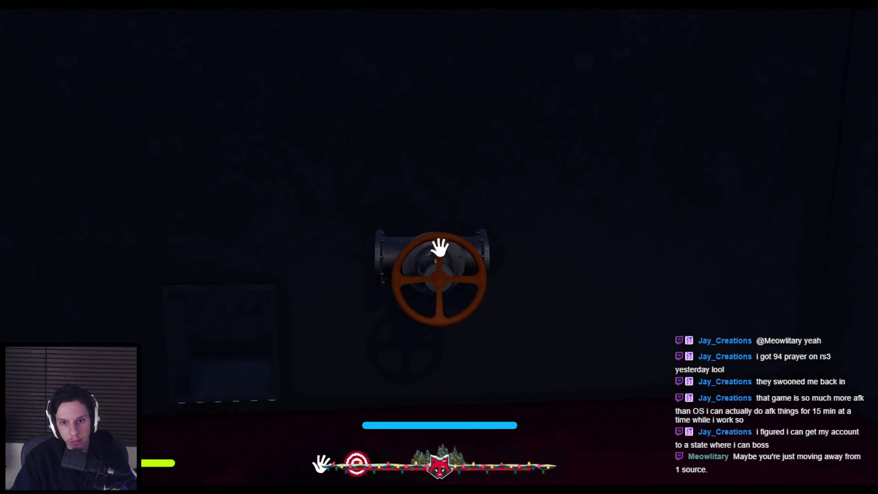
{"action": "left_click", "coordinate": [439, 247]}
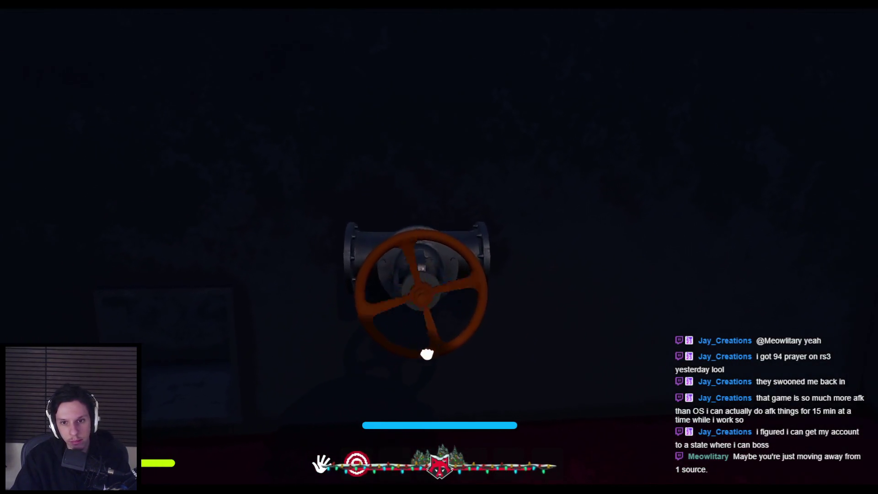
Walk through the dark corridor into the proxy and on to the vault room, then switch to Rider.
{"action": "key", "text": "w"}
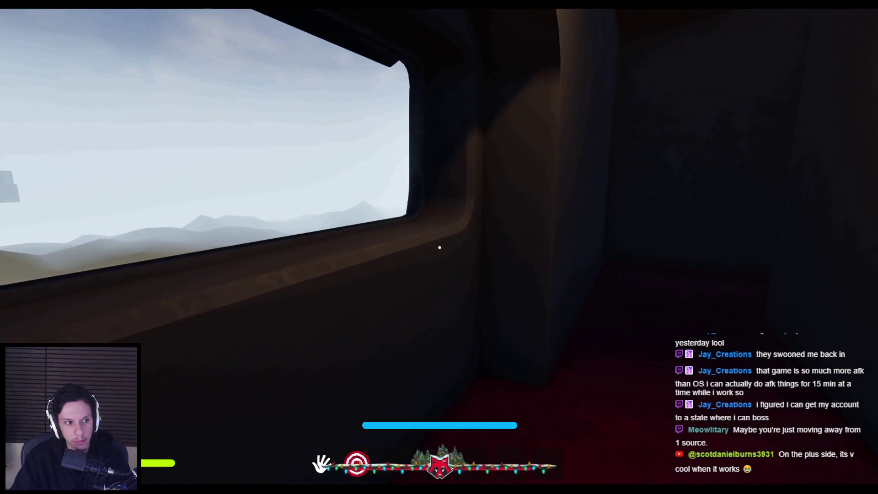
{"action": "key", "text": "w"}
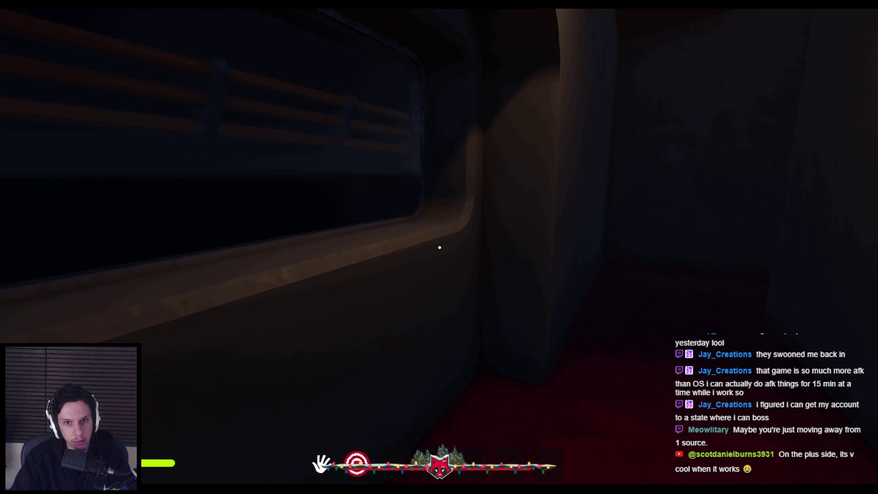
{"action": "key", "text": "w"}
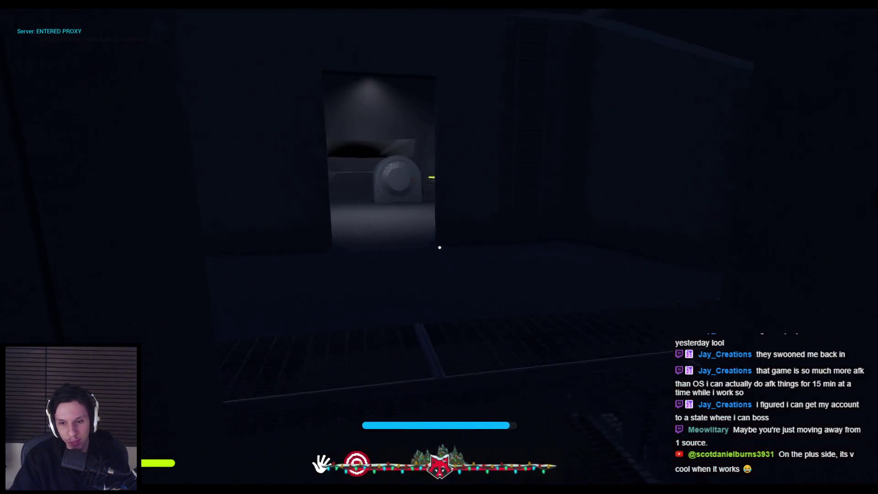
{"action": "key", "text": "w"}
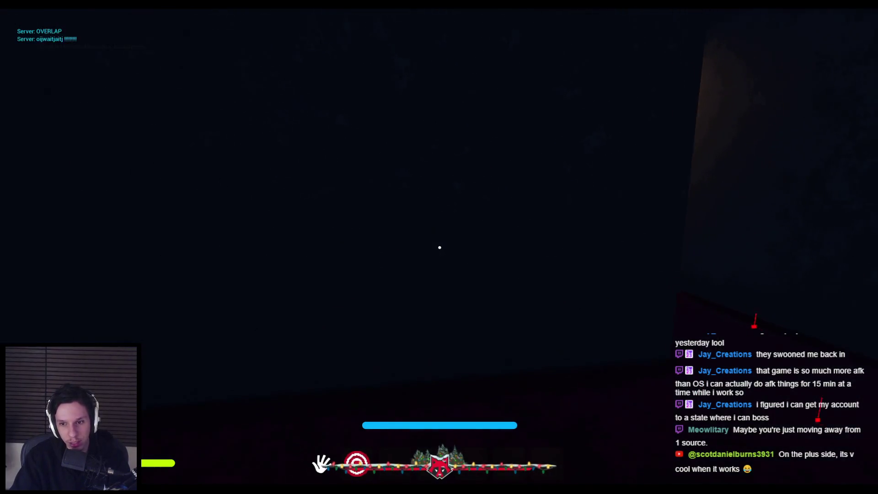
{"action": "key", "text": "w"}
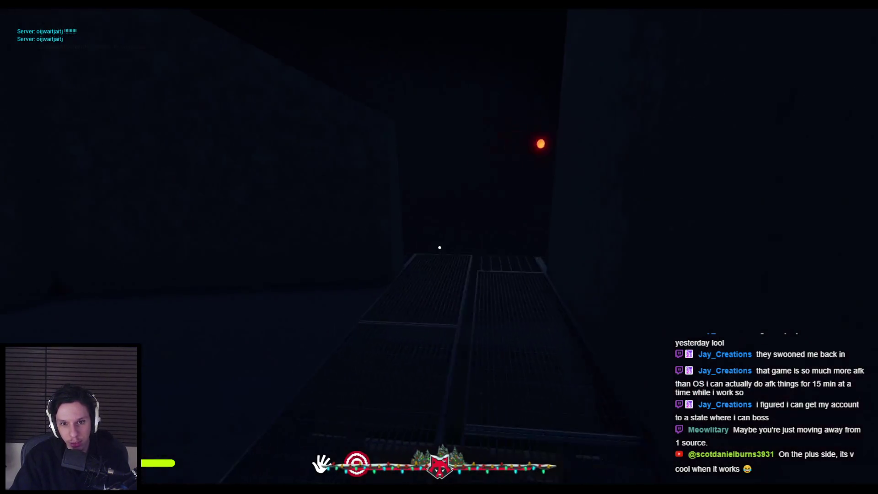
{"action": "key", "text": "w"}
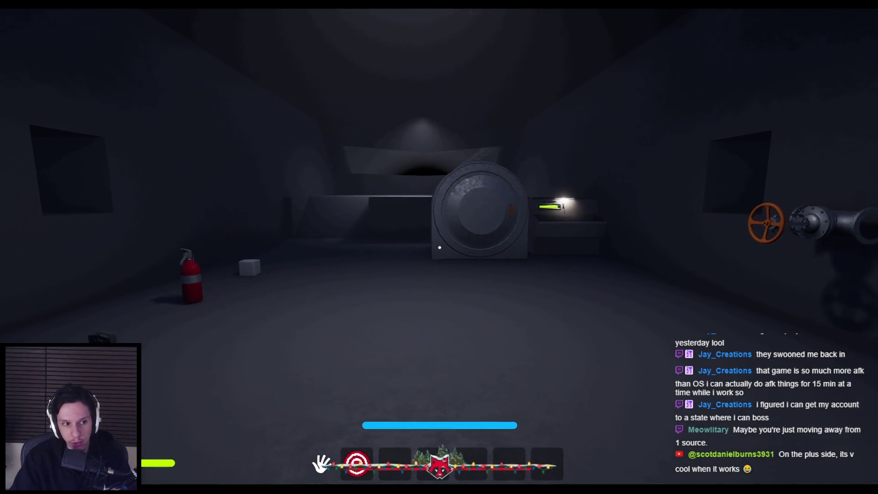
{"action": "key", "text": "w"}
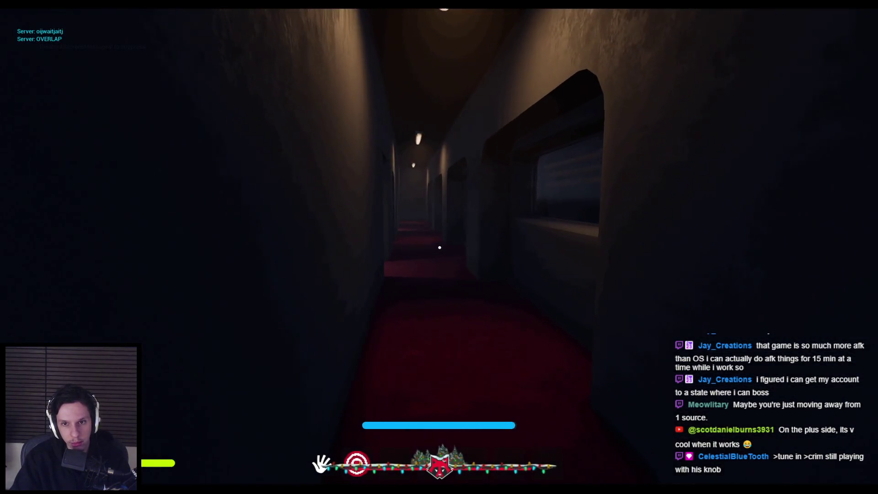
{"action": "key", "text": "alt+Tab"}
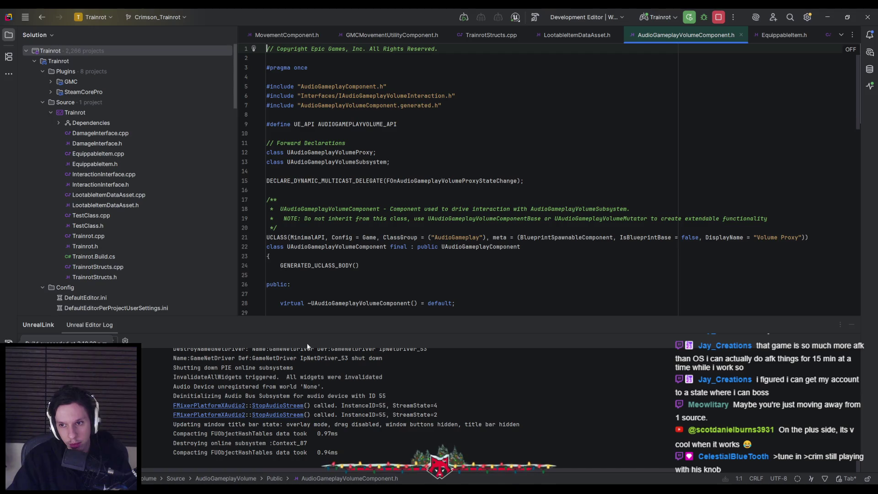
In Class Settings, search 'gameplay base' and reparent the blueprint to Gameplay Camera Actor Base.
{"action": "left_click", "coordinate": [256, 453]}
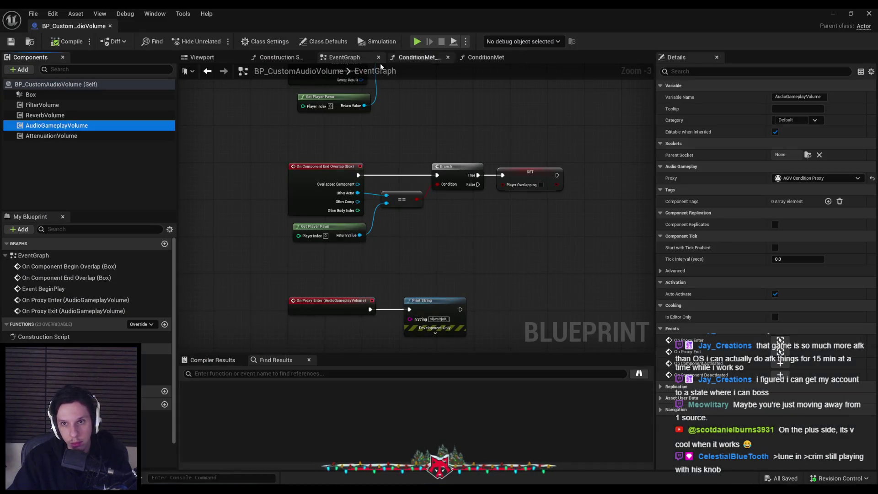
{"action": "left_click", "coordinate": [270, 41]}
{"action": "left_click", "coordinate": [801, 97]}
{"action": "type", "text": "mutat"}
{"action": "key", "text": "BackSpace"}
{"action": "key", "text": "BackSpace"}
{"action": "key", "text": "BackSpace"}
{"action": "type", "text": "gameplay"}
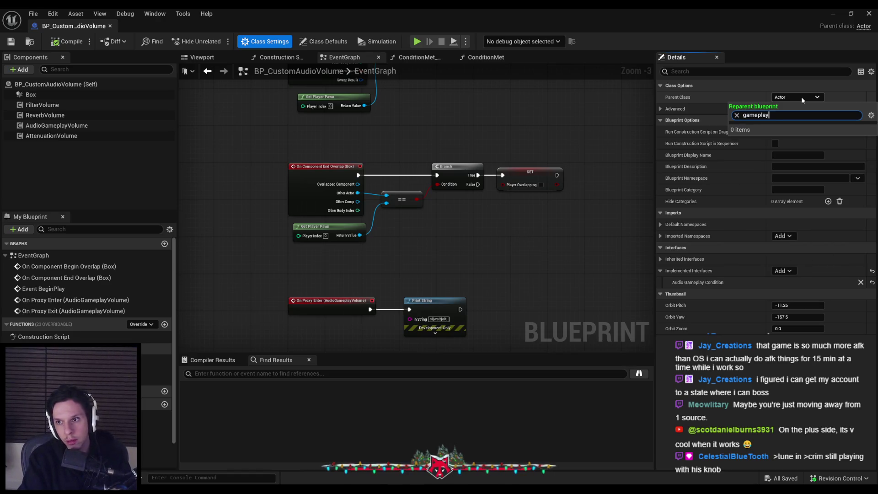
{"action": "type", "text": " base"}
{"action": "left_click", "coordinate": [762, 127]}
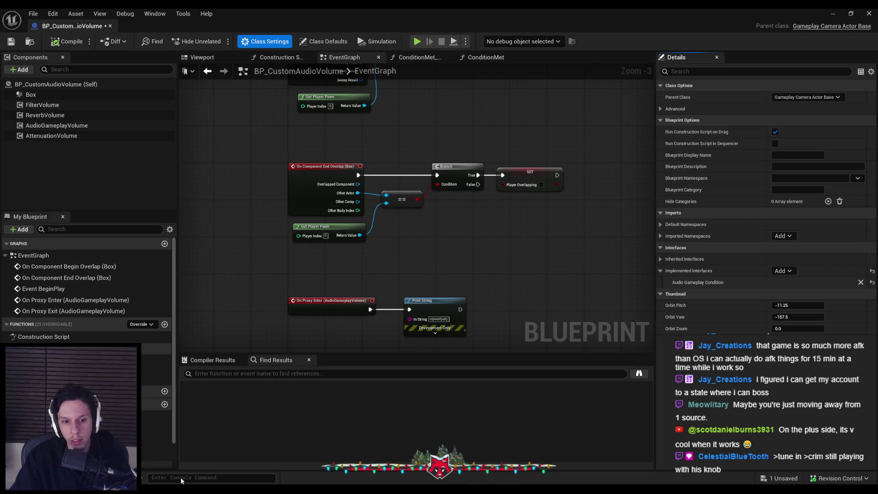
After checking Rider, search parent classes for 'audio base' and close the list without reparenting.
{"action": "key", "text": "alt+Tab"}
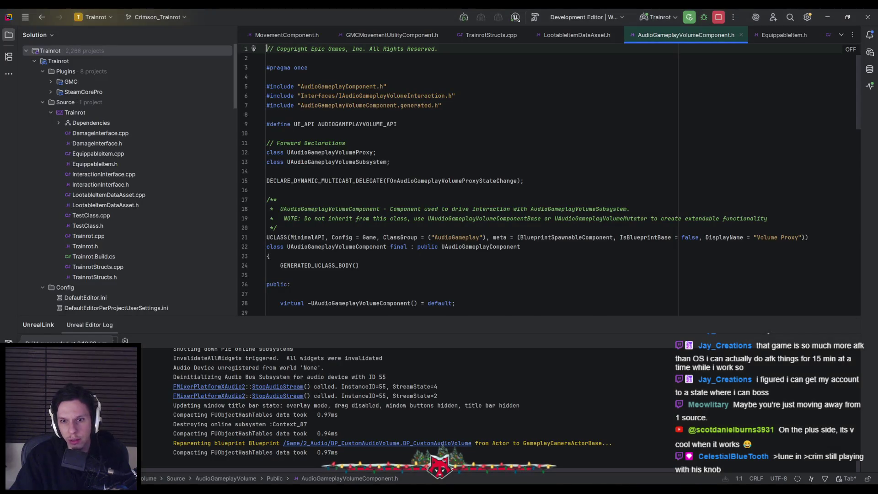
{"action": "key", "text": "alt+Tab"}
{"action": "left_click", "coordinate": [816, 98]}
{"action": "type", "text": "gam"}
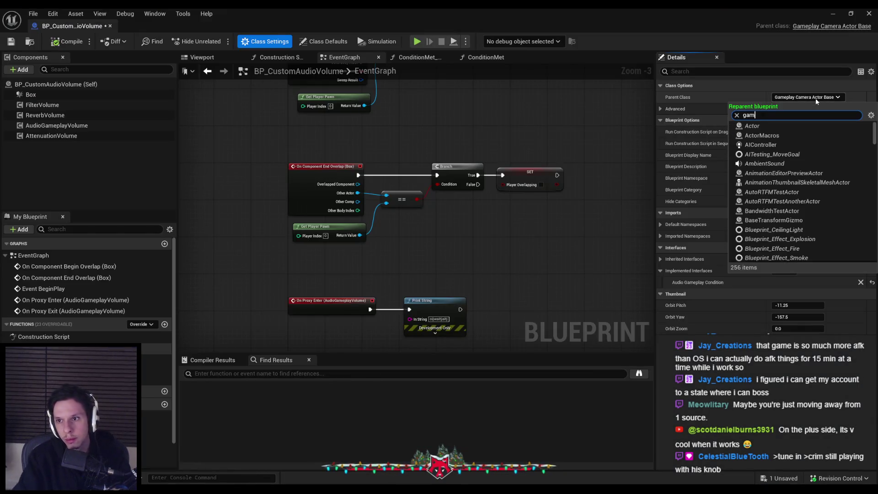
{"action": "key", "text": "BackSpace"}
{"action": "key", "text": "BackSpace"}
{"action": "key", "text": "BackSpace"}
{"action": "type", "text": "audio base"}
{"action": "key", "text": "Home"}
{"action": "key", "text": "Delete"}
{"action": "key", "text": "Delete"}
{"action": "key", "text": "Delete"}
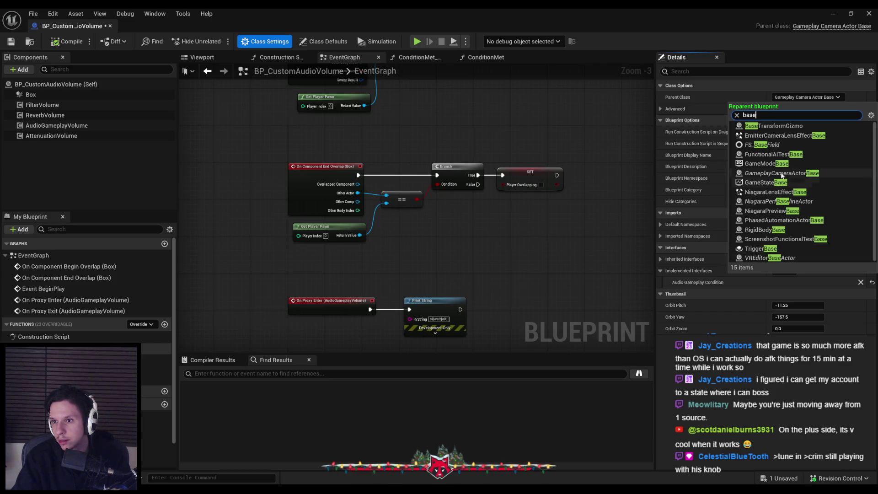
{"action": "left_click", "coordinate": [525, 120]}
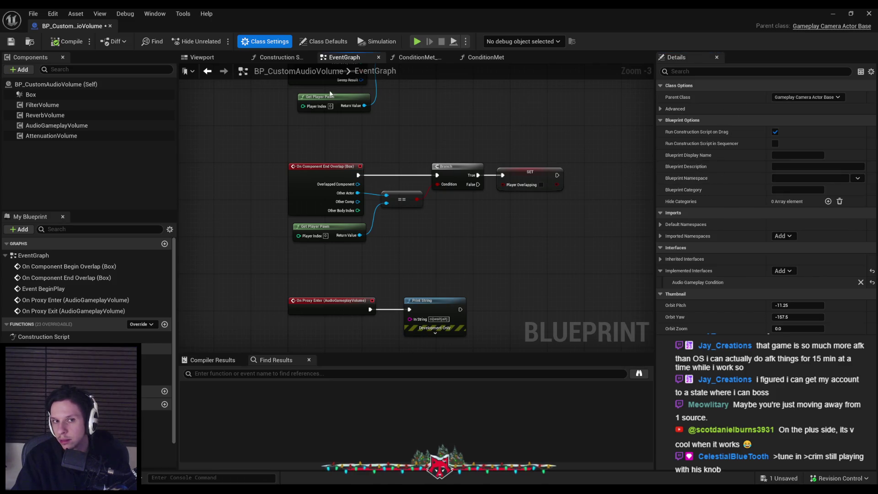
Reparent the blueprint to Actor, compile, save, and minimize the Blueprint editor.
{"action": "left_click", "coordinate": [807, 97]}
{"action": "left_click", "coordinate": [810, 124]}
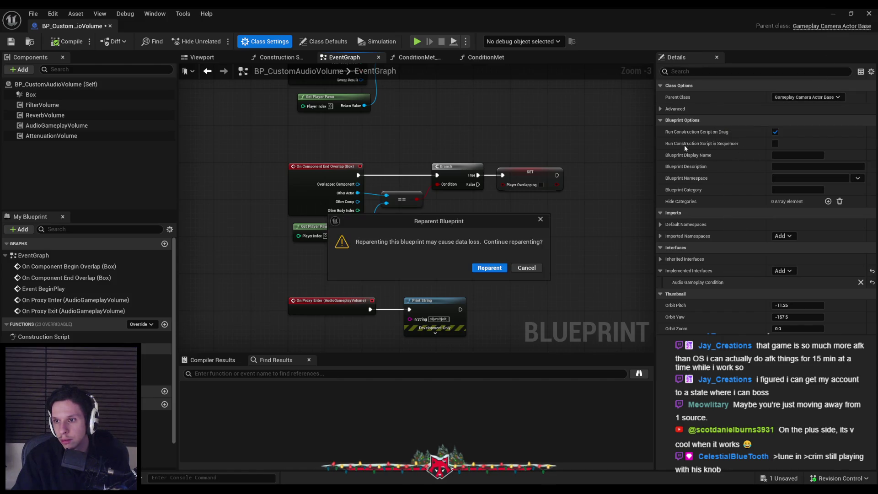
{"action": "left_click", "coordinate": [490, 268]}
{"action": "left_click", "coordinate": [60, 42]}
{"action": "left_click", "coordinate": [11, 41]}
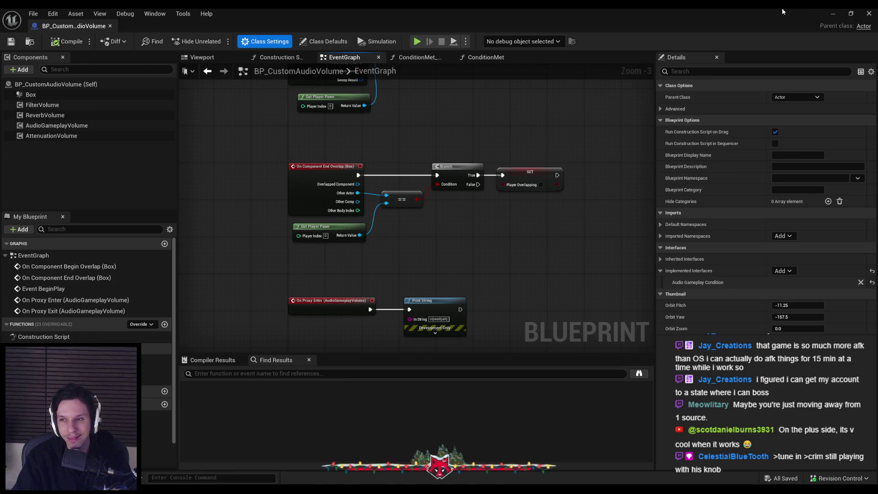
{"action": "left_click", "coordinate": [833, 13]}
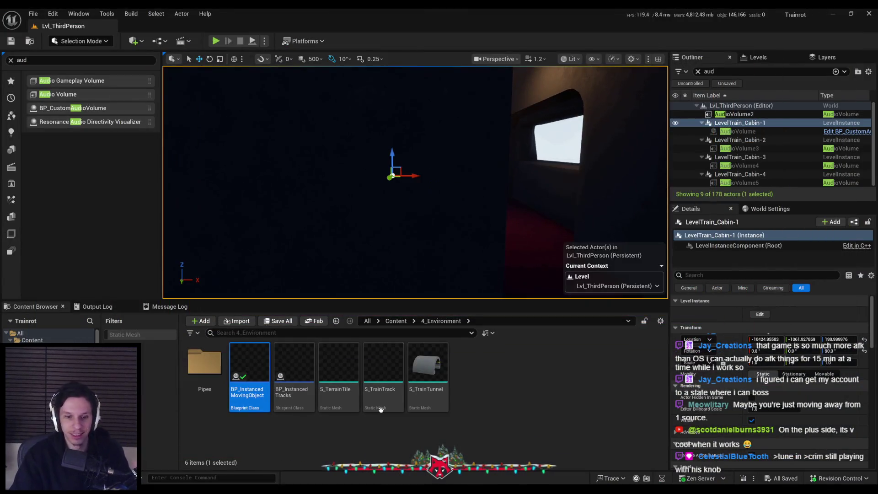
In the 2_Audio folder, start a new Blueprint Class and browse parent classes matching 'base'.
{"action": "double_click", "coordinate": [283, 373]}
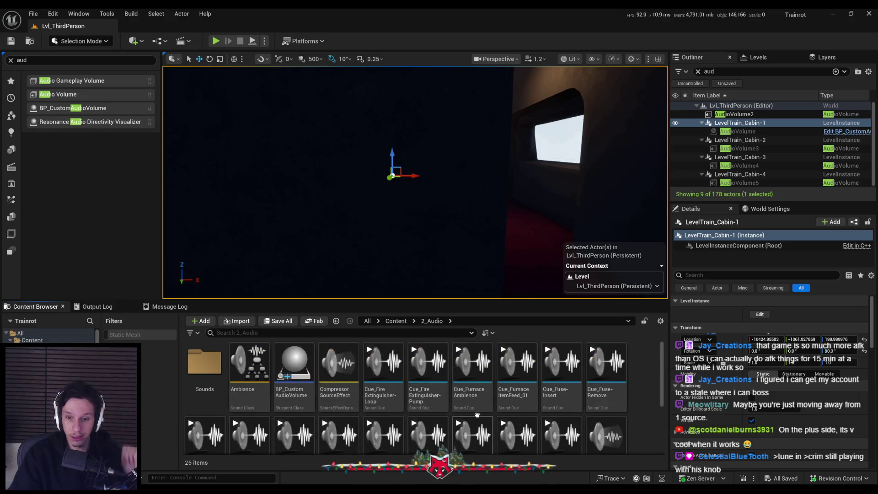
{"action": "scroll", "coordinate": [411, 403], "scroll_direction": "down", "scroll_amount": 2}
{"action": "right_click", "coordinate": [453, 418]}
{"action": "left_click", "coordinate": [491, 161]}
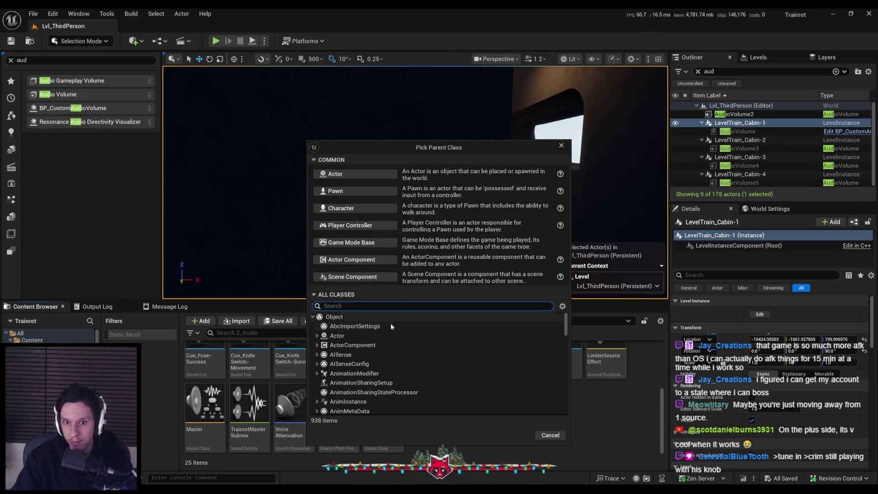
{"action": "left_click", "coordinate": [375, 306]}
{"action": "type", "text": "base"}
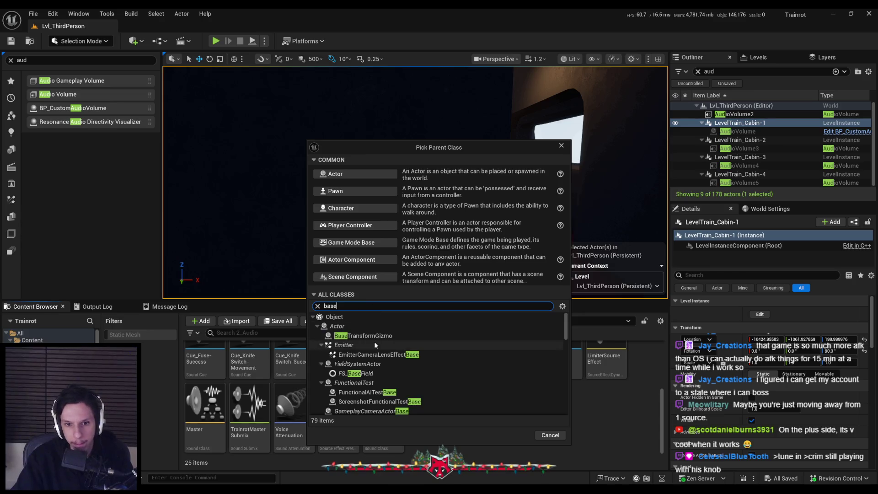
{"action": "scroll", "coordinate": [373, 354], "scroll_direction": "down", "scroll_amount": 2}
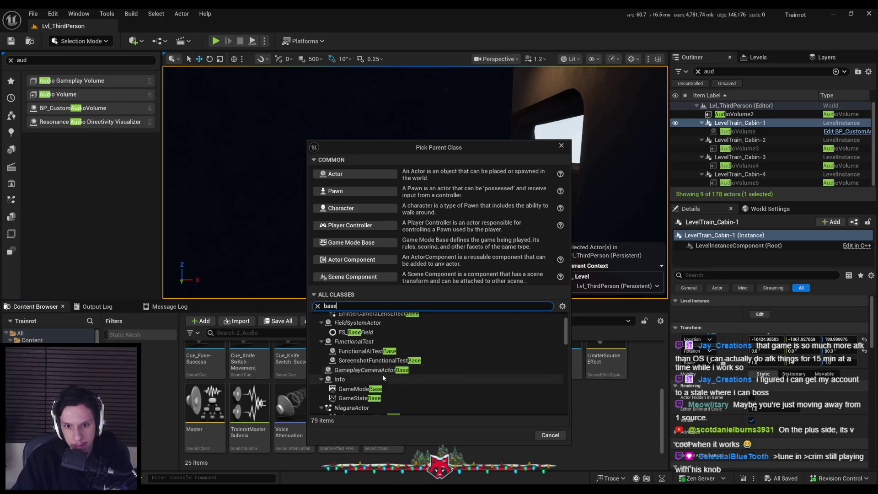
{"action": "scroll", "coordinate": [379, 384], "scroll_direction": "down", "scroll_amount": 1}
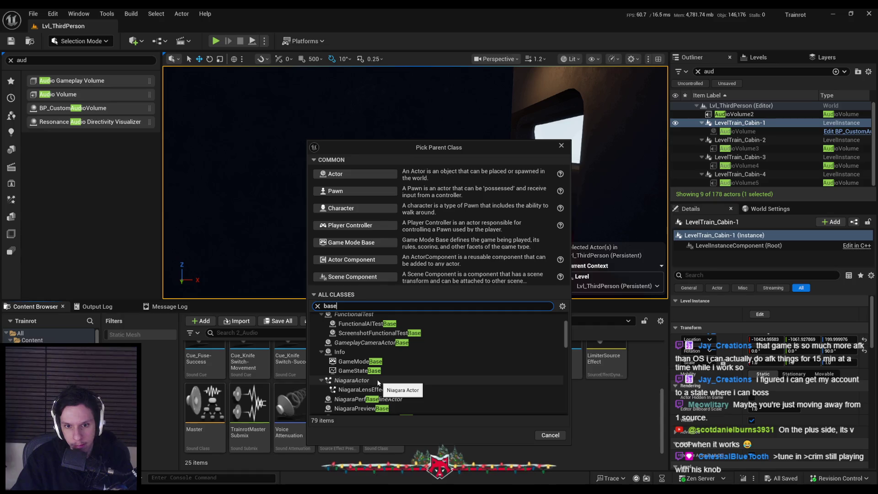
Compare with the header in Rider, cancel the new Blueprint, and return to the EventGraph.
{"action": "key", "text": "alt+Tab"}
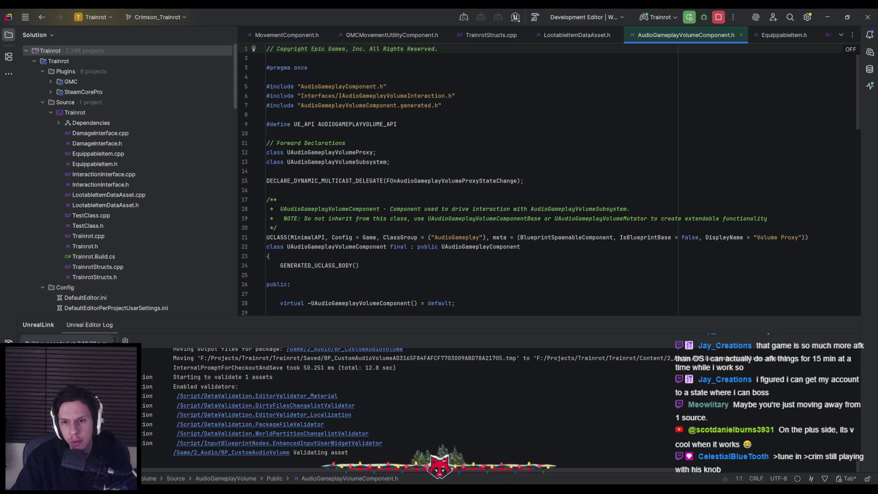
{"action": "key", "text": "alt+Tab"}
{"action": "scroll", "coordinate": [405, 355], "scroll_direction": "down", "scroll_amount": 3}
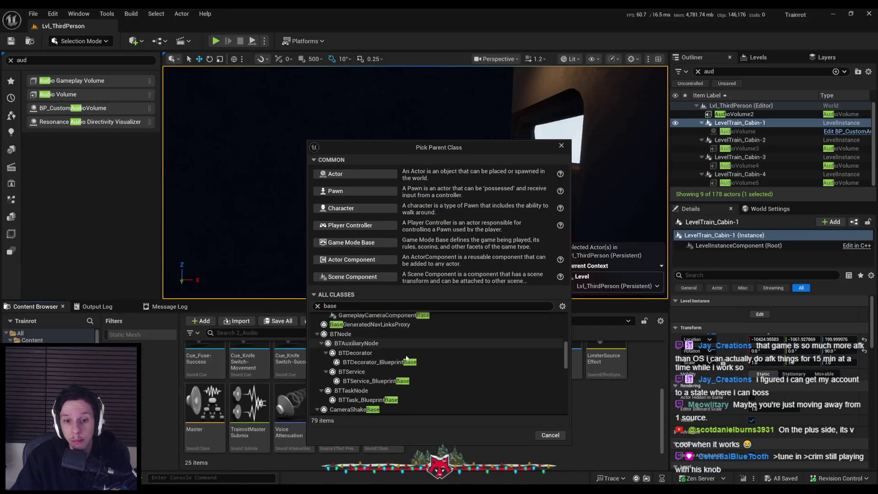
{"action": "scroll", "coordinate": [406, 355], "scroll_direction": "down", "scroll_amount": 10}
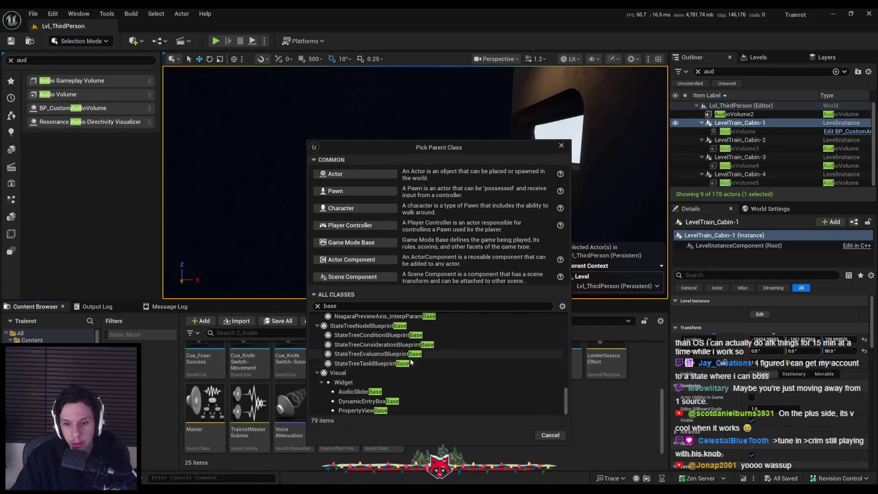
{"action": "left_click", "coordinate": [550, 434]}
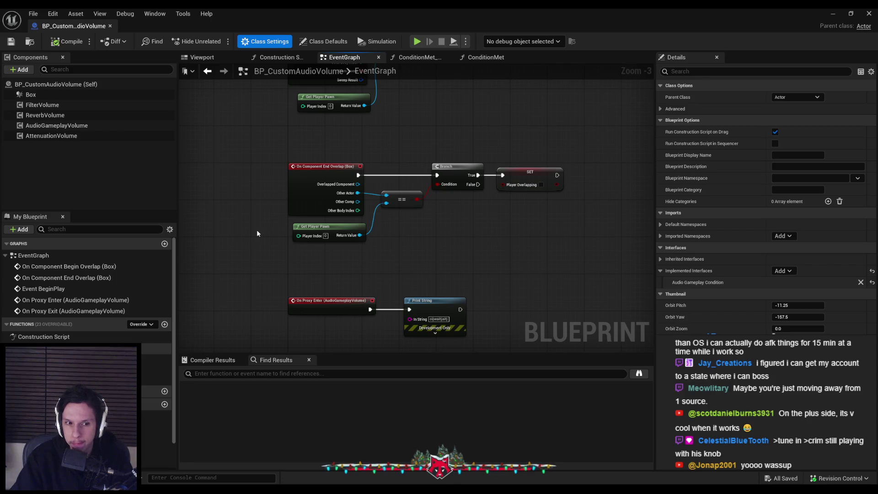
{"action": "key", "text": "alt+Left"}
{"action": "key", "text": "alt+Right"}
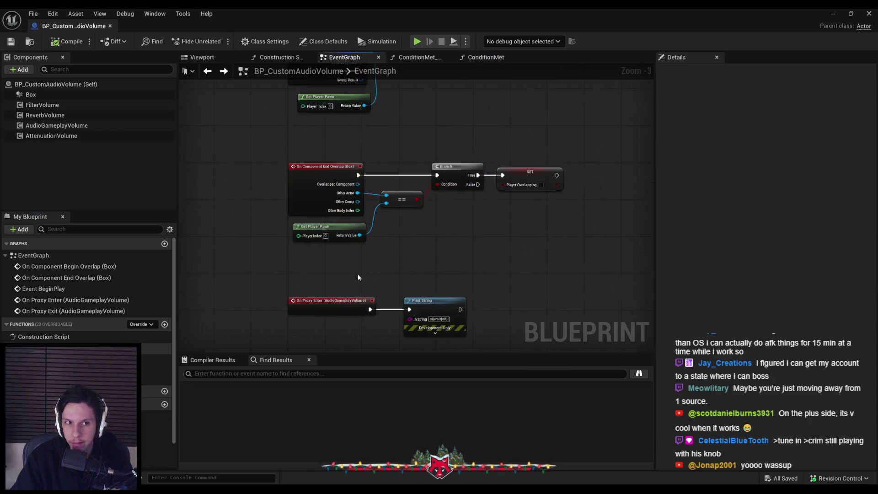
{"action": "key", "text": "alt+Tab"}
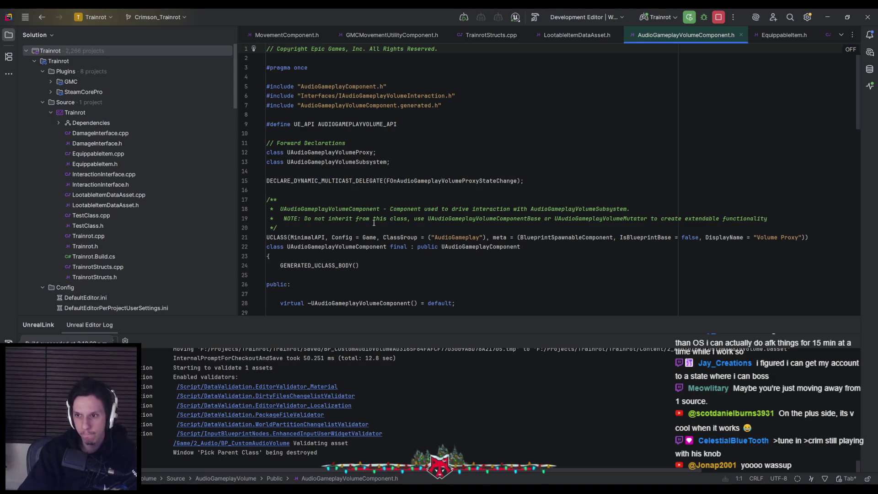
Scroll through AudioGameplayVolumeComponent.h's class declaration in Rider, then return to BP_CustomAudioVolume.
{"action": "scroll", "coordinate": [348, 264], "scroll_direction": "down", "scroll_amount": 5}
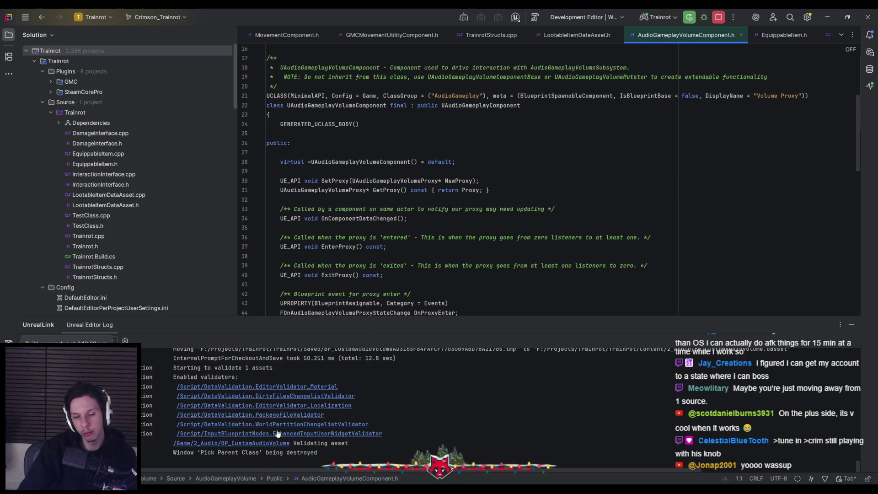
{"action": "key", "text": "alt+Tab"}
Search the graph's action list for 'data changed' and dismiss it without adding anything.
{"action": "right_click", "coordinate": [411, 255]}
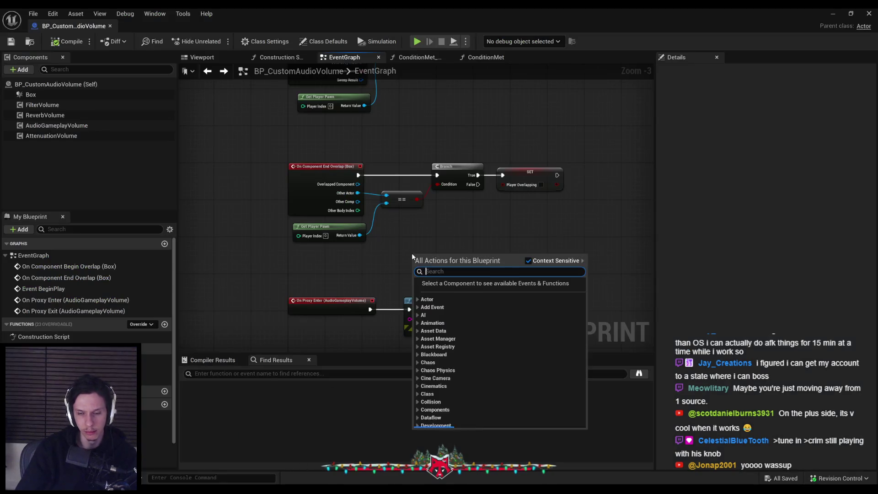
{"action": "type", "text": "data changed"}
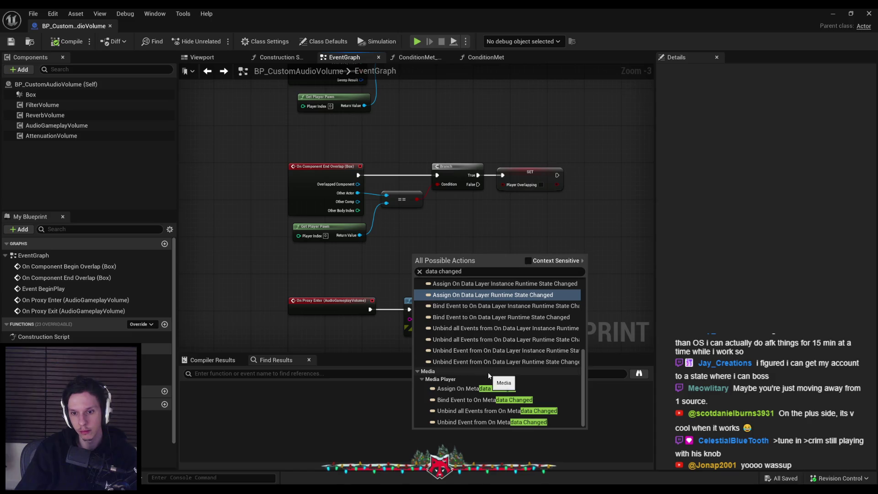
{"action": "left_click", "coordinate": [361, 275]}
Add an AudioGameplayVolume reference node and search its actions for 'data change' and 'ed'.
{"action": "left_click_drag", "start_coordinate": [85, 126], "coordinate": [478, 241]}
{"action": "left_click_drag", "start_coordinate": [522, 243], "coordinate": [546, 239]}
{"action": "type", "text": "data change"}
{"action": "scroll", "coordinate": [614, 323], "scroll_direction": "down", "scroll_amount": 5}
{"action": "left_click_drag", "start_coordinate": [719, 294], "coordinate": [720, 410]}
{"action": "key", "text": "BackSpace"}
{"action": "type", "text": "e"}
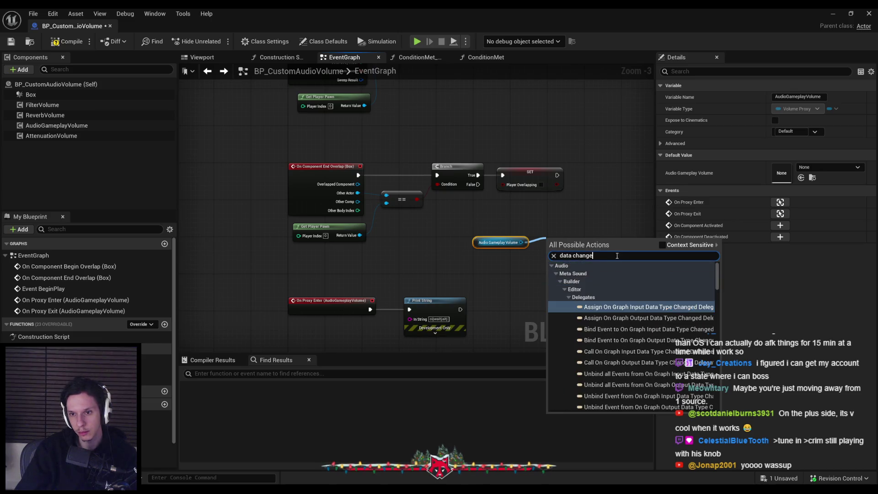
{"action": "type", "text": "d"}
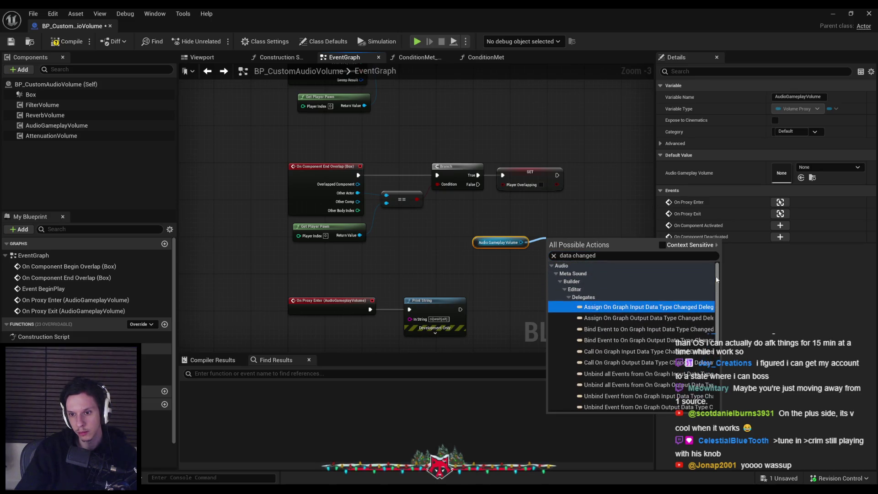
{"action": "scroll", "coordinate": [717, 287], "scroll_direction": "down", "scroll_amount": 2}
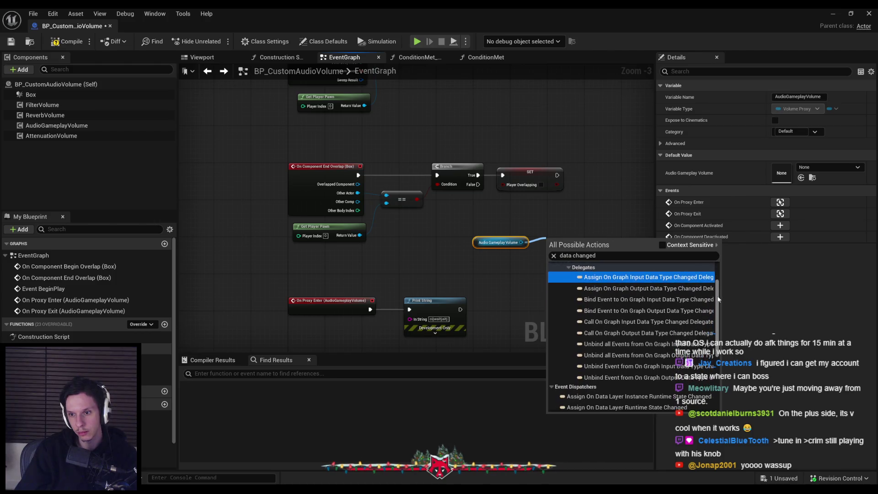
{"action": "scroll", "coordinate": [708, 313], "scroll_direction": "down", "scroll_amount": 5}
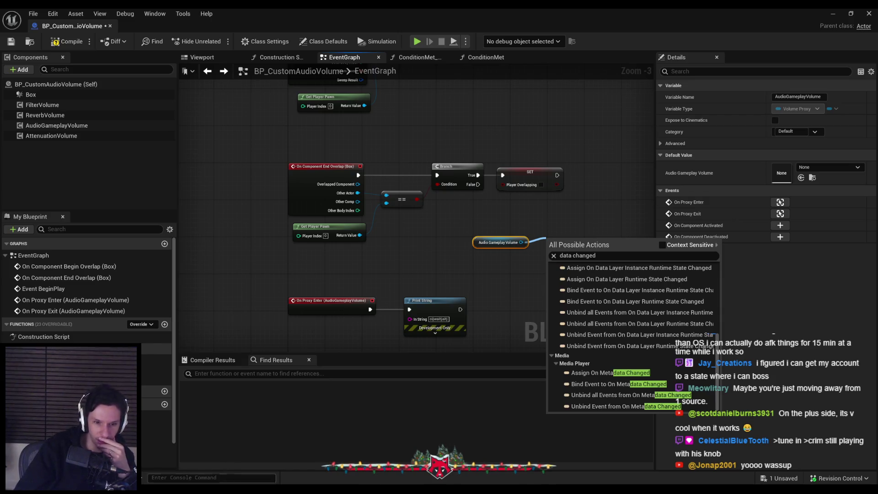
{"action": "key", "text": "alt+Tab"}
Mark the OnComponentDataChanged declaration on line 34 and read through the header's class declaration.
{"action": "left_click", "coordinate": [419, 219]}
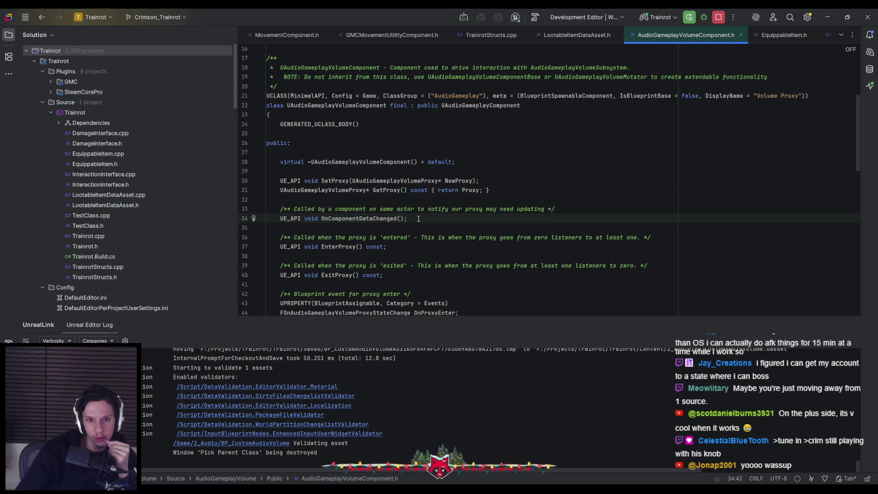
{"action": "scroll", "coordinate": [418, 219], "scroll_direction": "down", "scroll_amount": 3}
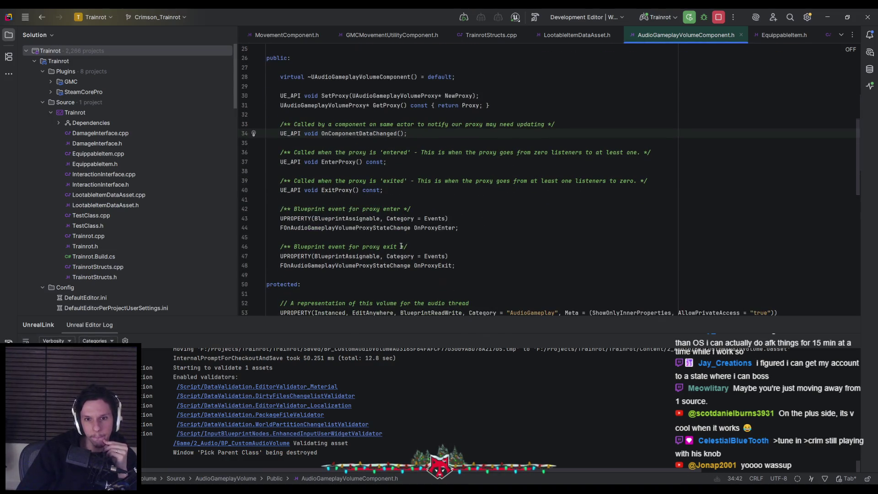
{"action": "scroll", "coordinate": [402, 237], "scroll_direction": "down", "scroll_amount": 2}
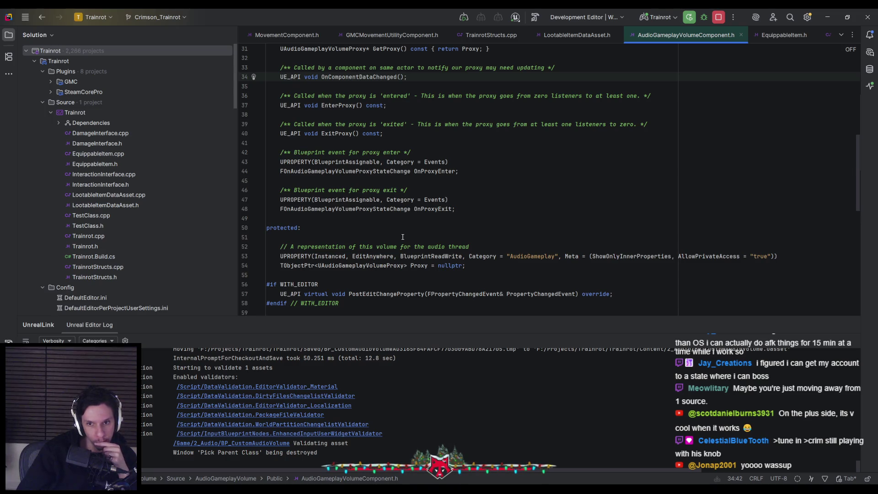
{"action": "scroll", "coordinate": [402, 237], "scroll_direction": "down", "scroll_amount": 3}
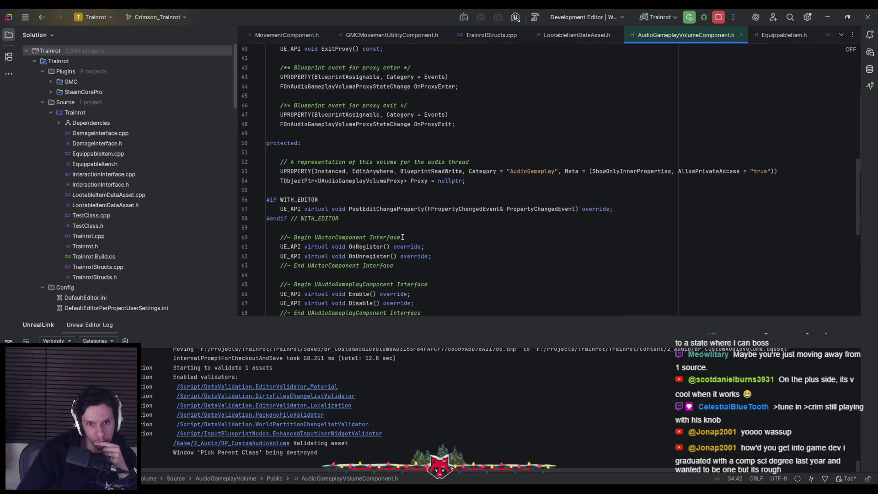
{"action": "scroll", "coordinate": [402, 237], "scroll_direction": "down", "scroll_amount": 1}
{"action": "scroll", "coordinate": [403, 237], "scroll_direction": "down", "scroll_amount": 1}
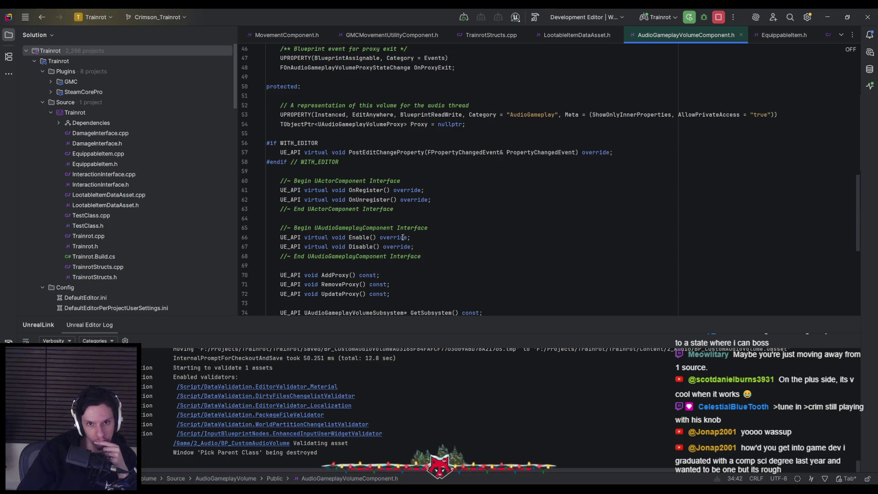
{"action": "scroll", "coordinate": [403, 238], "scroll_direction": "down", "scroll_amount": 1}
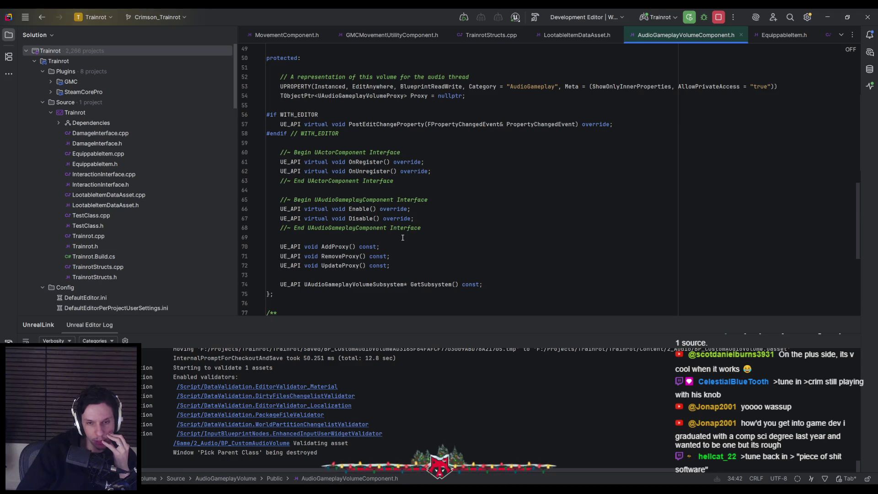
{"action": "scroll", "coordinate": [403, 238], "scroll_direction": "down", "scroll_amount": 3}
{"action": "scroll", "coordinate": [403, 238], "scroll_direction": "down", "scroll_amount": 1}
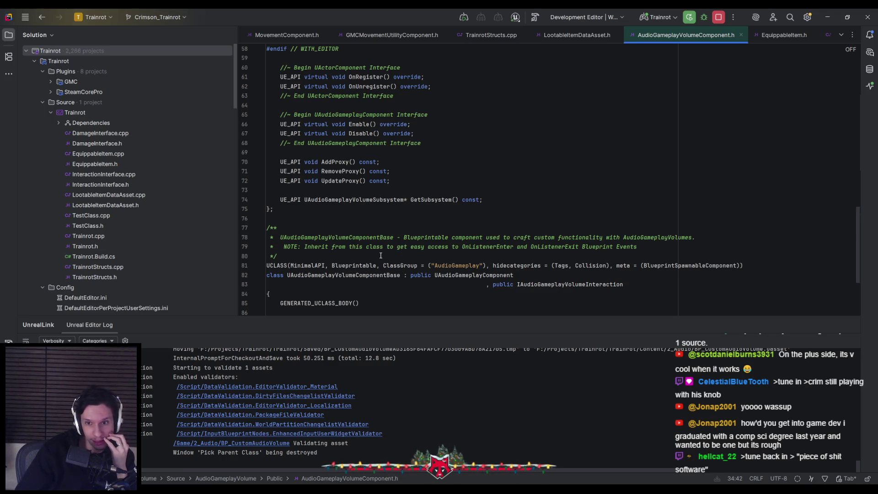
{"action": "scroll", "coordinate": [381, 255], "scroll_direction": "down", "scroll_amount": 4}
{"action": "scroll", "coordinate": [380, 256], "scroll_direction": "up", "scroll_amount": 20}
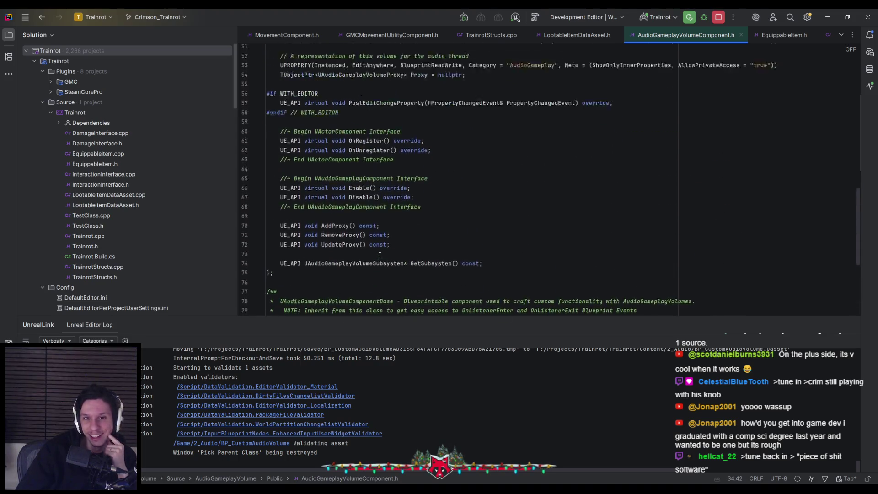
{"action": "scroll", "coordinate": [379, 255], "scroll_direction": "up", "scroll_amount": 3}
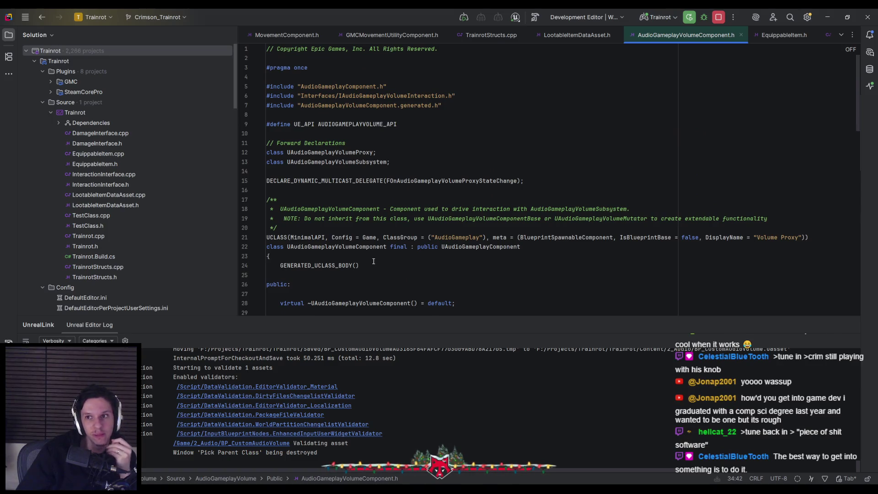
{"action": "left_click", "coordinate": [367, 195]}
Jump to AudioGameplayVolumeComponent.cpp and read down through its implementation.
{"action": "key", "text": "alt+o"}
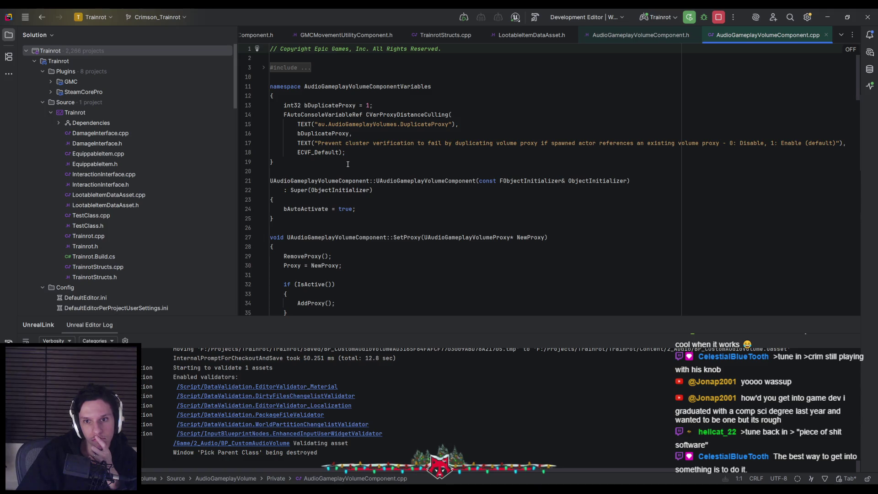
{"action": "scroll", "coordinate": [348, 164], "scroll_direction": "down", "scroll_amount": 2}
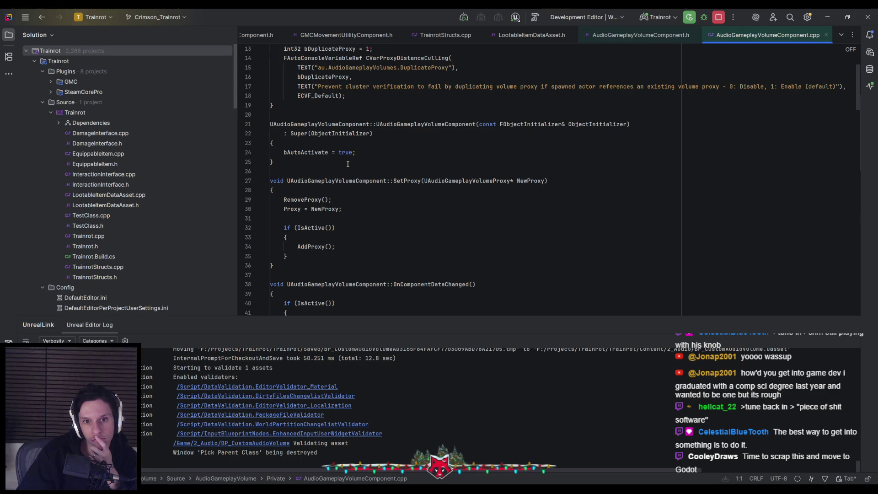
{"action": "scroll", "coordinate": [348, 164], "scroll_direction": "down", "scroll_amount": 1}
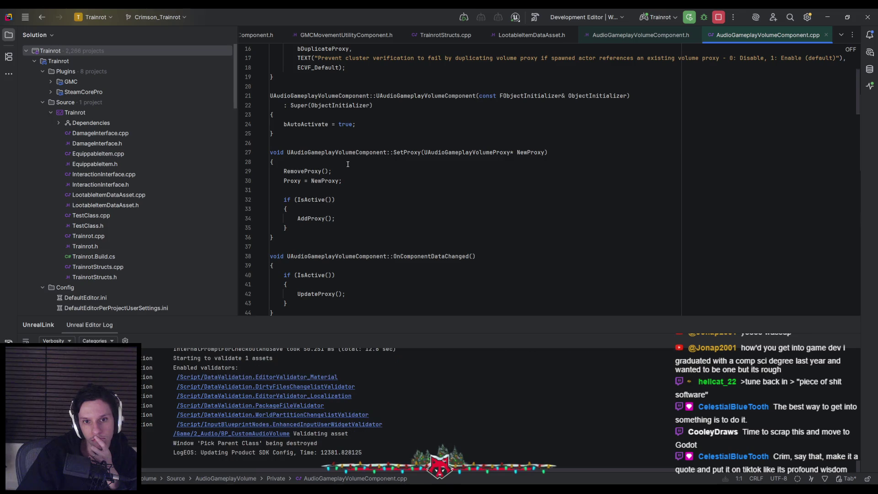
{"action": "scroll", "coordinate": [347, 165], "scroll_direction": "down", "scroll_amount": 1}
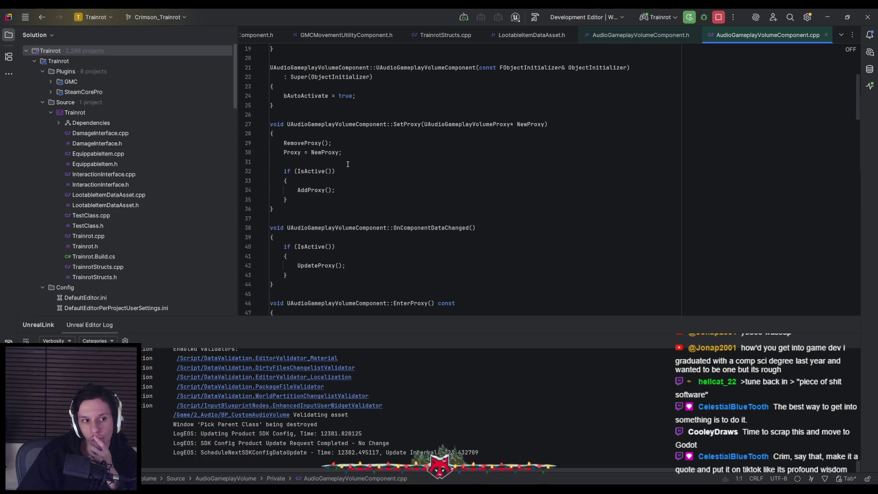
{"action": "scroll", "coordinate": [348, 164], "scroll_direction": "down", "scroll_amount": 2}
{"action": "scroll", "coordinate": [348, 164], "scroll_direction": "down", "scroll_amount": 6}
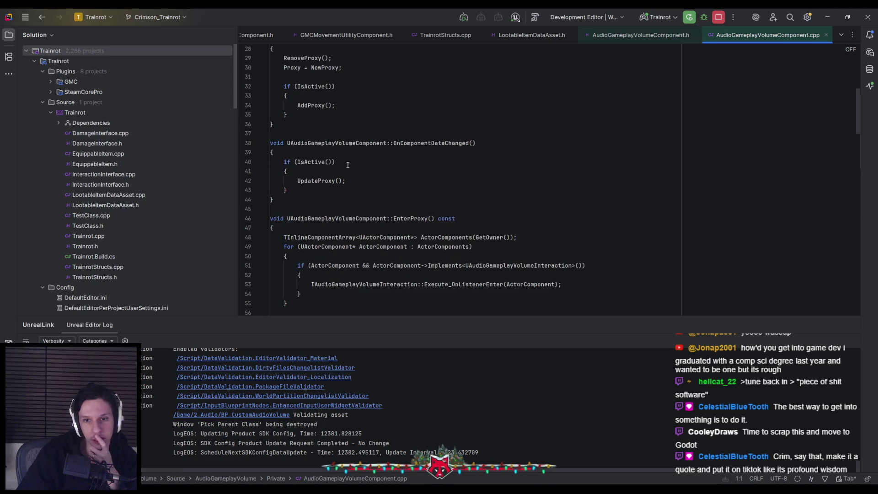
{"action": "scroll", "coordinate": [348, 165], "scroll_direction": "down", "scroll_amount": 5}
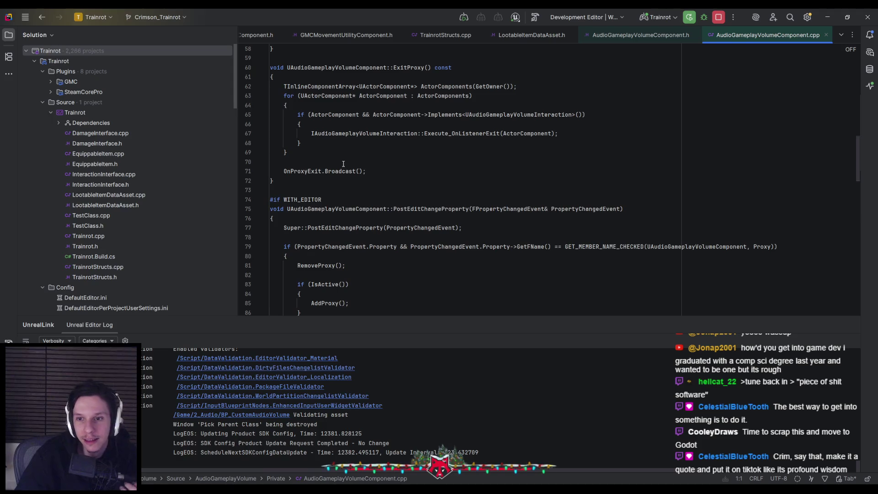
{"action": "scroll", "coordinate": [344, 165], "scroll_direction": "down", "scroll_amount": 4}
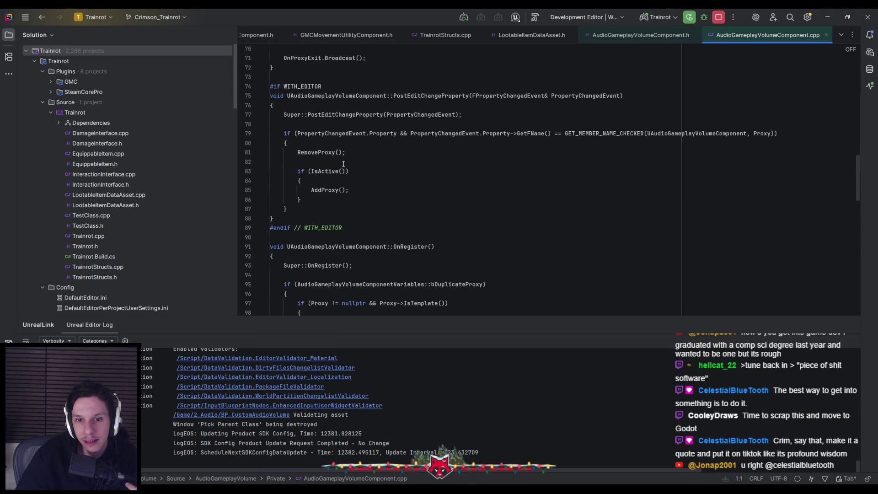
{"action": "scroll", "coordinate": [343, 164], "scroll_direction": "down", "scroll_amount": 3}
{"action": "scroll", "coordinate": [343, 164], "scroll_direction": "down", "scroll_amount": 3}
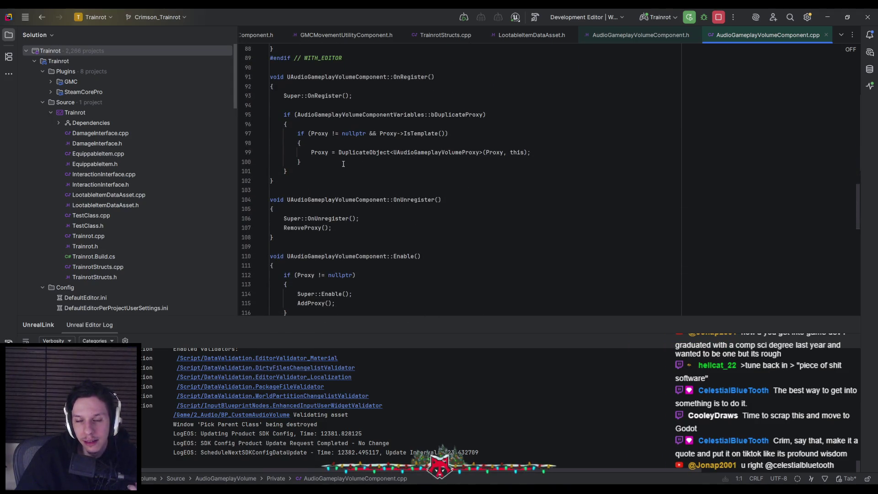
{"action": "scroll", "coordinate": [344, 164], "scroll_direction": "down", "scroll_amount": 2}
{"action": "scroll", "coordinate": [343, 164], "scroll_direction": "down", "scroll_amount": 2}
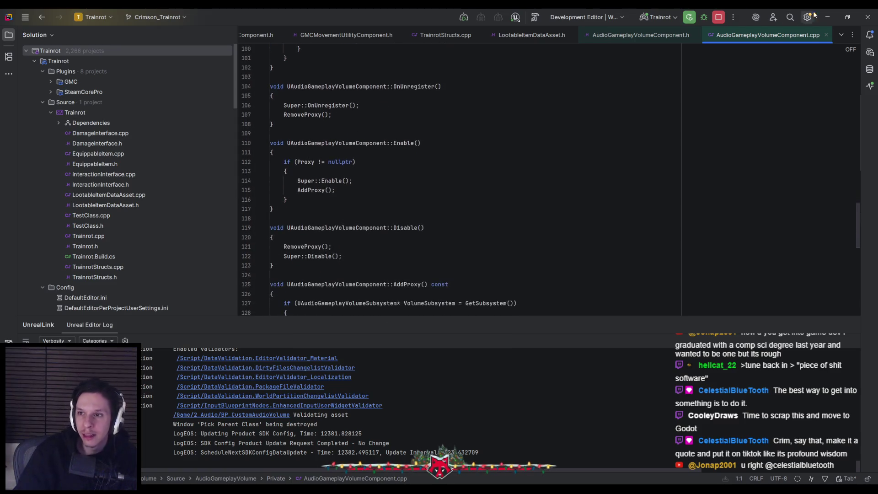
Close the AudioGameplayVolumeComponent .cpp and .h files and return to the Unreal editor.
{"action": "left_click", "coordinate": [826, 34]}
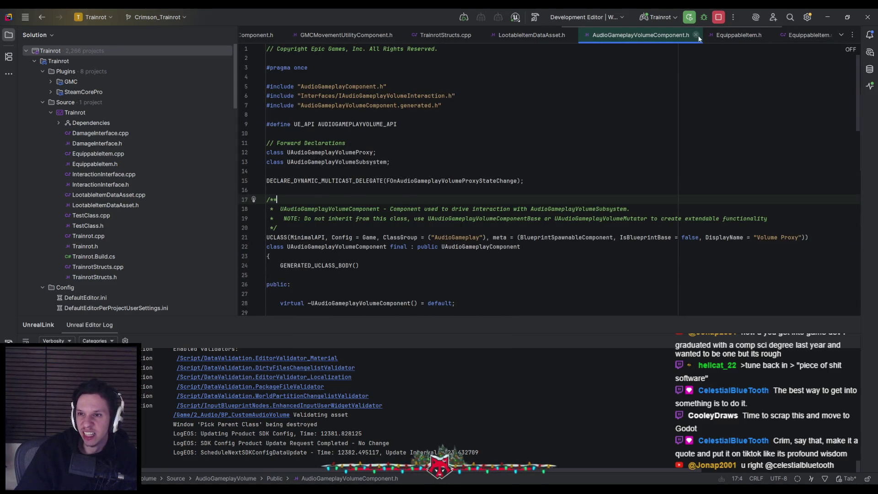
{"action": "left_click", "coordinate": [696, 34]}
{"action": "left_click", "coordinate": [827, 17]}
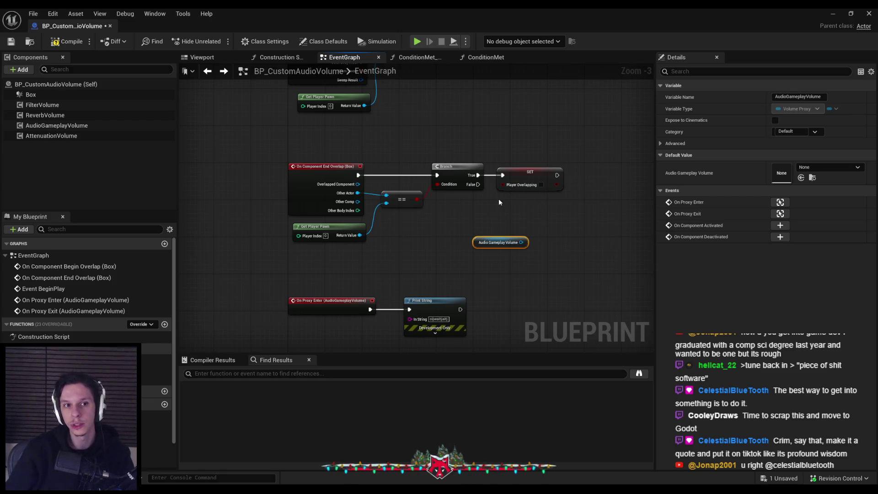
Move the Audio Gameplay Volume node up and left, then compile the Blueprint.
{"action": "scroll", "coordinate": [473, 211], "scroll_direction": "up", "scroll_amount": 3}
{"action": "left_click_drag", "start_coordinate": [467, 256], "coordinate": [405, 220]}
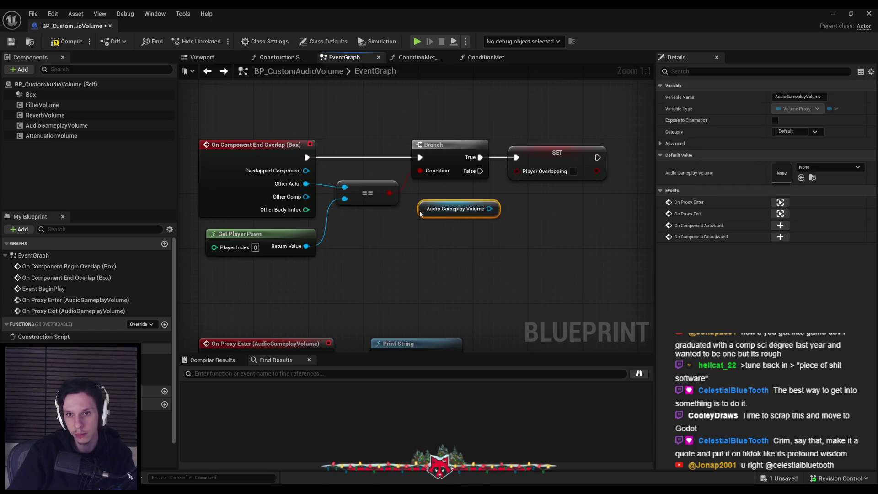
{"action": "left_click", "coordinate": [407, 256]}
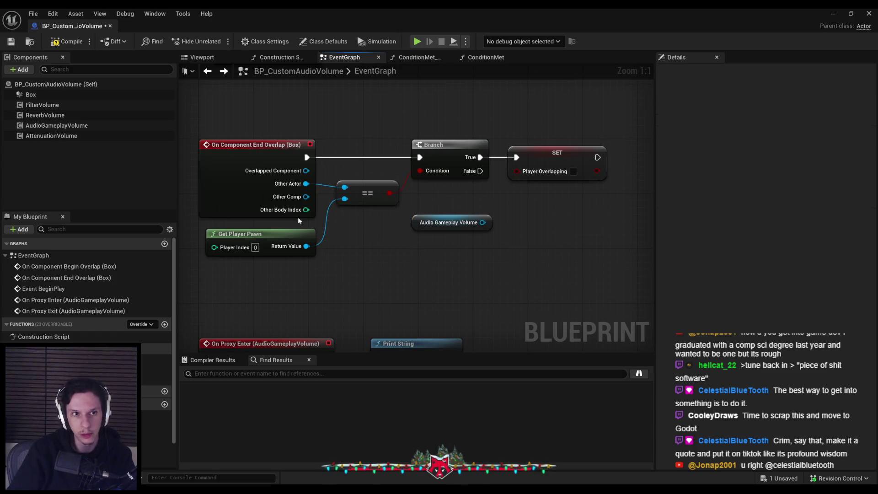
{"action": "left_click", "coordinate": [52, 43]}
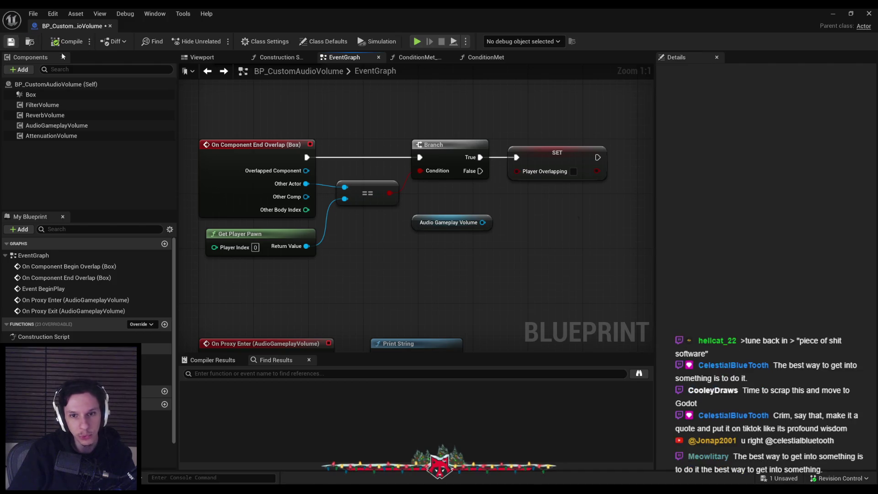
Look over the overlap event chains and Print String nodes, then save BP_CustomAudioVolume.
{"action": "left_click_drag", "start_coordinate": [349, 194], "coordinate": [241, 200]}
{"action": "left_click", "coordinate": [366, 208]}
{"action": "scroll", "coordinate": [380, 202], "scroll_direction": "down", "scroll_amount": 3}
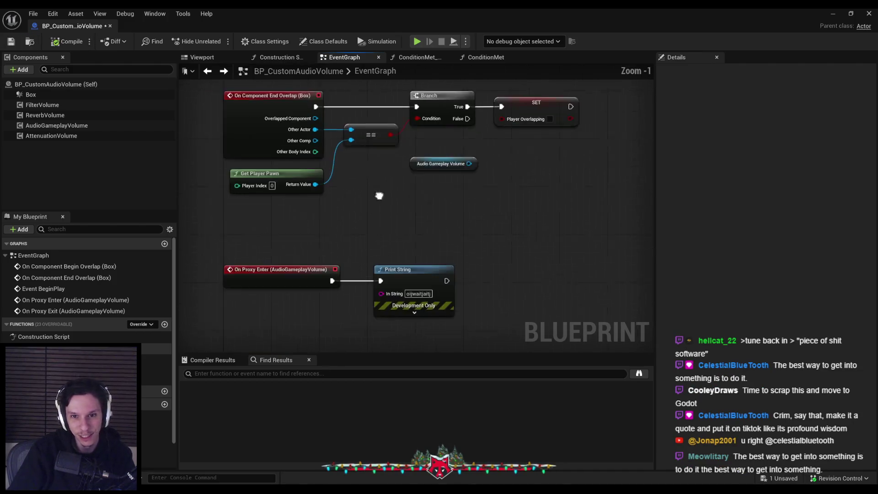
{"action": "scroll", "coordinate": [331, 208], "scroll_direction": "up", "scroll_amount": 1}
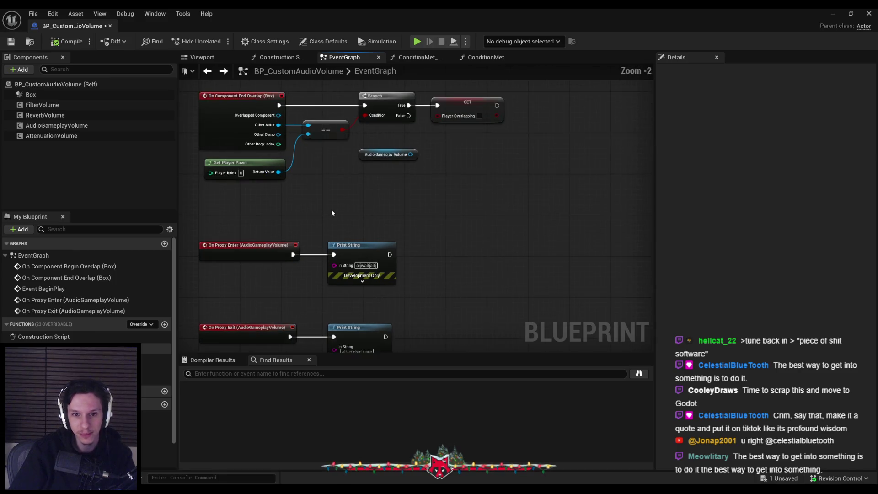
{"action": "left_click_drag", "start_coordinate": [360, 156], "coordinate": [426, 317]}
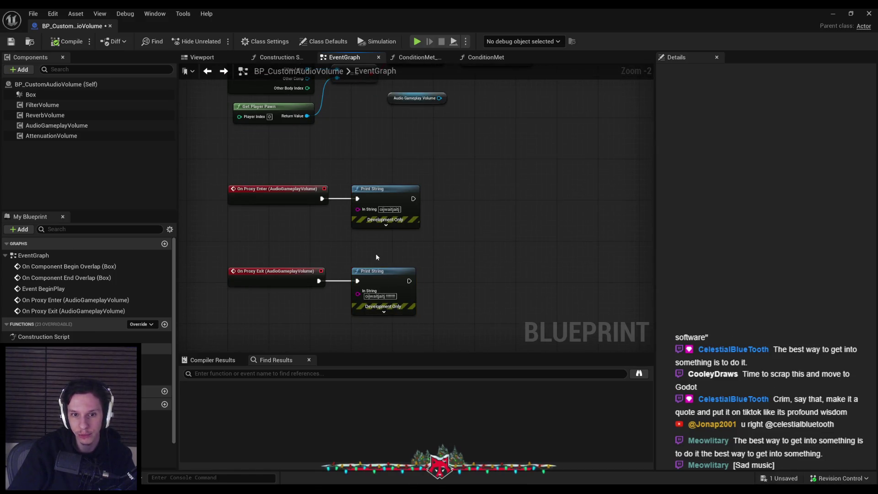
{"action": "scroll", "coordinate": [375, 254], "scroll_direction": "up", "scroll_amount": 2}
{"action": "scroll", "coordinate": [396, 260], "scroll_direction": "down", "scroll_amount": 1}
{"action": "mouse_move", "coordinate": [396, 256]}
{"action": "left_mouse_down"}
{"action": "mouse_move", "coordinate": [397, 237]}
{"action": "mouse_move", "coordinate": [379, 219]}
{"action": "left_mouse_up"}
{"action": "scroll", "coordinate": [366, 225], "scroll_direction": "down", "scroll_amount": 1}
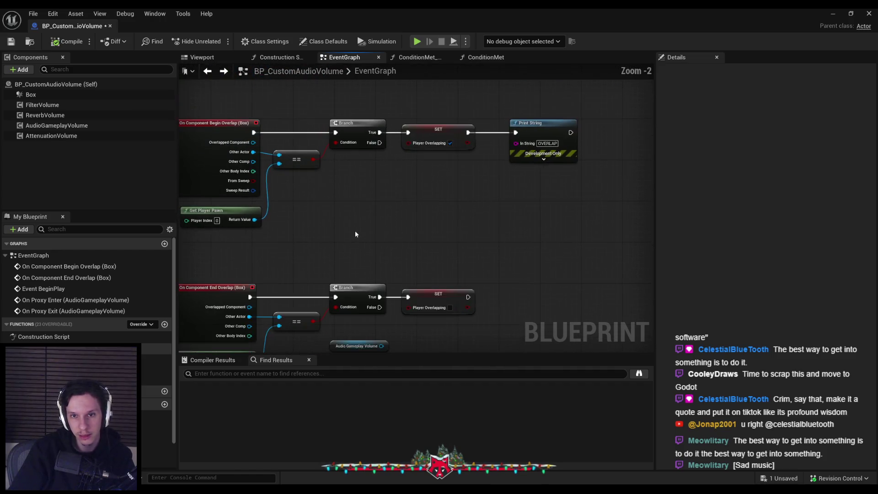
{"action": "left_click_drag", "start_coordinate": [348, 231], "coordinate": [418, 227]}
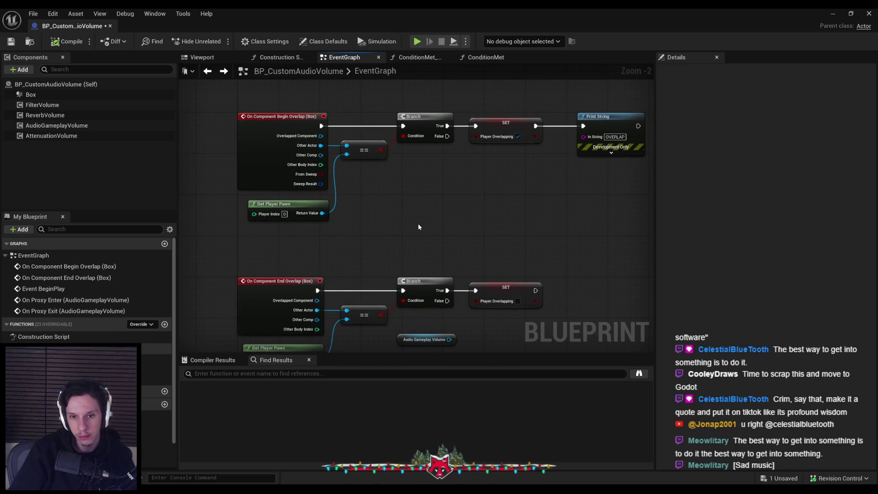
{"action": "left_click", "coordinate": [11, 42]}
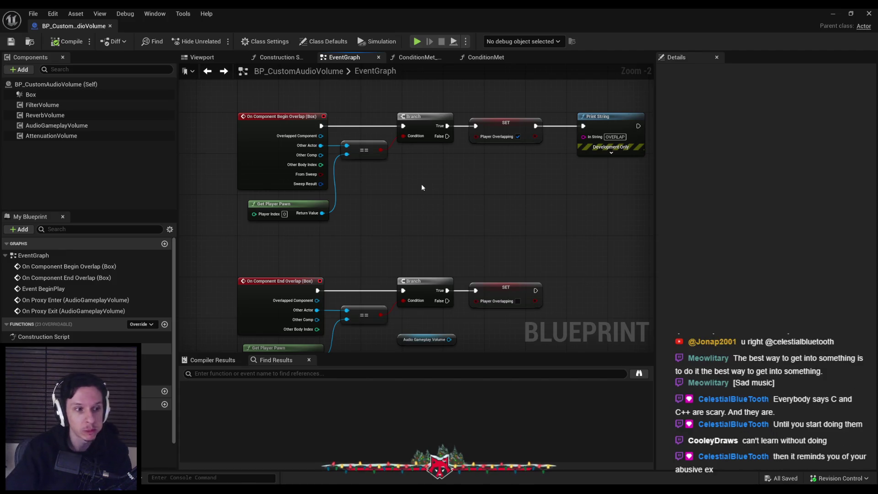
Pan and zoom the EventGraph to bring the begin-overlap chain into view.
{"action": "mouse_move", "coordinate": [431, 199]}
{"action": "left_mouse_down"}
{"action": "mouse_move", "coordinate": [339, 219]}
{"action": "mouse_move", "coordinate": [386, 198]}
{"action": "mouse_move", "coordinate": [381, 211]}
{"action": "left_mouse_up"}
{"action": "scroll", "coordinate": [339, 215], "scroll_direction": "down", "scroll_amount": 1}
{"action": "scroll", "coordinate": [381, 211], "scroll_direction": "up", "scroll_amount": 1}
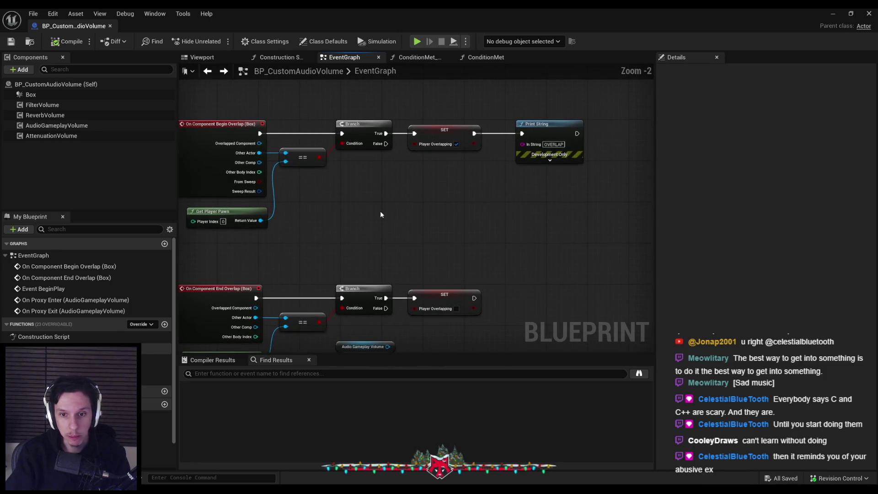
{"action": "scroll", "coordinate": [381, 213], "scroll_direction": "down", "scroll_amount": 1}
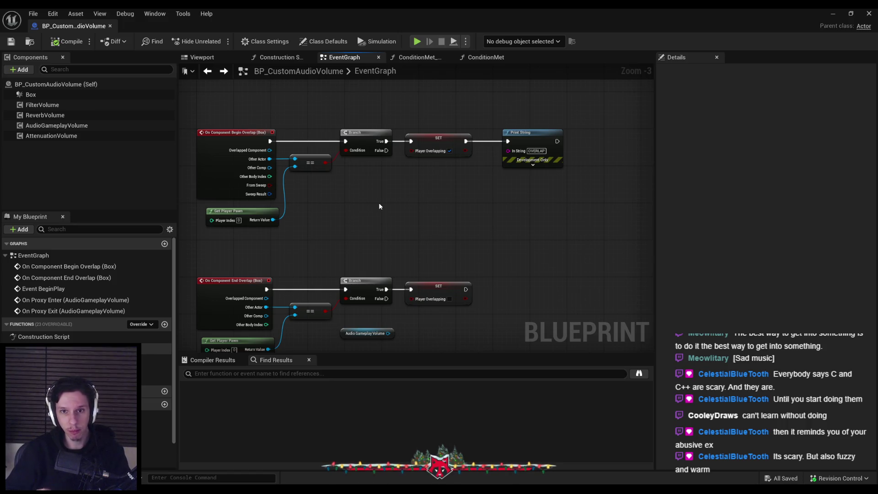
{"action": "scroll", "coordinate": [364, 177], "scroll_direction": "up", "scroll_amount": 1}
{"action": "scroll", "coordinate": [364, 177], "scroll_direction": "down", "scroll_amount": 1}
{"action": "left_click_drag", "start_coordinate": [431, 138], "coordinate": [416, 171]}
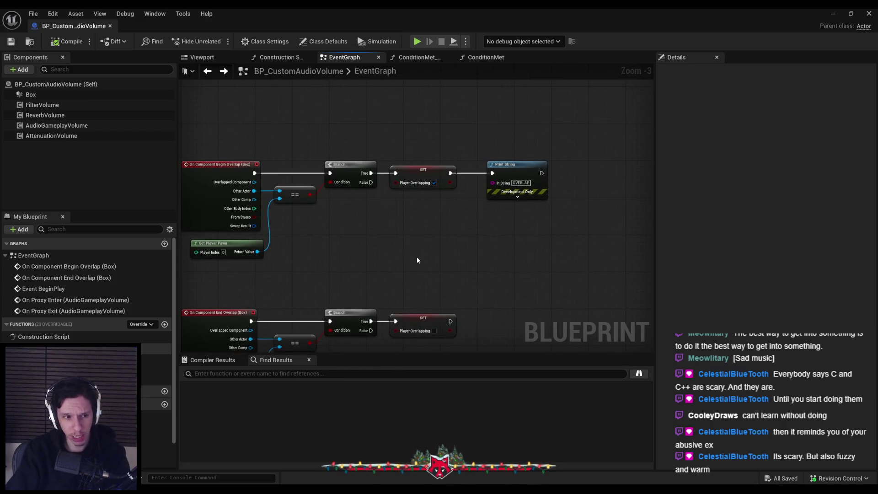
{"action": "scroll", "coordinate": [367, 209], "scroll_direction": "up", "scroll_amount": 1}
{"action": "scroll", "coordinate": [365, 214], "scroll_direction": "up", "scroll_amount": 1}
{"action": "mouse_move", "coordinate": [365, 213]}
{"action": "left_mouse_down"}
{"action": "mouse_move", "coordinate": [449, 218]}
{"action": "mouse_move", "coordinate": [435, 231]}
{"action": "mouse_move", "coordinate": [326, 255]}
{"action": "mouse_move", "coordinate": [418, 304]}
{"action": "mouse_move", "coordinate": [457, 212]}
{"action": "left_mouse_up"}
{"action": "scroll", "coordinate": [362, 232], "scroll_direction": "down", "scroll_amount": 1}
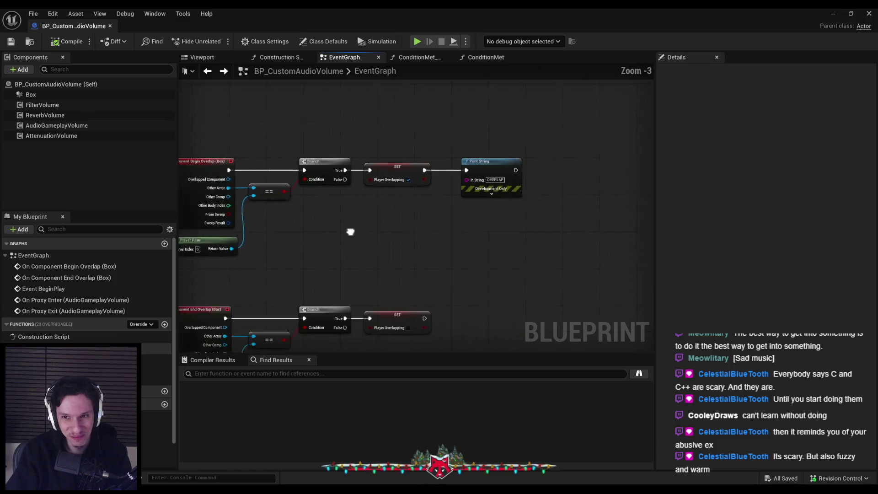
{"action": "scroll", "coordinate": [440, 187], "scroll_direction": "up", "scroll_amount": 2}
{"action": "scroll", "coordinate": [530, 242], "scroll_direction": "down", "scroll_amount": 3}
{"action": "scroll", "coordinate": [426, 154], "scroll_direction": "down", "scroll_amount": 3}
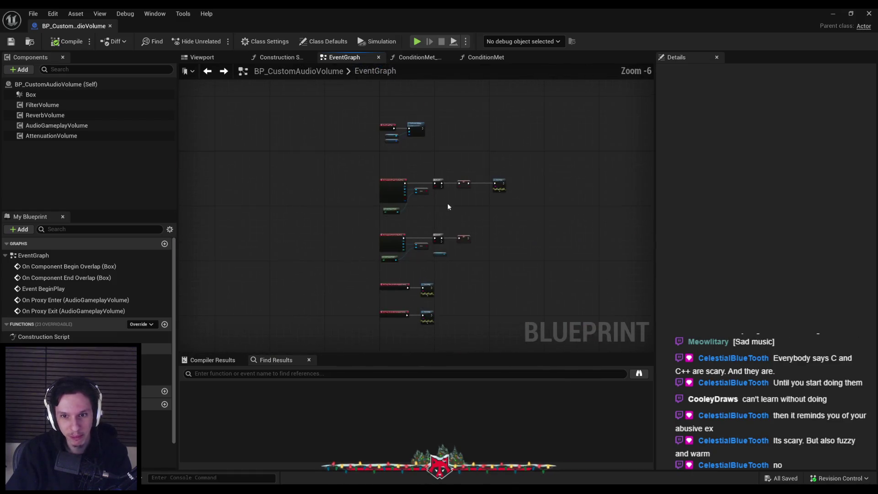
{"action": "scroll", "coordinate": [431, 159], "scroll_direction": "up", "scroll_amount": 3}
{"action": "scroll", "coordinate": [400, 121], "scroll_direction": "down", "scroll_amount": 1}
Nudge the begin-overlap SET and Print String nodes slightly right and save.
{"action": "left_click_drag", "start_coordinate": [400, 121], "coordinate": [632, 295]}
{"action": "scroll", "coordinate": [457, 201], "scroll_direction": "up", "scroll_amount": 1}
{"action": "left_click", "coordinate": [457, 210]}
{"action": "mouse_move", "coordinate": [579, 350]}
{"action": "left_mouse_down"}
{"action": "mouse_move", "coordinate": [506, 160]}
{"action": "mouse_move", "coordinate": [433, 87]}
{"action": "left_mouse_up"}
{"action": "left_click_drag", "start_coordinate": [476, 148], "coordinate": [484, 149]}
{"action": "left_click", "coordinate": [444, 212]}
{"action": "key", "text": "ctrl+s"}
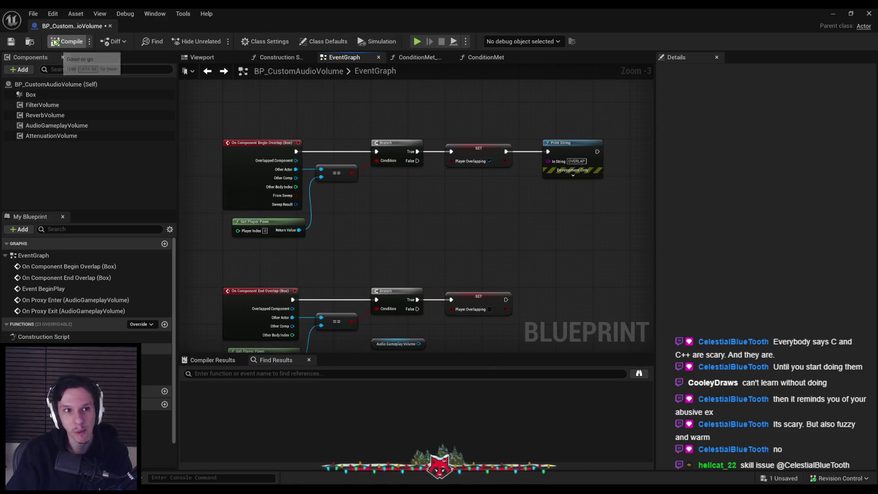
Recentre the begin-overlap chain and inspect FilterVolume: Exterior LPF 500, Interior LPF 20000, priority 1.
{"action": "scroll", "coordinate": [390, 228], "scroll_direction": "up", "scroll_amount": 2}
{"action": "scroll", "coordinate": [363, 232], "scroll_direction": "down", "scroll_amount": 2}
{"action": "mouse_move", "coordinate": [374, 222]}
{"action": "left_mouse_down"}
{"action": "mouse_move", "coordinate": [355, 229]}
{"action": "mouse_move", "coordinate": [470, 246]}
{"action": "mouse_move", "coordinate": [392, 253]}
{"action": "left_mouse_up"}
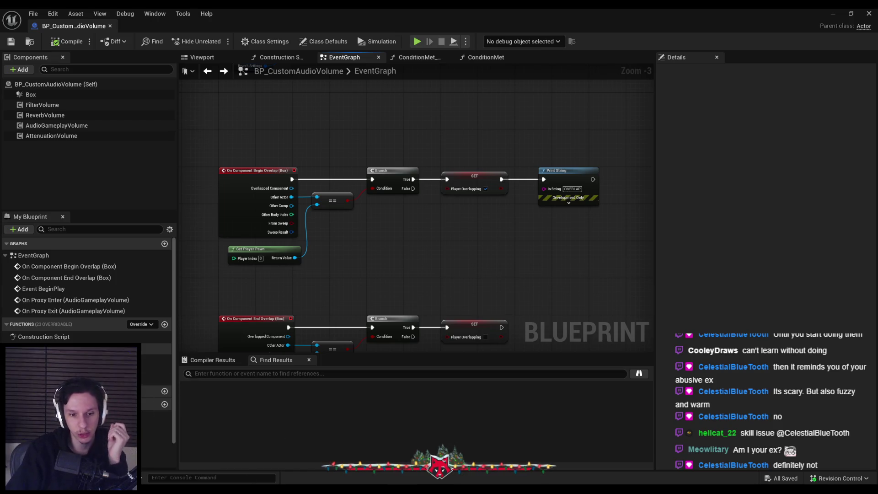
{"action": "left_click", "coordinate": [39, 106]}
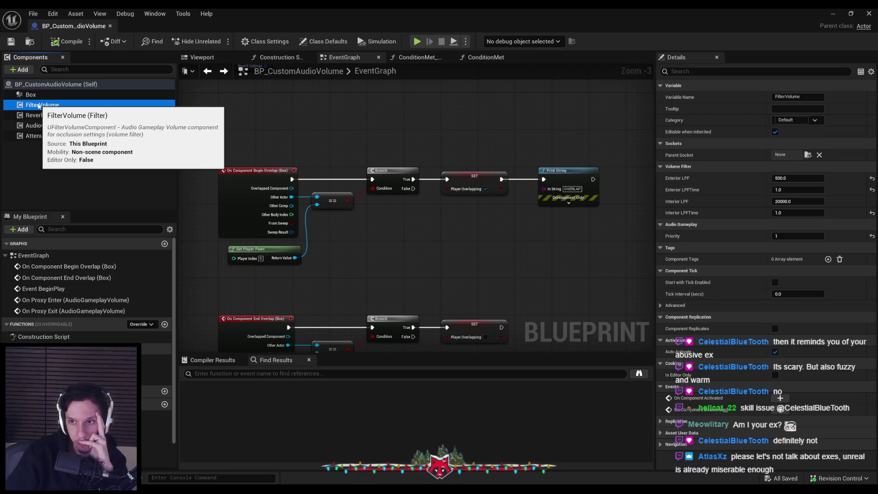
Compare the ReverbVolume, AudioGameplayVolume and AttenuationVolume details, ending on ReverbVolume's priority 1.
{"action": "left_click", "coordinate": [39, 116]}
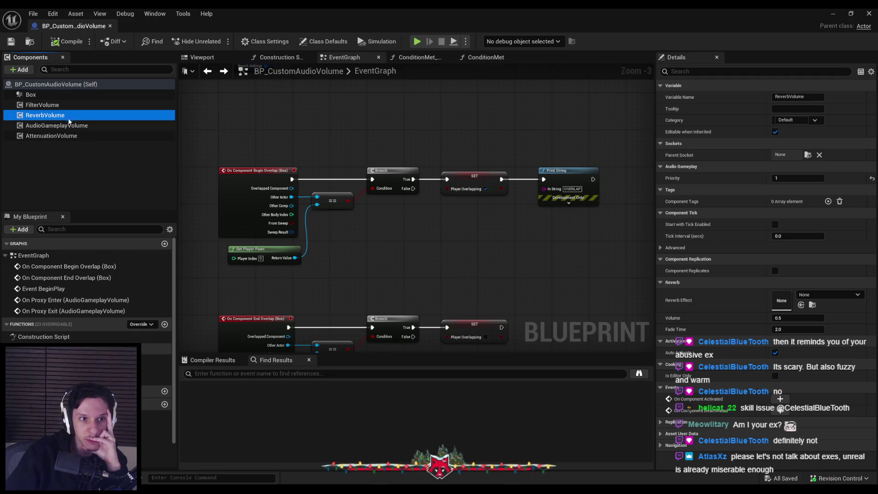
{"action": "left_click", "coordinate": [68, 126]}
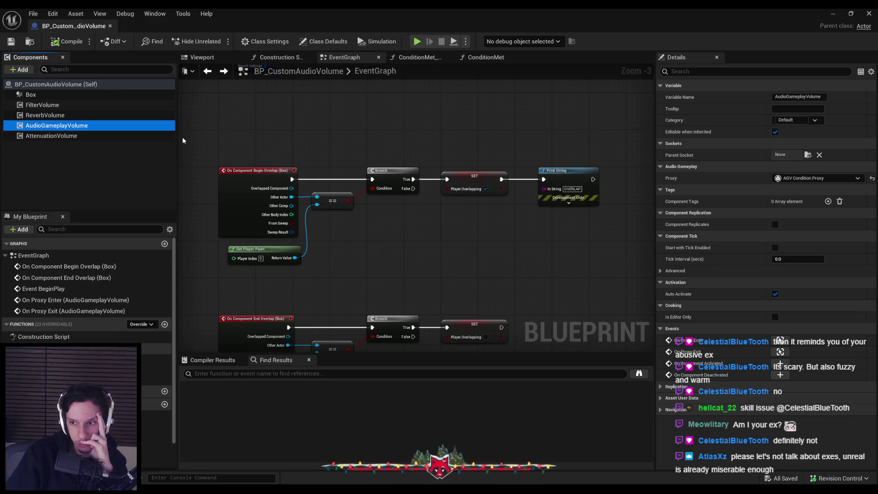
{"action": "left_click", "coordinate": [76, 137]}
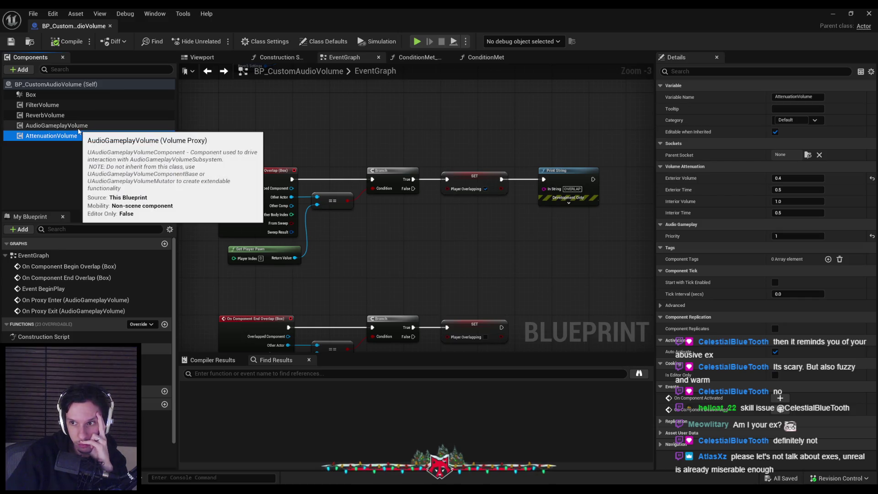
{"action": "left_click", "coordinate": [64, 126]}
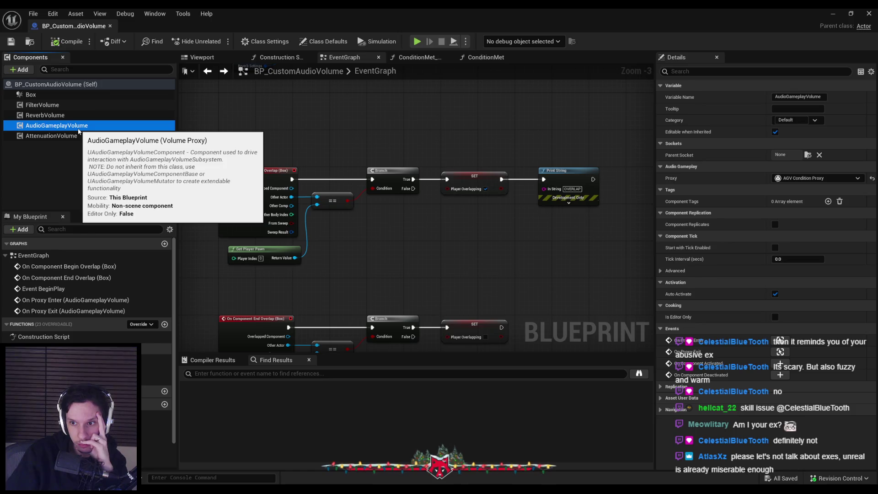
{"action": "left_click", "coordinate": [80, 117]}
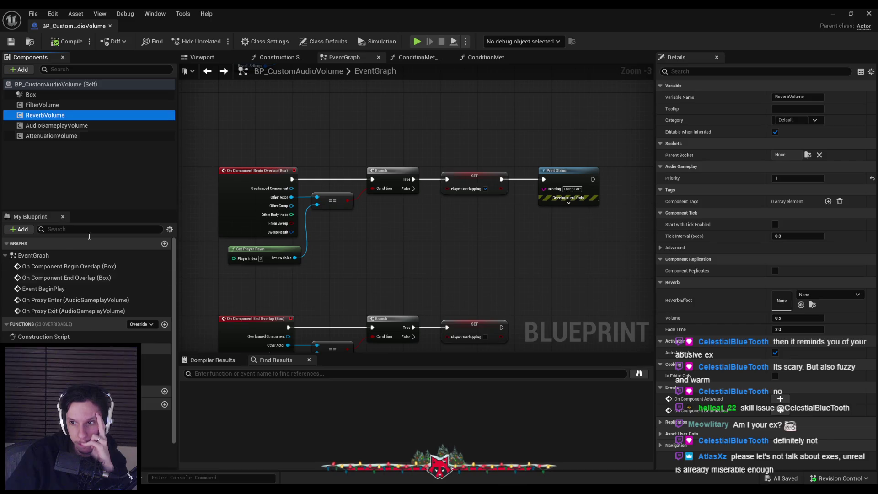
{"action": "mouse_move", "coordinate": [162, 488]}
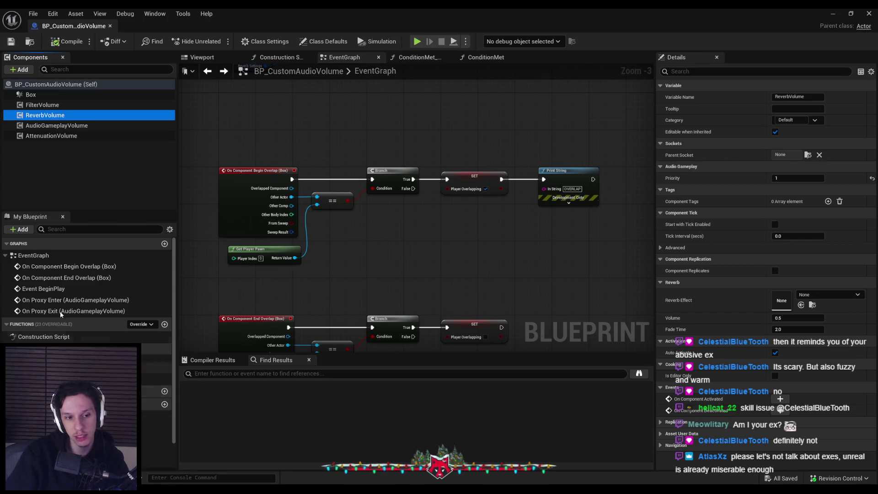
{"action": "left_click", "coordinate": [48, 107]}
{"action": "left_click_drag", "start_coordinate": [425, 260], "coordinate": [472, 233]}
{"action": "type", "text": "filter"}
{"action": "left_click", "coordinate": [589, 239]}
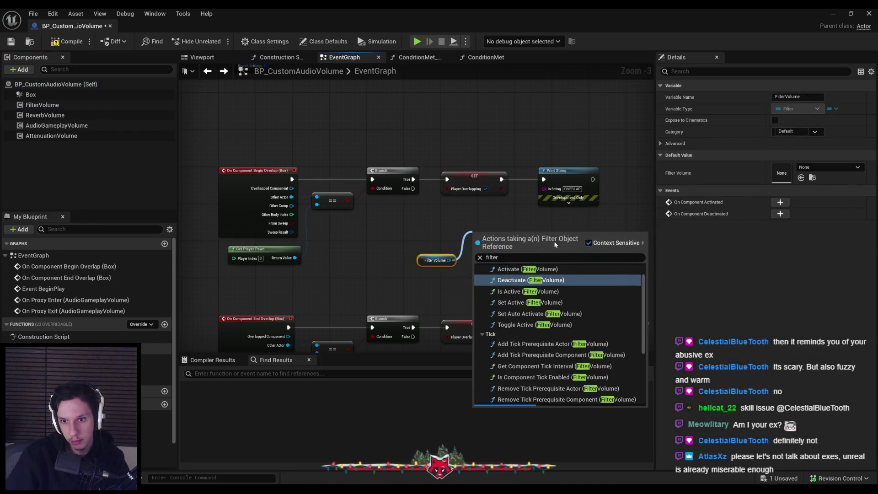
{"action": "left_click_drag", "start_coordinate": [454, 265], "coordinate": [494, 233]}
{"action": "type", "text": "filter"}
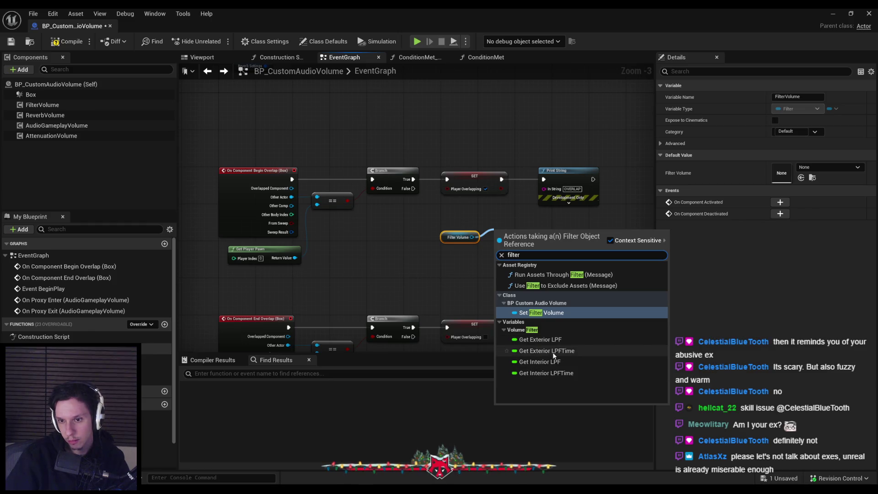
{"action": "type", "text": "lpf"}
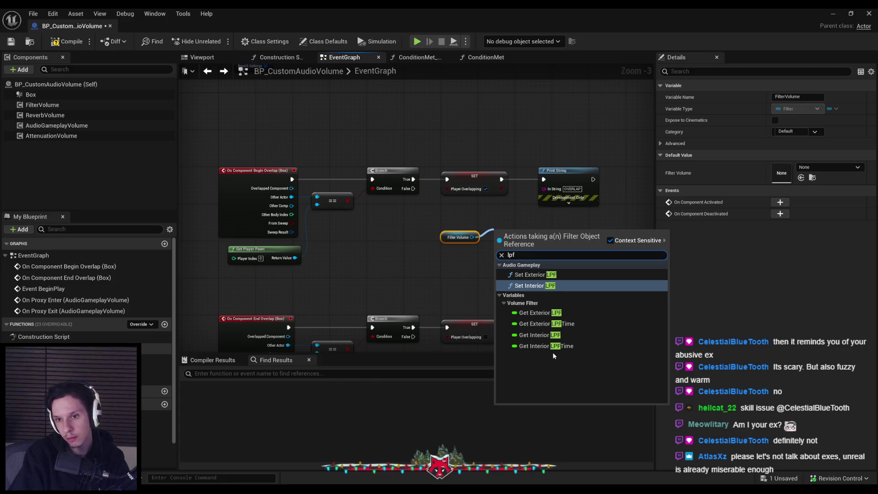
{"action": "type", "text": "gameplay"}
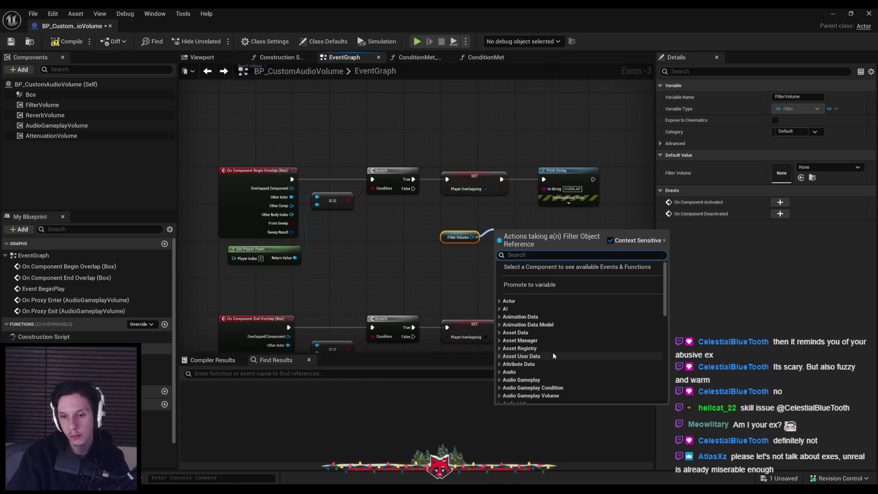
{"action": "type", "text": "audio"}
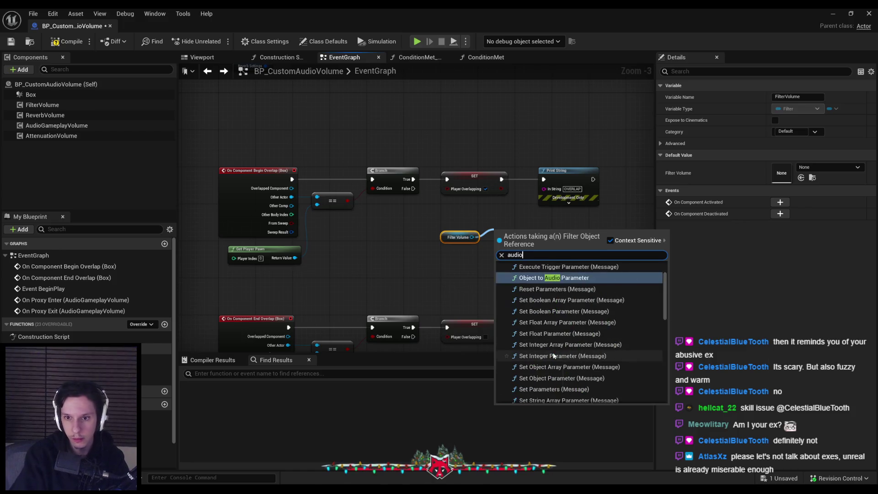
{"action": "scroll", "coordinate": [554, 356], "scroll_direction": "up", "scroll_amount": 1}
{"action": "scroll", "coordinate": [554, 356], "scroll_direction": "down", "scroll_amount": 3}
{"action": "scroll", "coordinate": [554, 356], "scroll_direction": "down", "scroll_amount": 3}
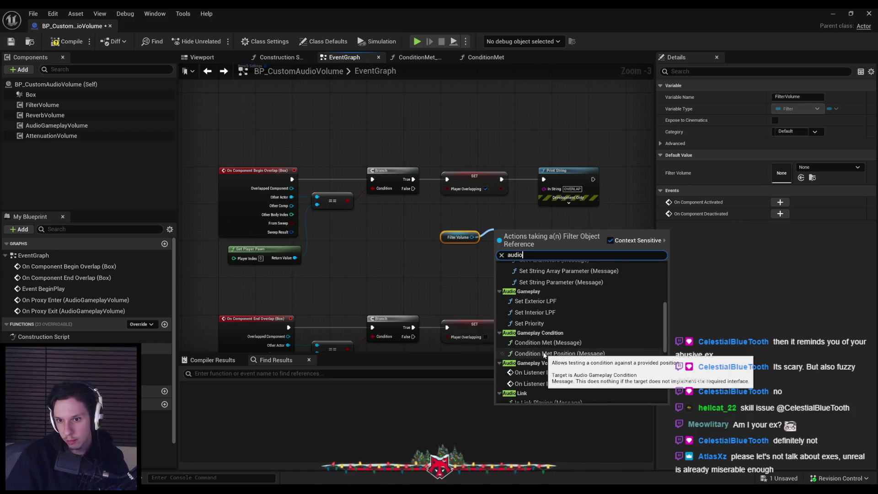
{"action": "scroll", "coordinate": [536, 325], "scroll_direction": "down", "scroll_amount": 5}
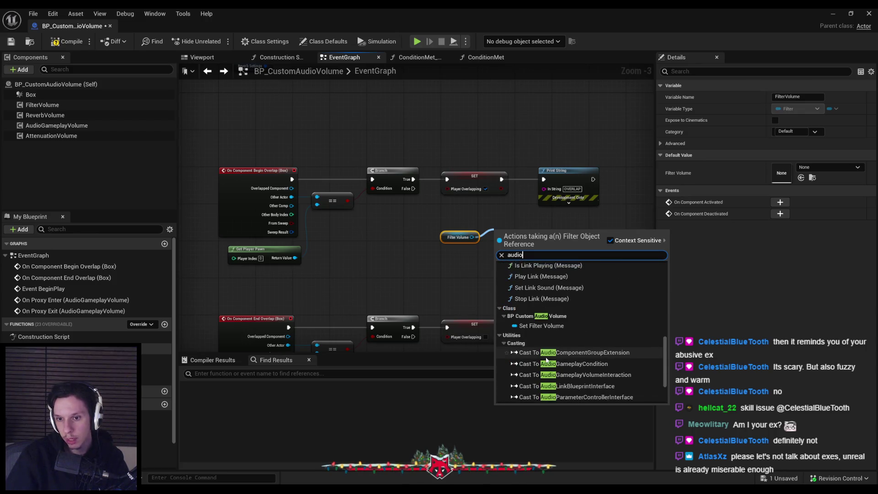
{"action": "scroll", "coordinate": [545, 359], "scroll_direction": "down", "scroll_amount": 2}
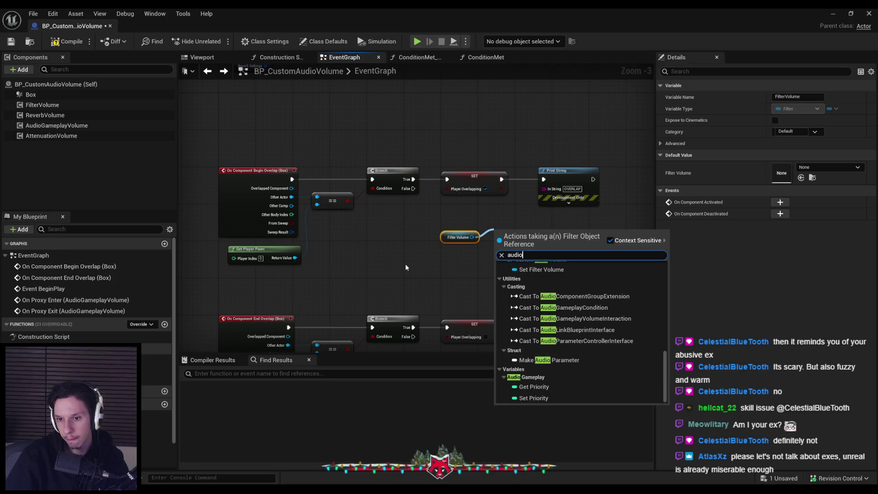
{"action": "left_click", "coordinate": [427, 224]}
{"action": "left_click", "coordinate": [67, 42]}
{"action": "left_click", "coordinate": [11, 41]}
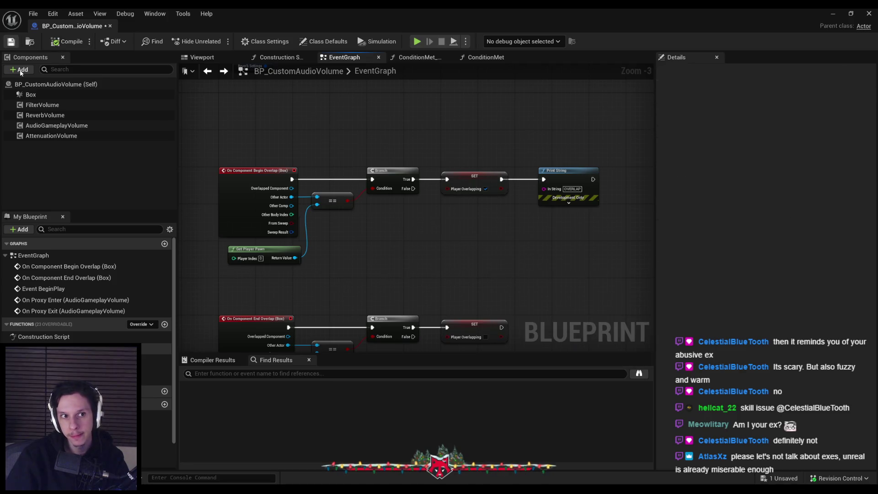
Raise FilterVolume and AttenuationVolume Audio Gameplay priority to 2, then return to Lvl_ThirdPerson.
{"action": "left_click", "coordinate": [45, 116]}
{"action": "mouse_move", "coordinate": [674, 181]}
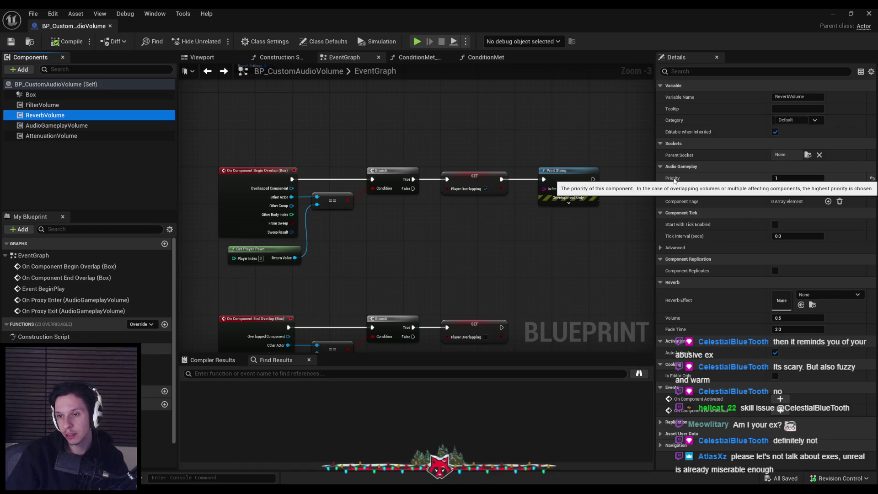
{"action": "left_click", "coordinate": [783, 178]}
{"action": "key", "text": "Return"}
{"action": "left_click", "coordinate": [42, 104]}
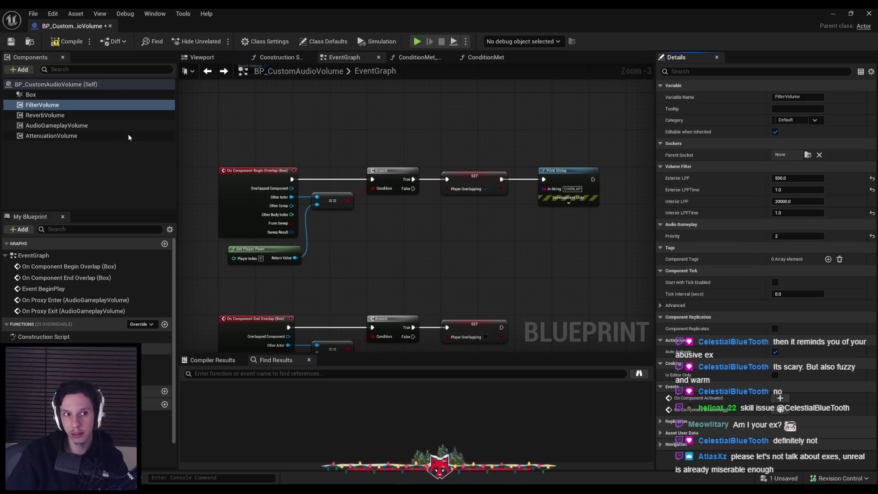
{"action": "left_click", "coordinate": [67, 126]}
{"action": "left_click", "coordinate": [67, 136]}
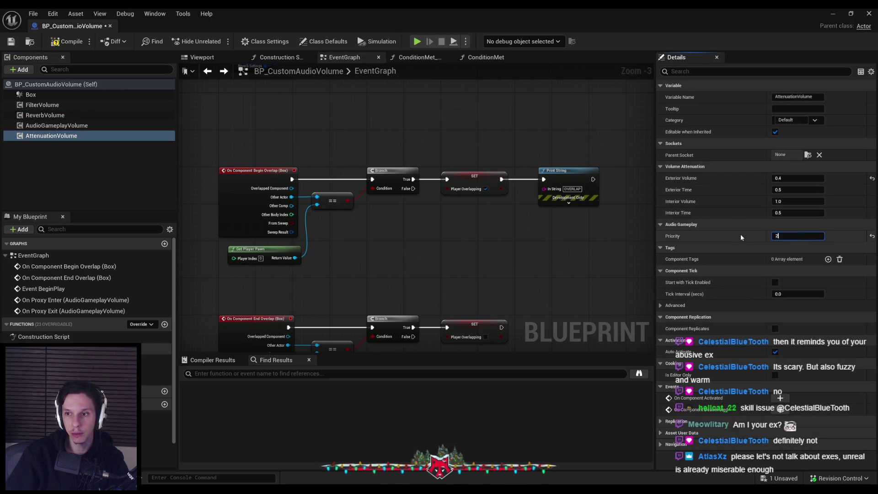
{"action": "key", "text": "alt+Tab"}
{"action": "key", "text": "alt+p"}
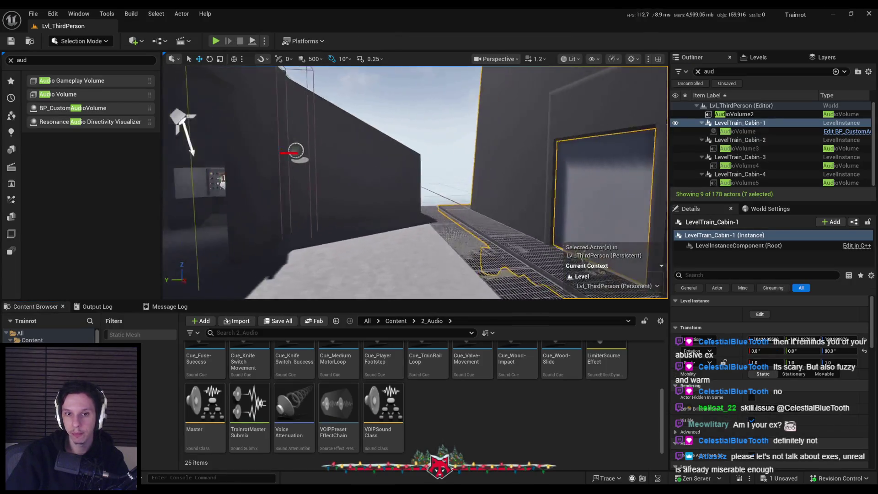
{"action": "key", "text": "F11"}
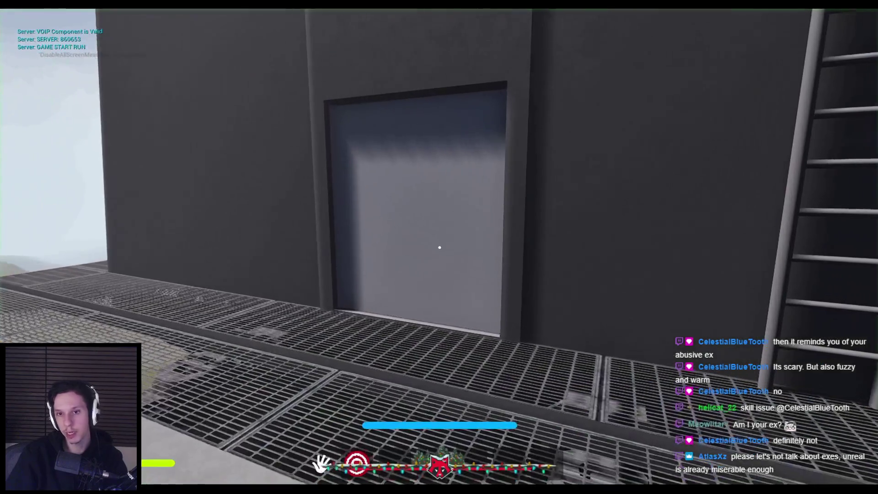
{"action": "key", "text": "w"}
{"action": "key", "text": "w"}
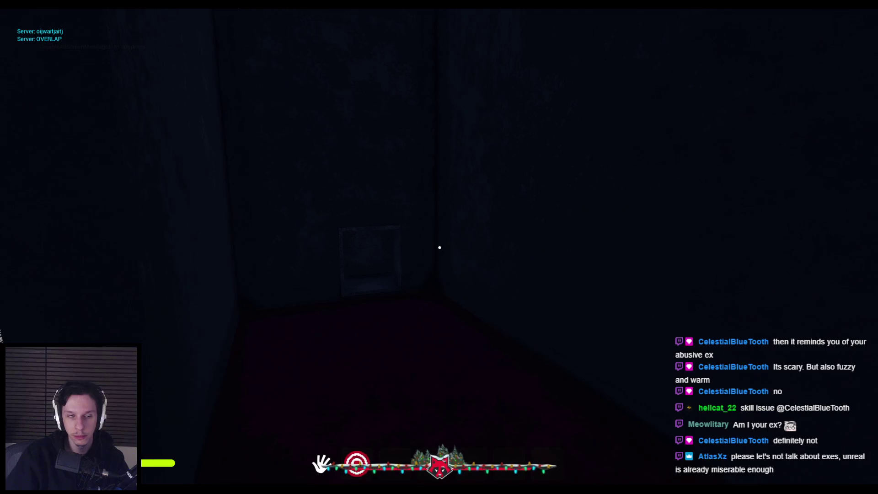
{"action": "key", "text": "w"}
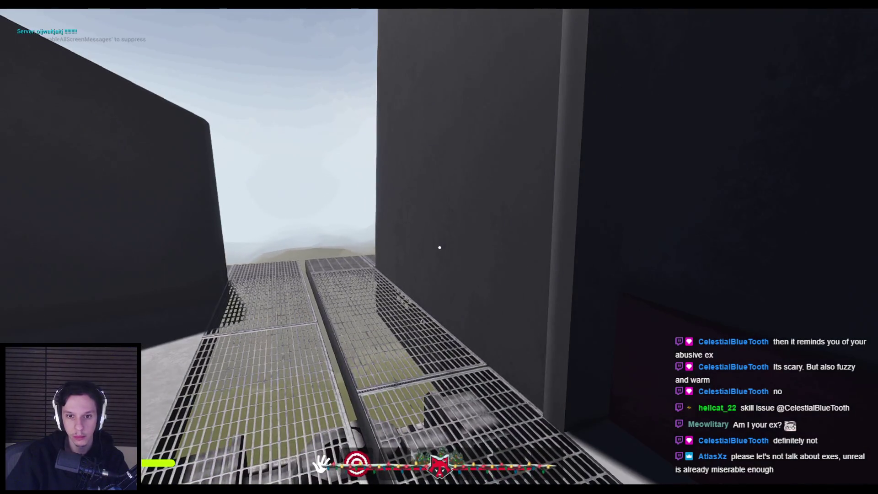
{"action": "key", "text": "w"}
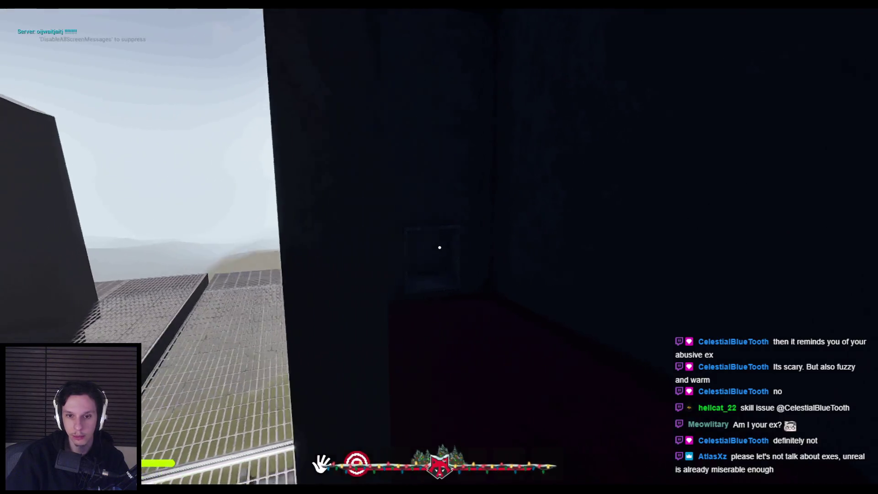
{"action": "key", "text": "w"}
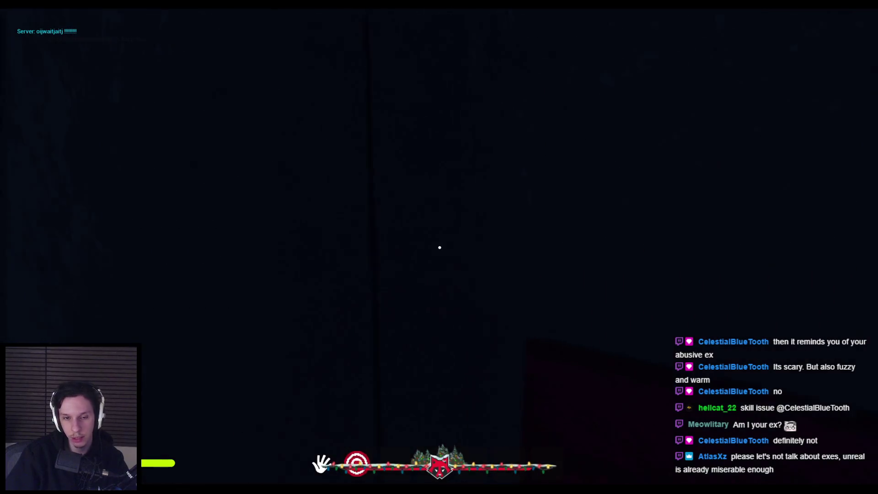
{"action": "key", "text": "Escape"}
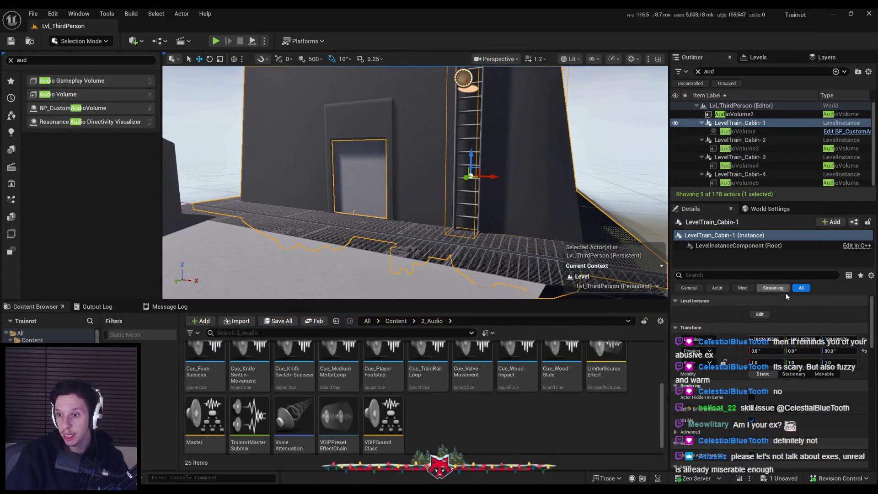
Scale down the LevelTrain_Cabin-1 AudioVolume's height and save the level instance edit.
{"action": "left_click", "coordinate": [770, 315]}
{"action": "double_click", "coordinate": [738, 131]}
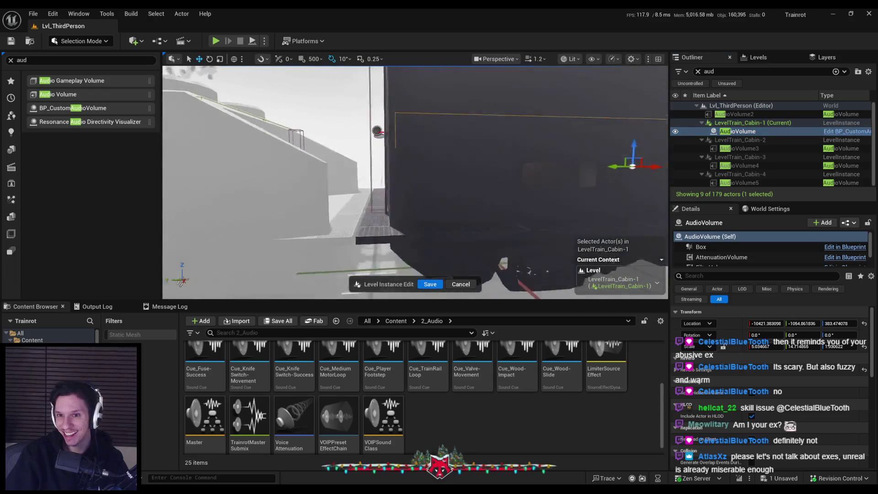
{"action": "key", "text": "r"}
{"action": "left_click_drag", "start_coordinate": [494, 160], "coordinate": [494, 166]}
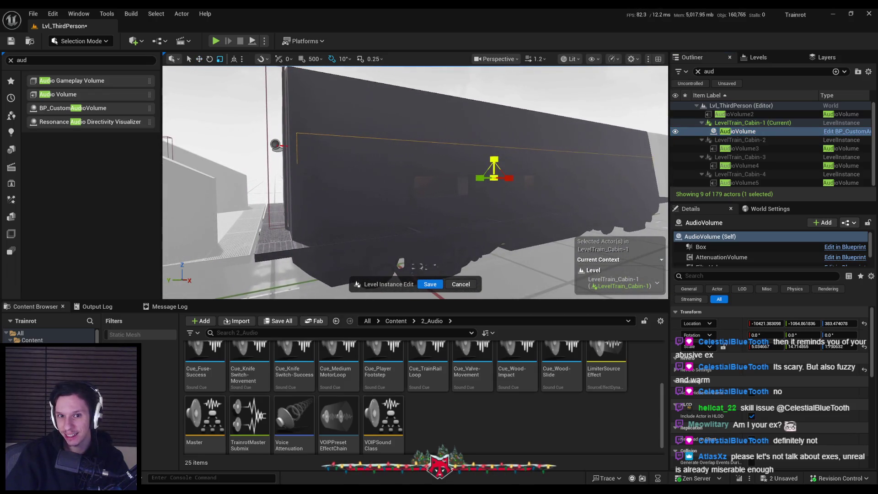
{"action": "key", "text": "w"}
{"action": "scroll", "coordinate": [416, 183], "scroll_direction": "down", "scroll_amount": 2}
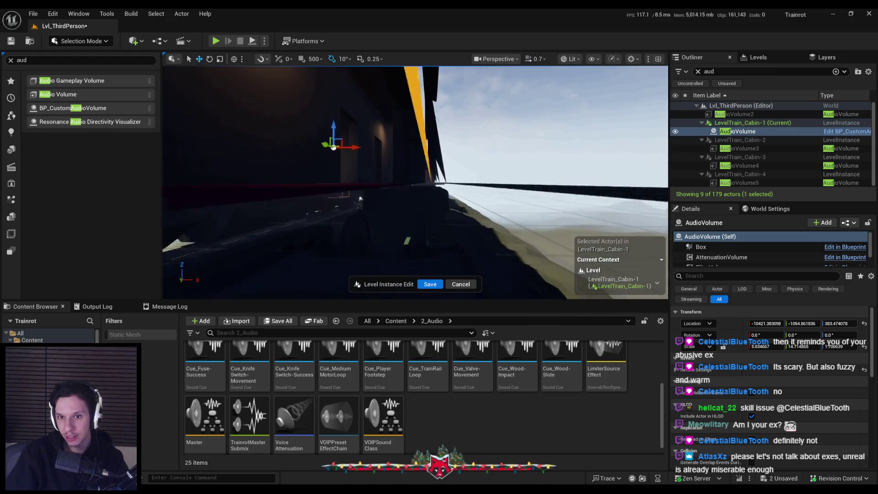
{"action": "key", "text": "r"}
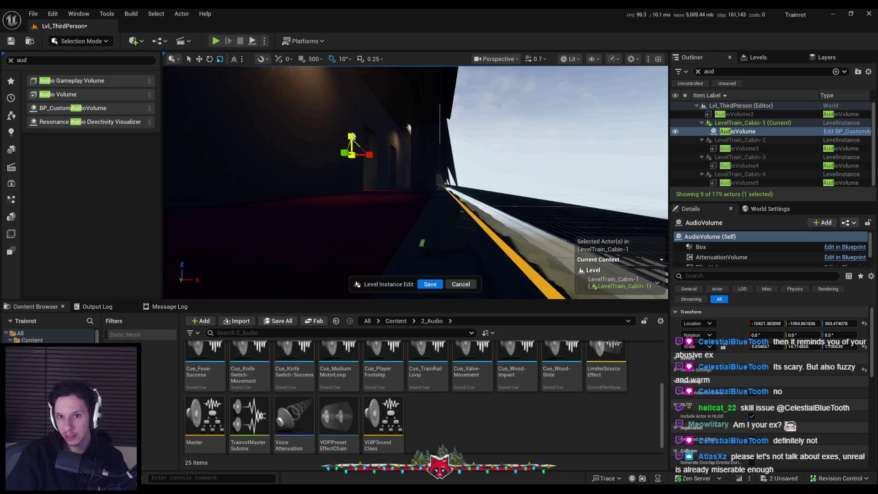
{"action": "key", "text": "w"}
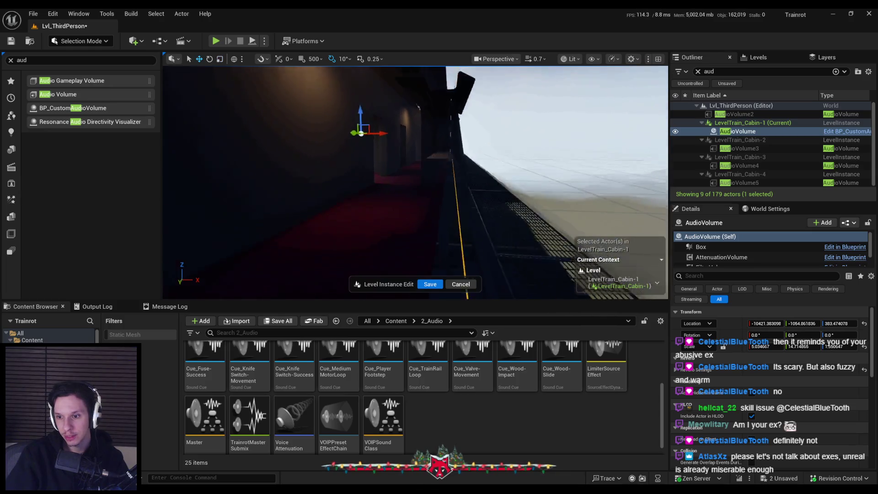
{"action": "left_click", "coordinate": [430, 284]}
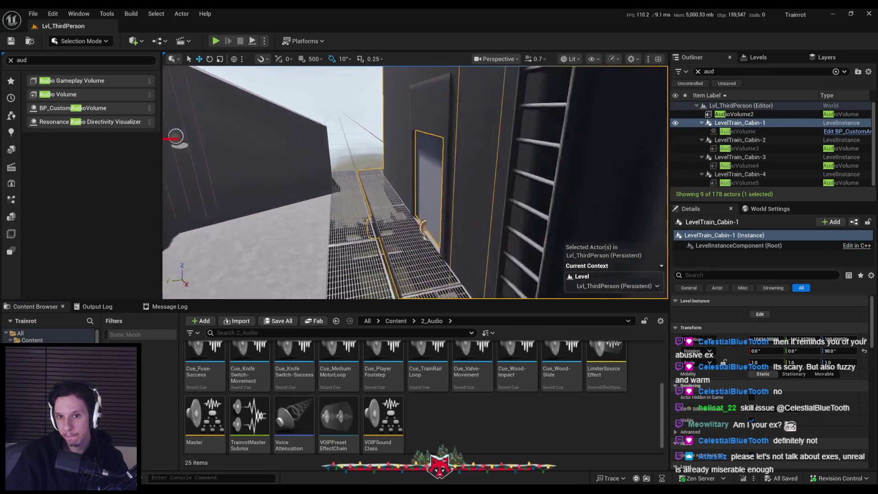
{"action": "key", "text": "alt+p"}
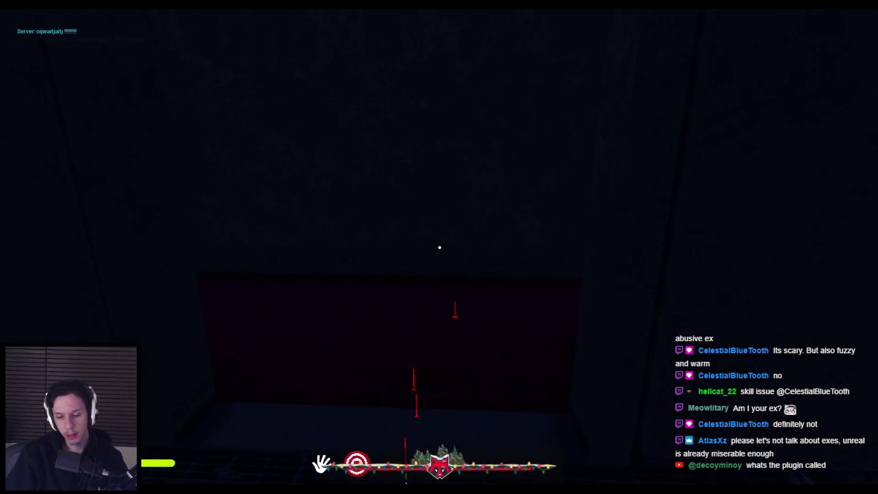
{"action": "key", "text": "Escape"}
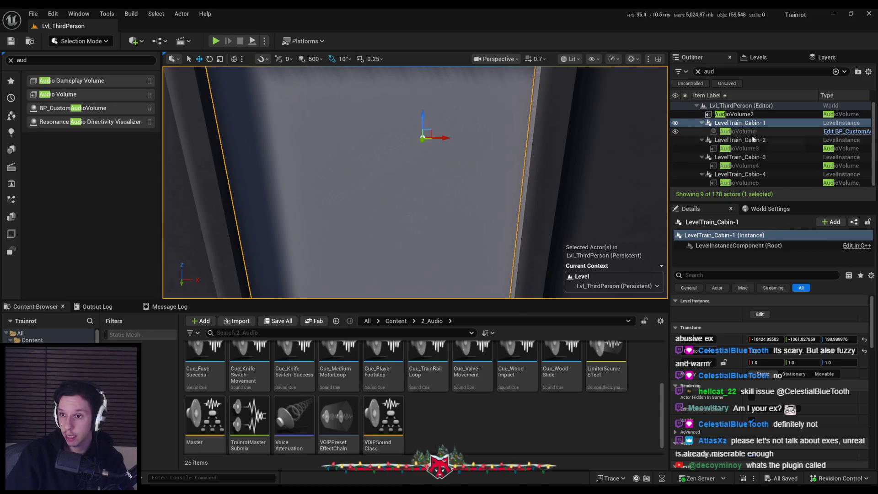
Re-enter LevelTrain_Cabin-1, select its AudioVolume, and reset its scale to 1.0.
{"action": "left_click", "coordinate": [760, 315]}
{"action": "double_click", "coordinate": [737, 131]}
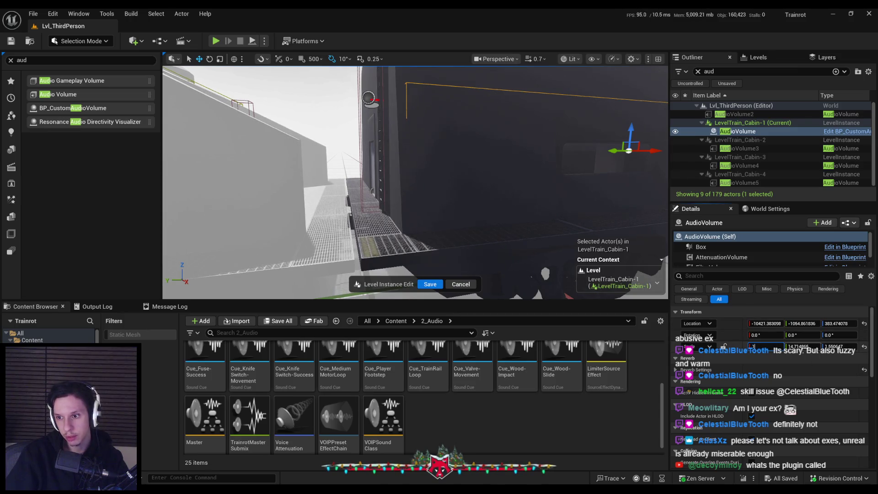
{"action": "left_click", "coordinate": [864, 347]}
{"action": "key", "text": "f"}
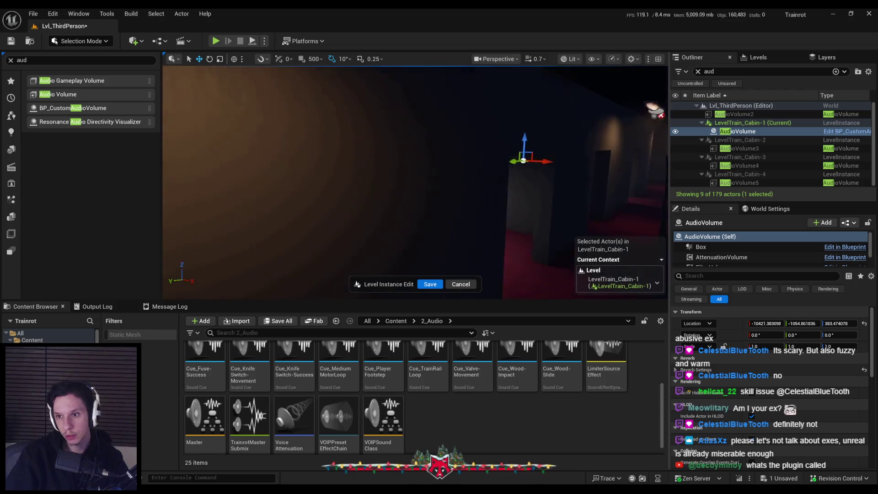
Set the box extent to about 288 on X and 1412 on Y, checking cabin coverage.
{"action": "left_click", "coordinate": [701, 247]}
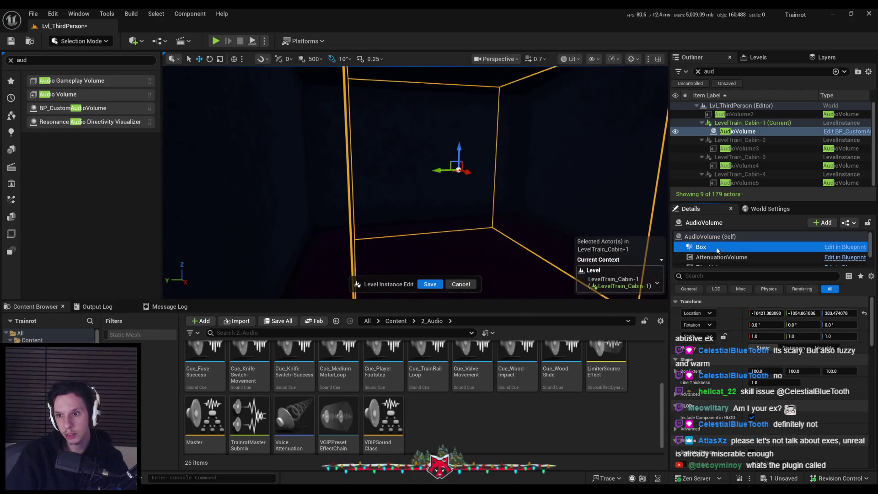
{"action": "left_click_drag", "start_coordinate": [765, 370], "coordinate": [805, 371]}
{"action": "left_click_drag", "start_coordinate": [538, 182], "coordinate": [538, 183]}
{"action": "mouse_move", "coordinate": [803, 371]}
{"action": "left_mouse_down"}
{"action": "mouse_move", "coordinate": [823, 371]}
{"action": "mouse_move", "coordinate": [779, 371]}
{"action": "left_mouse_up"}
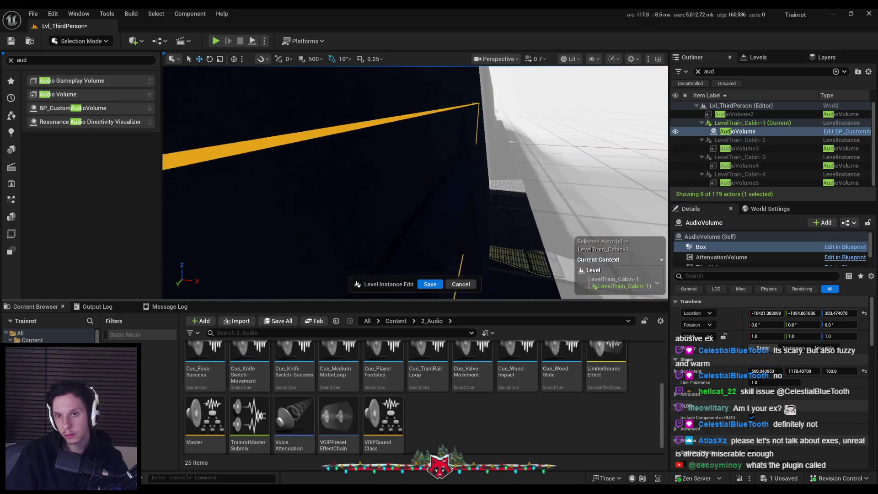
{"action": "left_click_drag", "start_coordinate": [803, 371], "coordinate": [826, 371]}
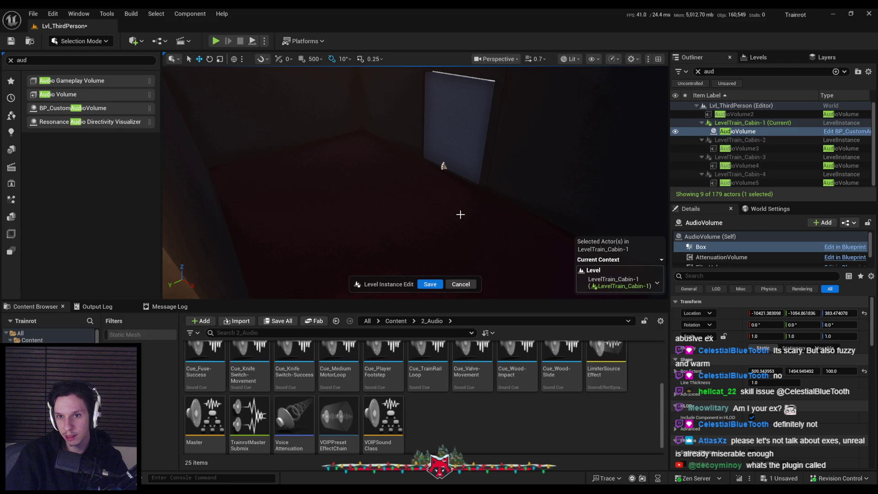
{"action": "left_click_drag", "start_coordinate": [461, 214], "coordinate": [412, 215]}
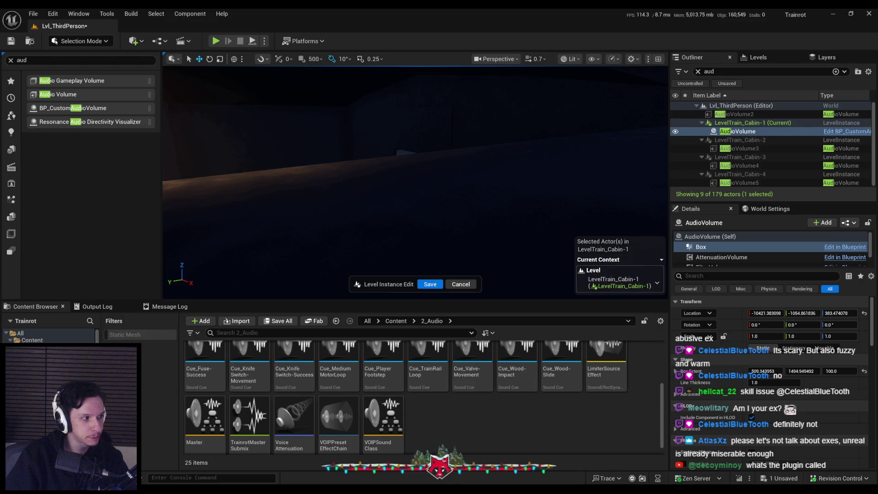
{"action": "left_click_drag", "start_coordinate": [411, 215], "coordinate": [402, 208]}
{"action": "left_click", "coordinate": [402, 208]}
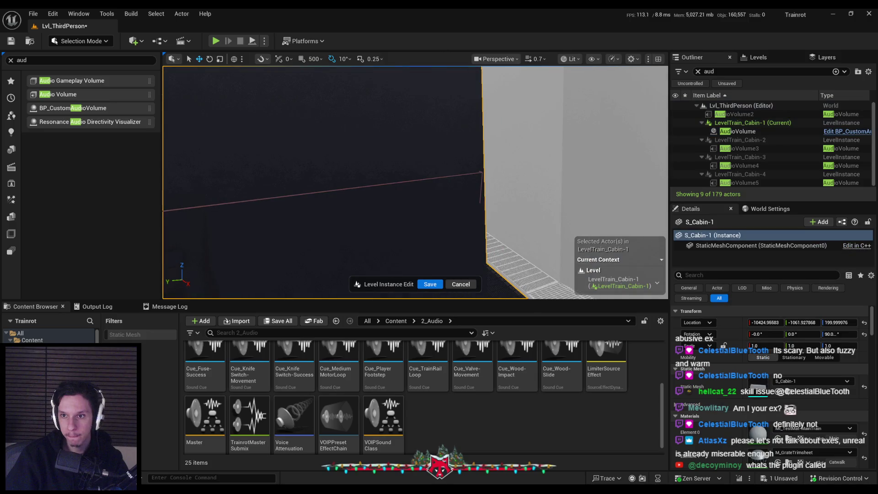
Reframe the cabin AudioVolume and save and exit the level instance edit.
{"action": "double_click", "coordinate": [737, 131]}
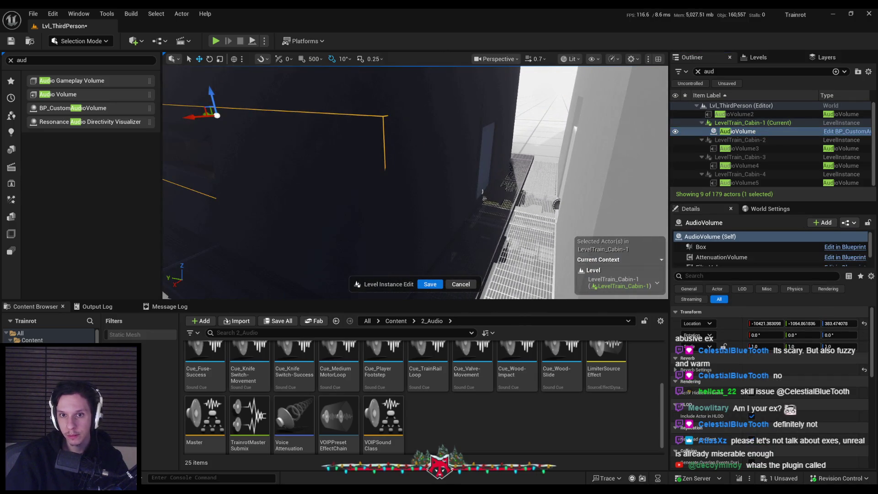
{"action": "right_click", "coordinate": [336, 264]}
{"action": "key", "text": "Escape"}
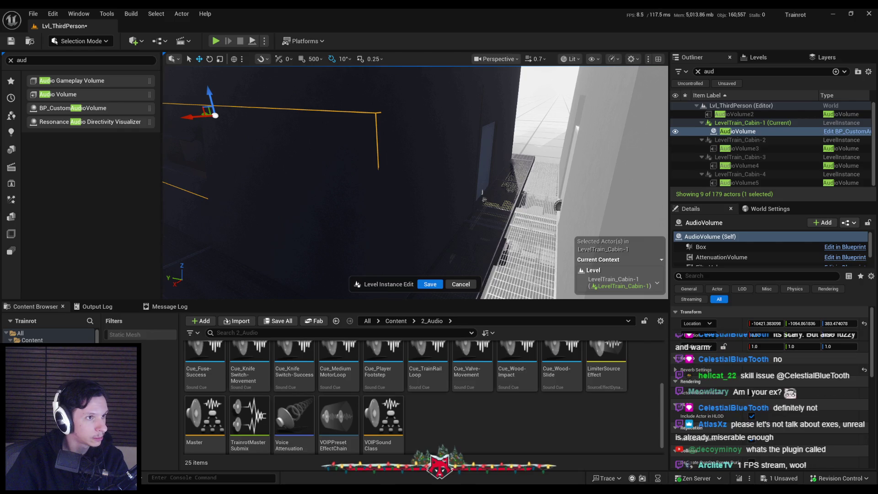
{"action": "key", "text": "f"}
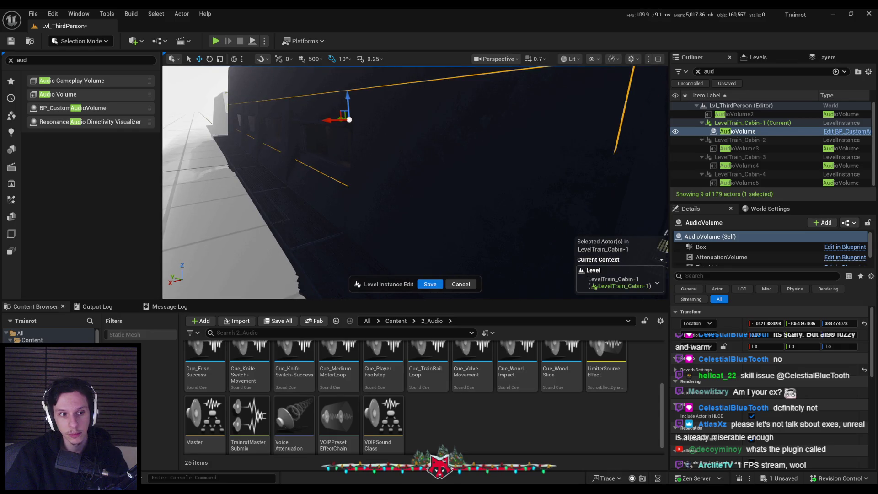
{"action": "left_click", "coordinate": [430, 284]}
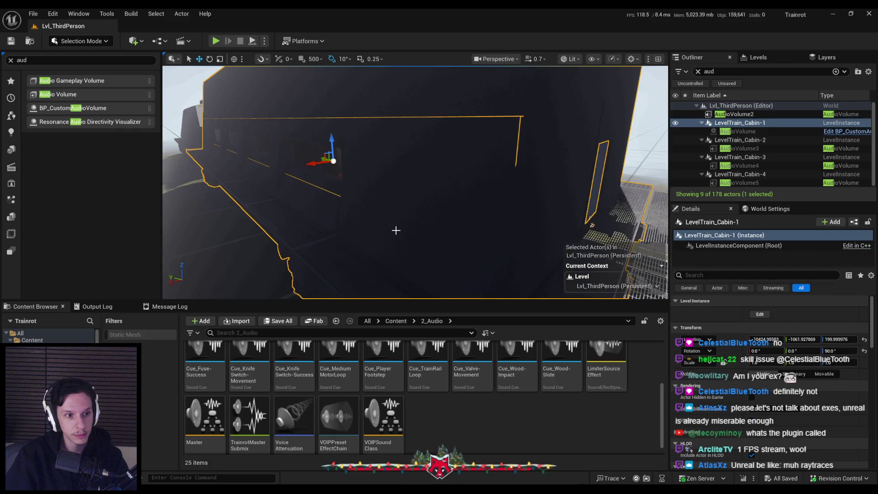
Lower the AudioVolume slightly, set Box Extent Z to about 133, save, and play-test.
{"action": "left_click", "coordinate": [759, 314]}
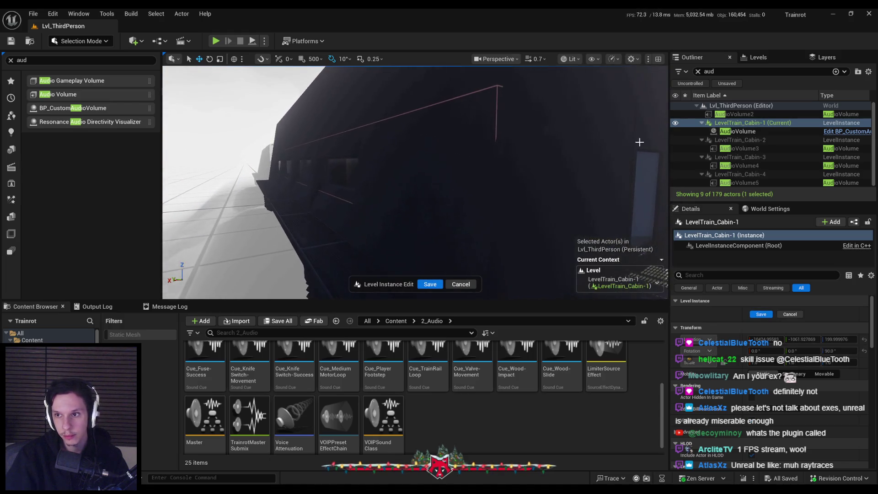
{"action": "double_click", "coordinate": [737, 131]}
{"action": "left_click_drag", "start_coordinate": [382, 144], "coordinate": [385, 147]}
{"action": "left_click", "coordinate": [718, 247]}
{"action": "left_click_drag", "start_coordinate": [839, 371], "coordinate": [855, 371]}
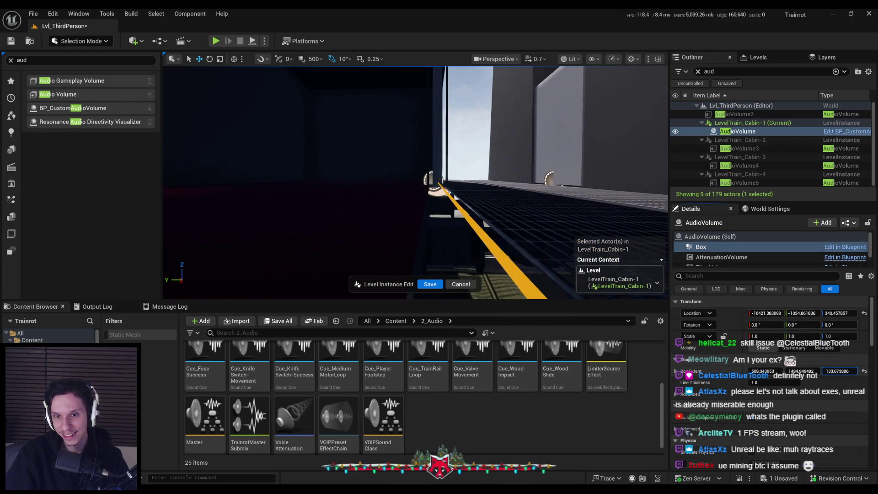
{"action": "left_click", "coordinate": [430, 284]}
{"action": "left_click_drag", "start_coordinate": [424, 196], "coordinate": [425, 196]}
{"action": "key", "text": "alt+p"}
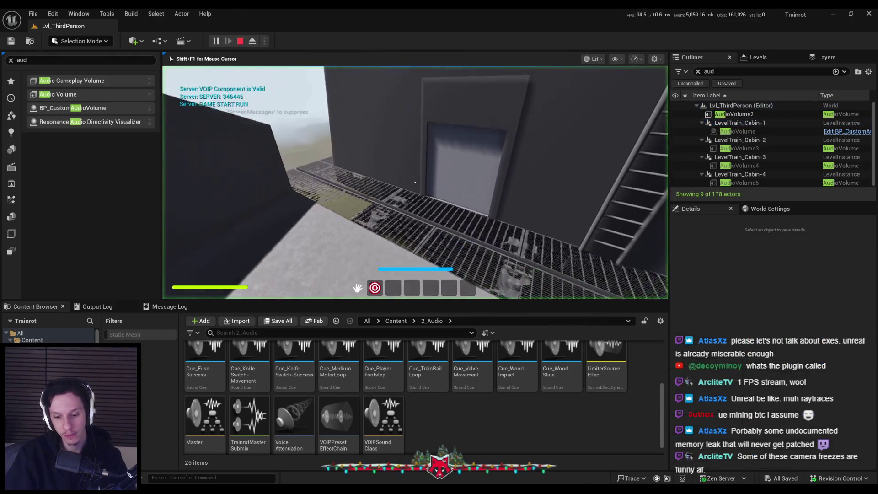
Walk in and out of the dark cabin several times, watching the OVERLAP debug prints.
{"action": "key", "text": "F11"}
{"action": "key", "text": "w"}
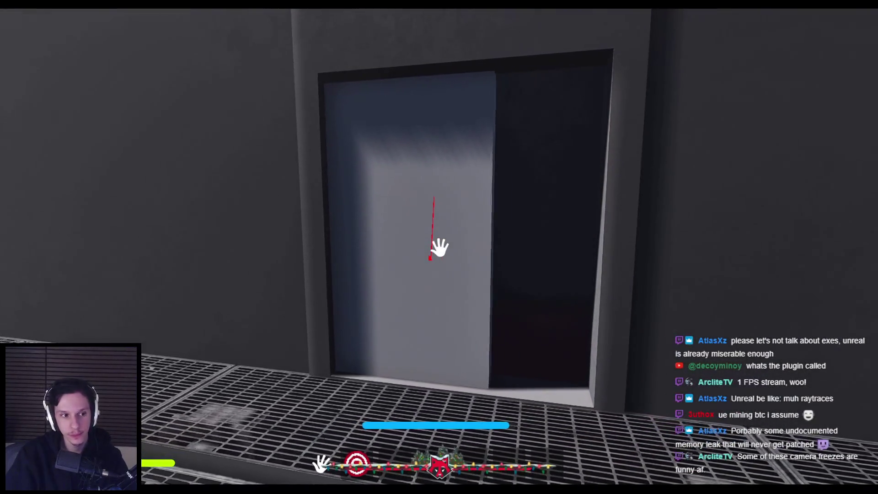
{"action": "key", "text": "w"}
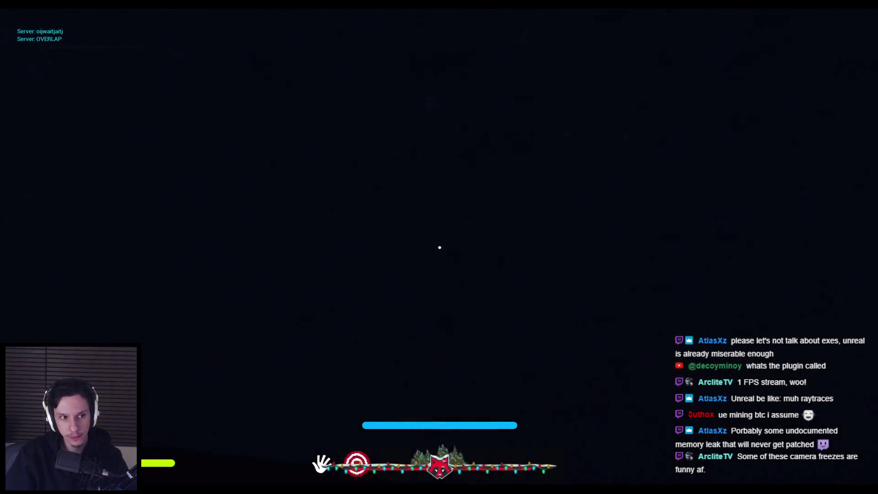
{"action": "key", "text": "w"}
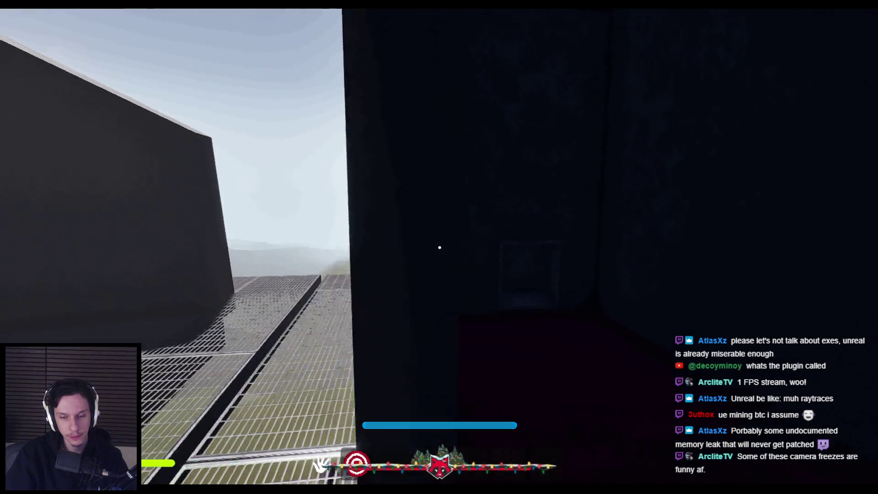
{"action": "key", "text": "w"}
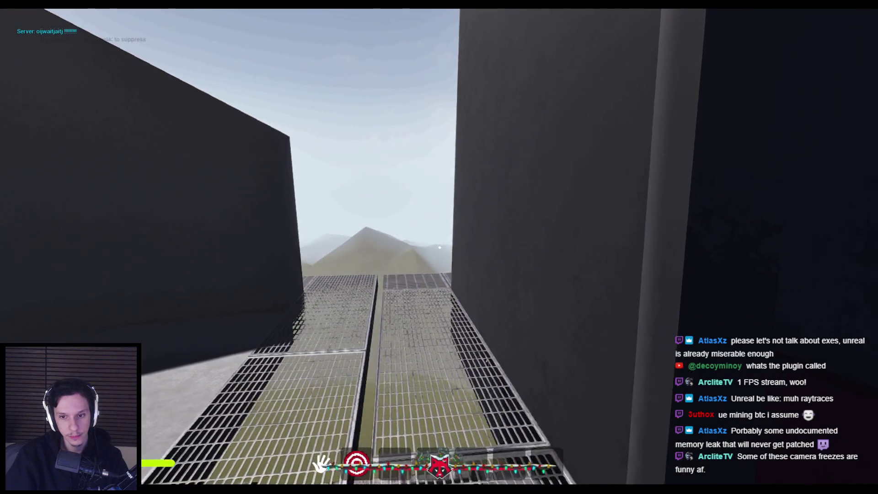
{"action": "key", "text": "w"}
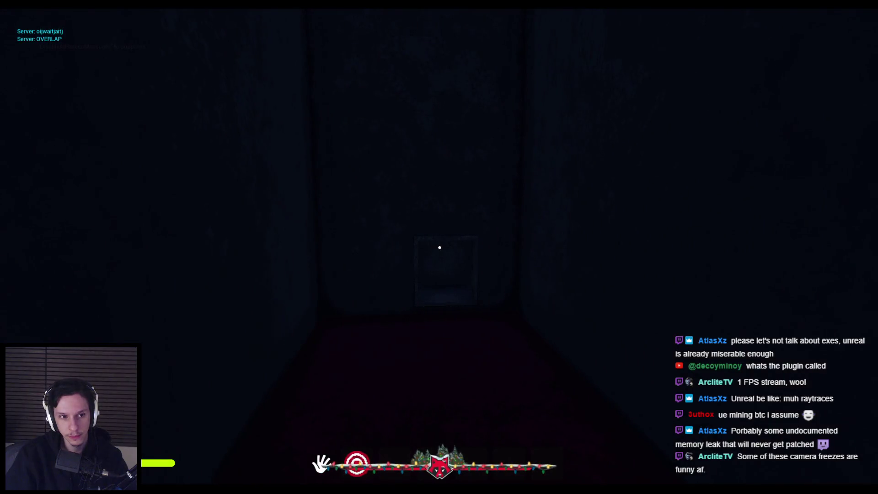
{"action": "key", "text": "w"}
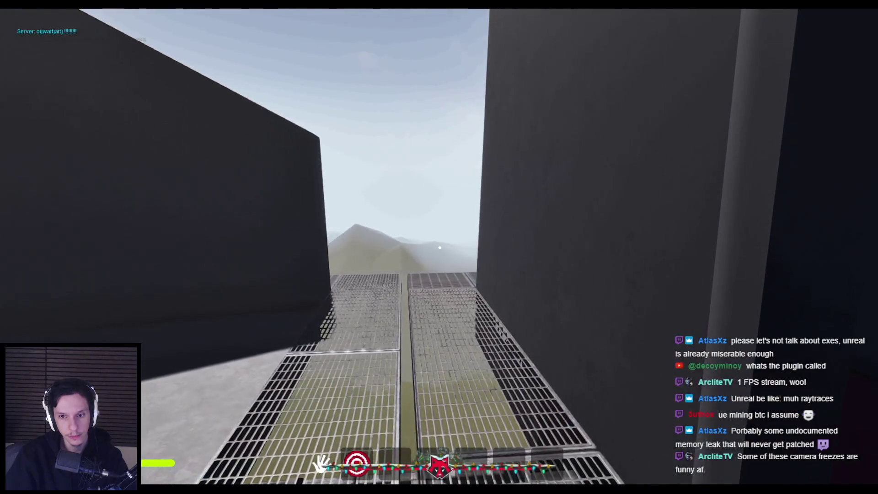
{"action": "key", "text": "w"}
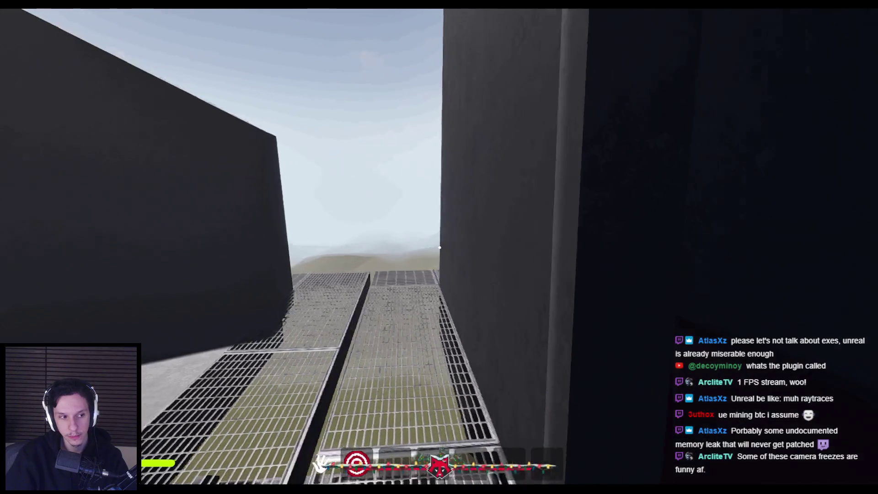
{"action": "key", "text": "w"}
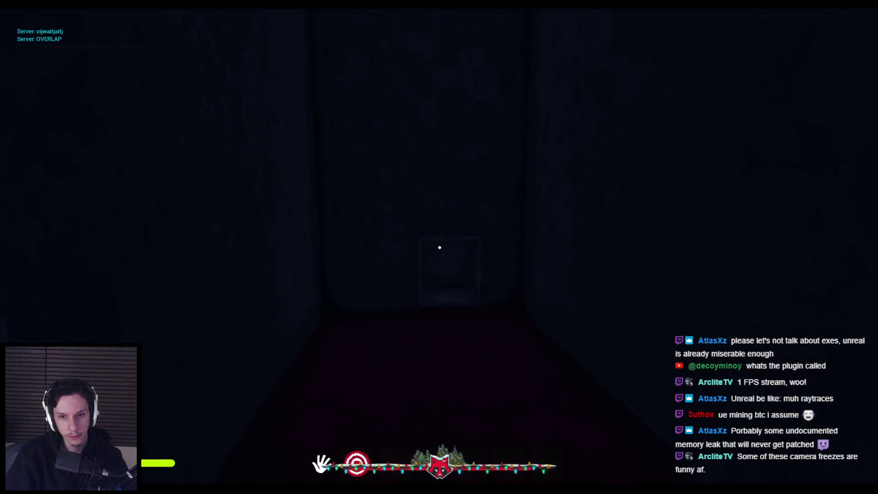
{"action": "key", "text": "w"}
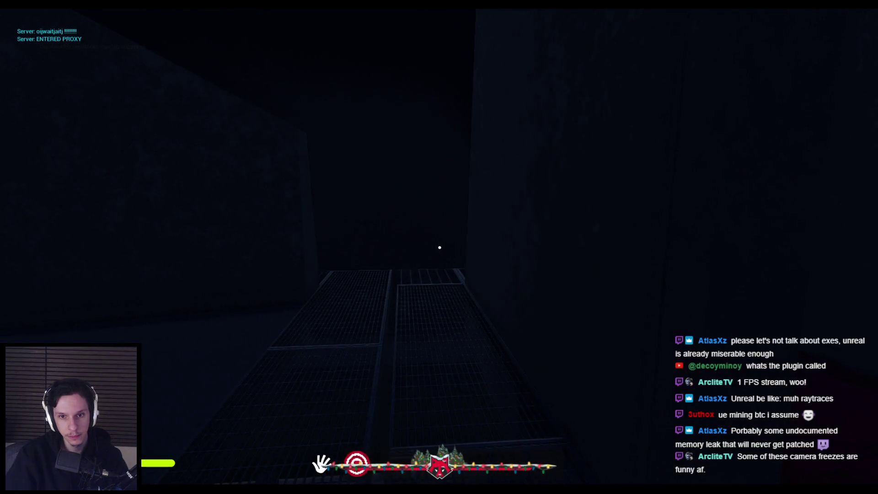
{"action": "key", "text": "w"}
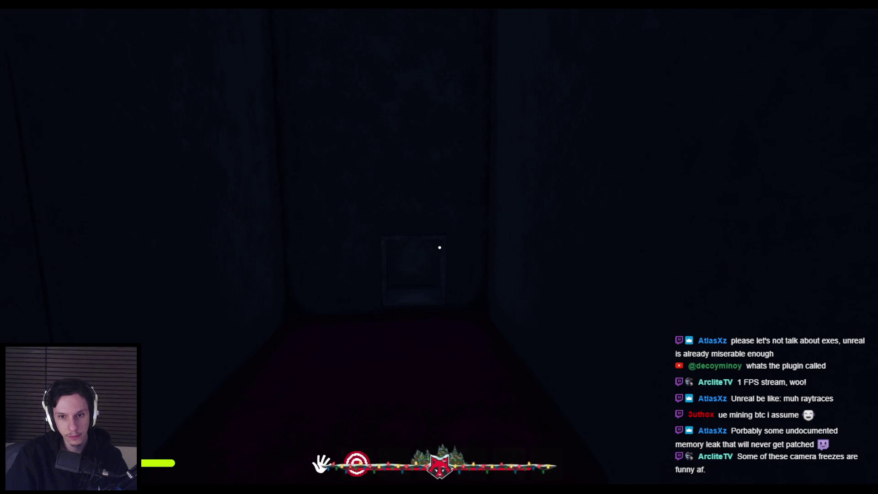
{"action": "key", "text": "w"}
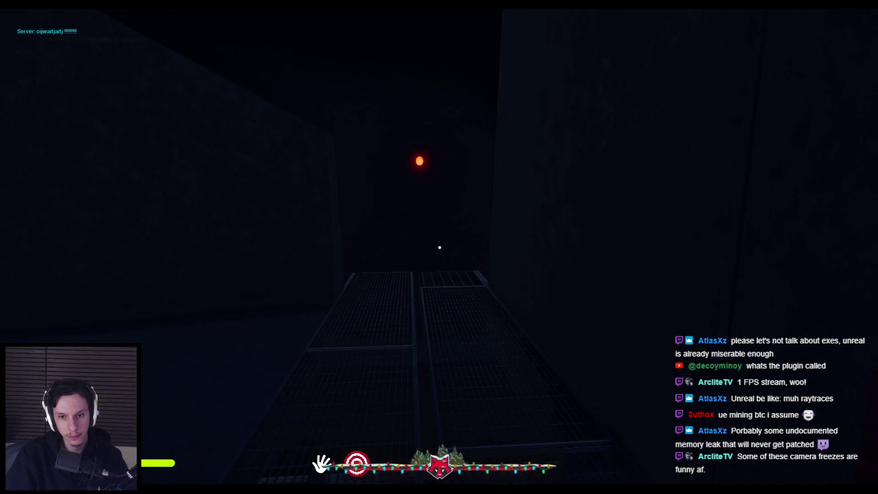
{"action": "key", "text": "w"}
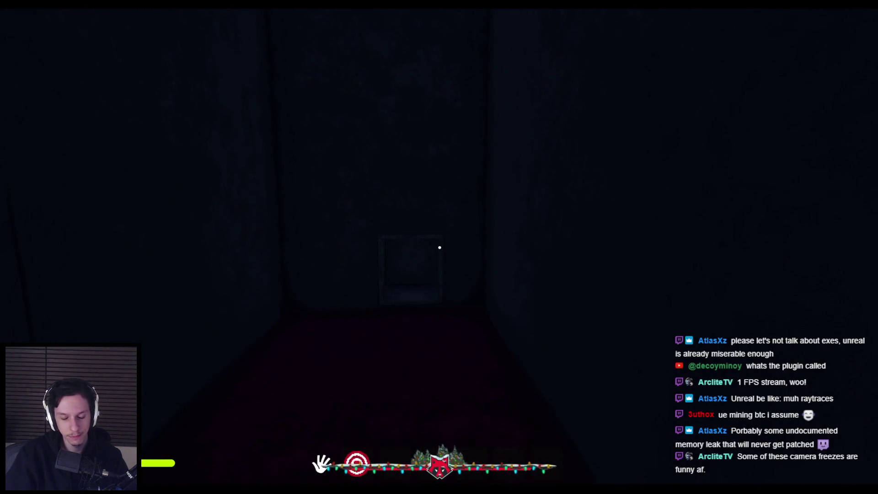
{"action": "key", "text": "w"}
{"action": "key", "text": "w"}
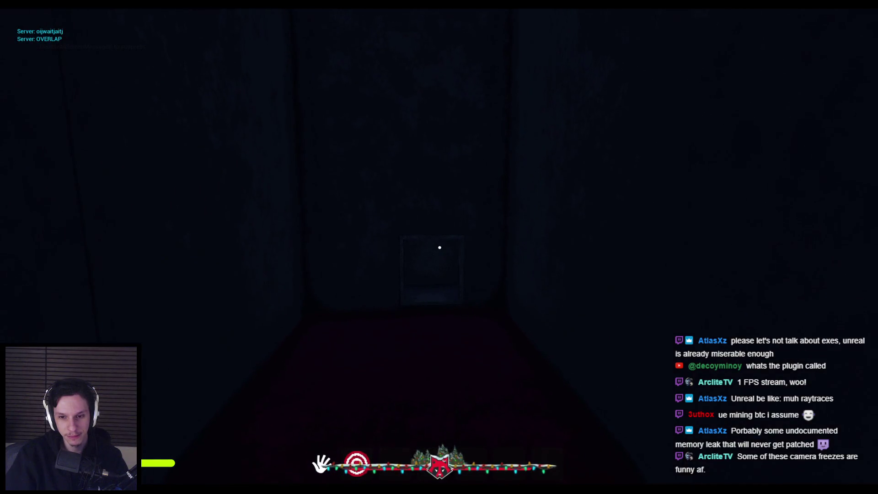
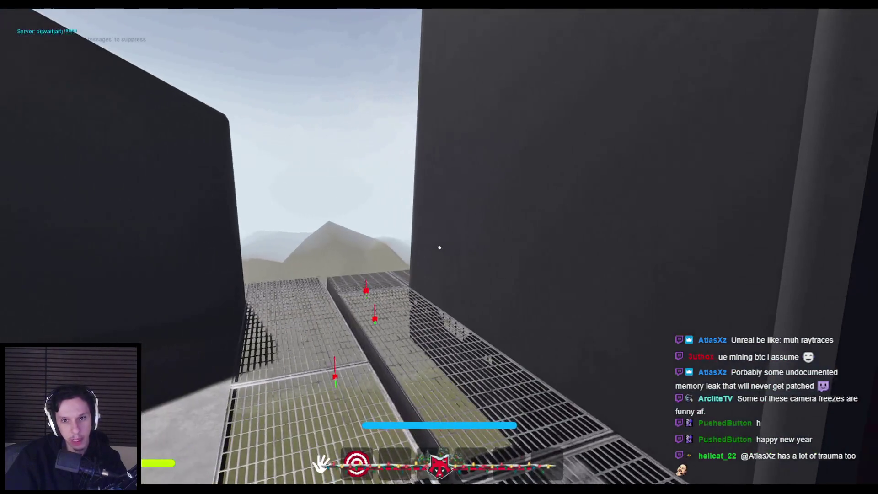
Stop the play session and open BP_InstancedMovingObject from the 4_Environment folder.
{"action": "key", "text": "Escape"}
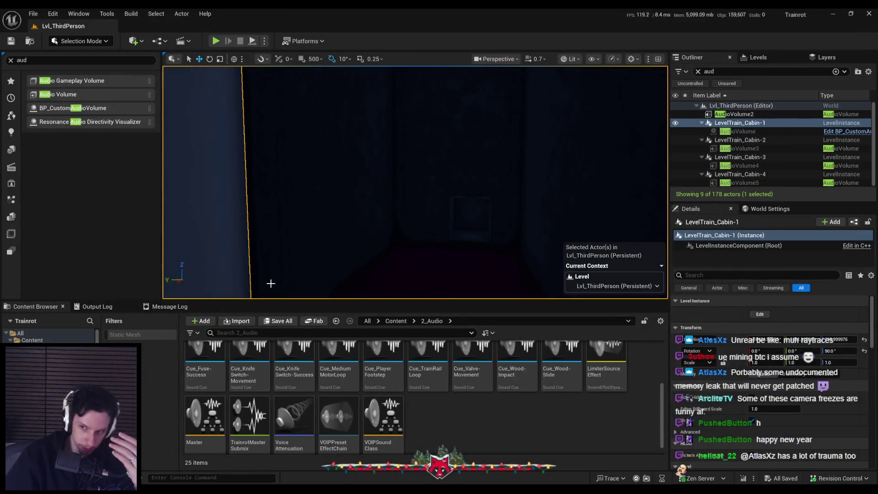
{"action": "left_click", "coordinate": [391, 321]}
{"action": "left_click", "coordinate": [395, 383]}
{"action": "double_click", "coordinate": [396, 383]}
{"action": "double_click", "coordinate": [249, 362]}
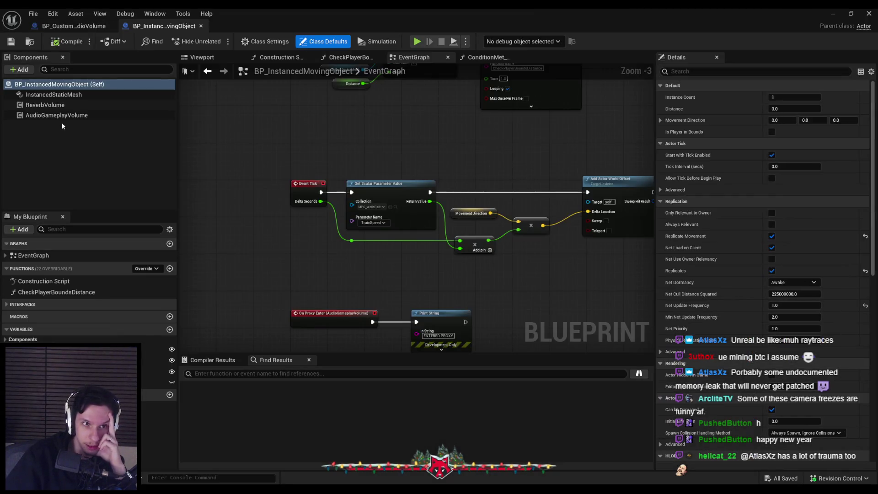
Inspect its AudioGameplayVolume and ReverbVolume components, with StoneRoom_Large reverb at volume 2.0.
{"action": "left_click", "coordinate": [55, 115]}
{"action": "left_click", "coordinate": [50, 105]}
{"action": "left_click", "coordinate": [12, 307]}
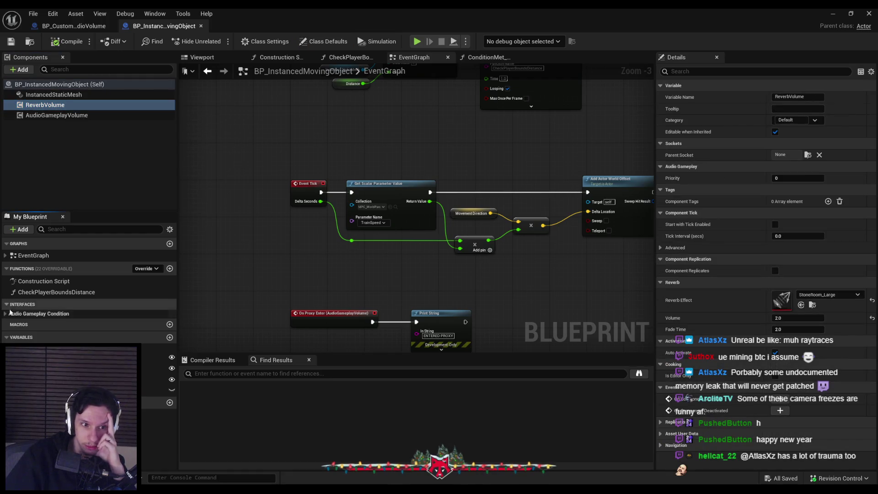
Browse BP_InstancedMovingObject's Condition Met, Condition Met Position and CheckPlayerBoundsDistance function graphs.
{"action": "double_click", "coordinate": [21, 334]}
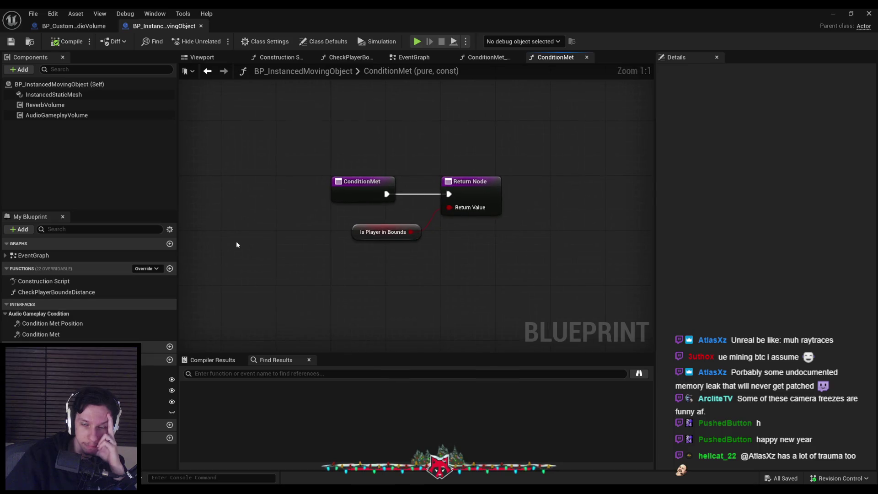
{"action": "key", "text": "alt+Left"}
{"action": "double_click", "coordinate": [64, 323]}
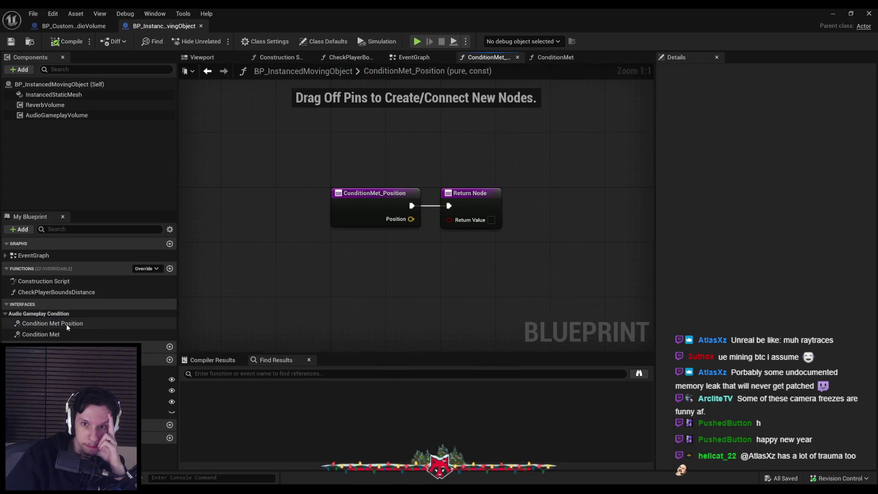
{"action": "key", "text": "alt+Left"}
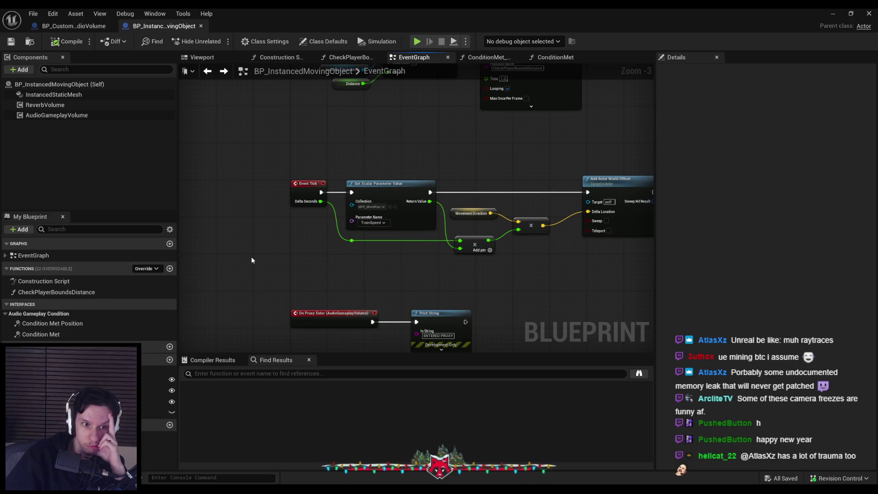
{"action": "double_click", "coordinate": [55, 292]}
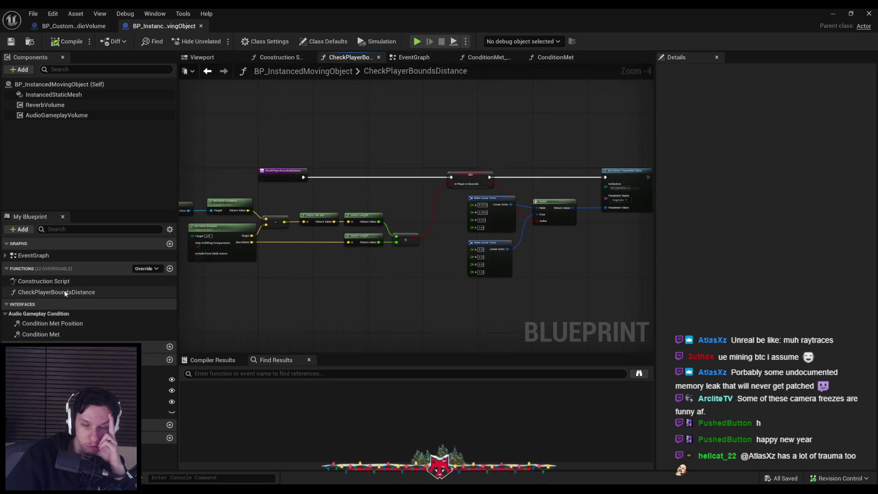
{"action": "key", "text": "alt+Left"}
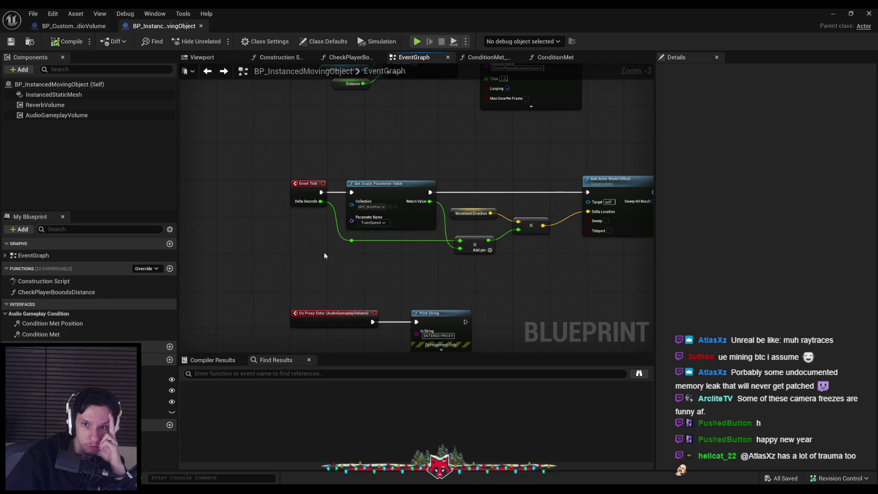
{"action": "left_click", "coordinate": [73, 116]}
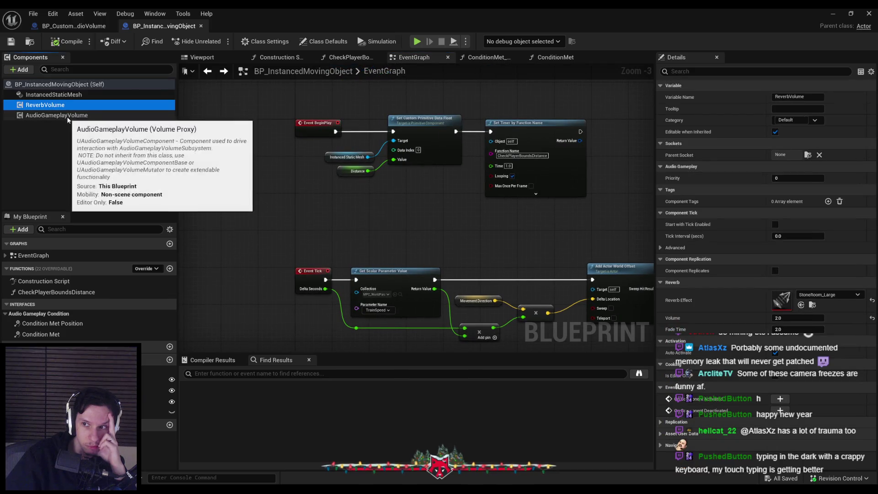
{"action": "left_click", "coordinate": [72, 139]}
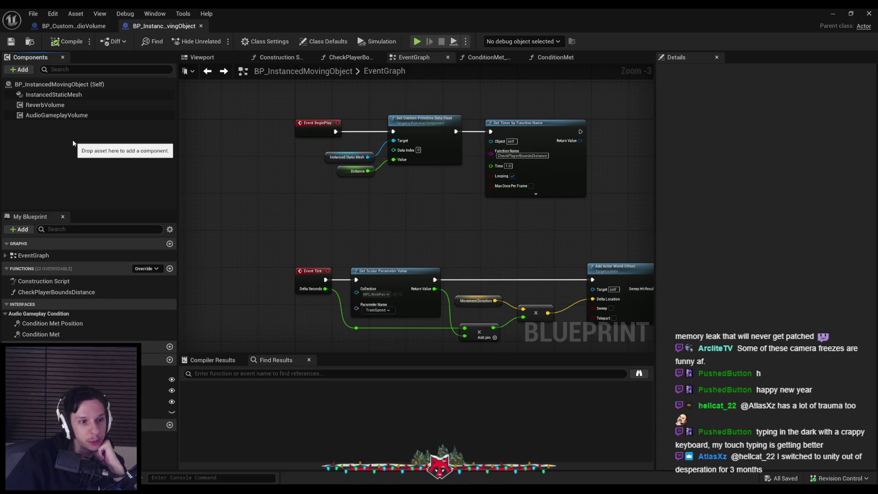
Close it, review BP_CustomAudioVolume's ConditionMet graphs, compile and save, then play the level.
{"action": "left_click", "coordinate": [201, 26]}
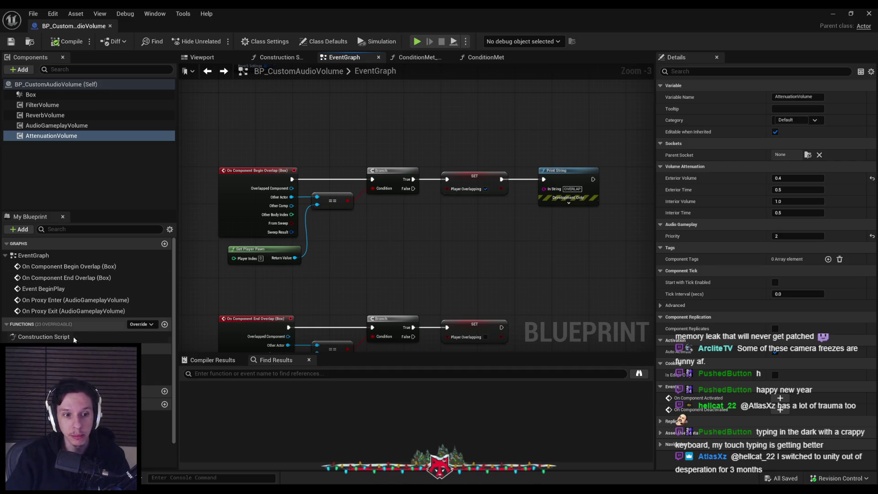
{"action": "double_click", "coordinate": [69, 359]}
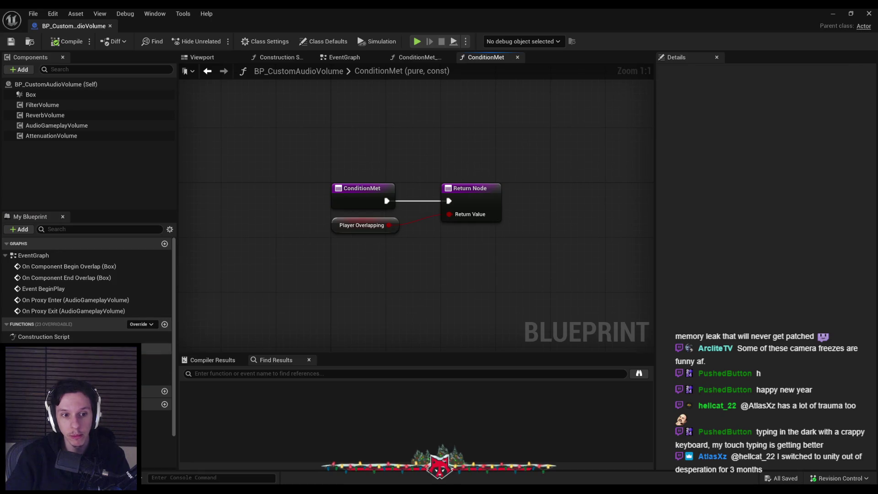
{"action": "double_click", "coordinate": [69, 349]}
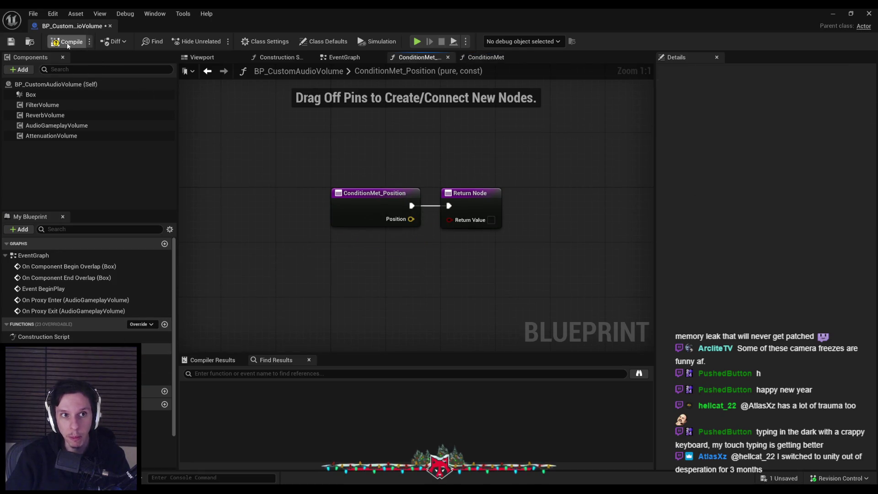
{"action": "left_click", "coordinate": [15, 42]}
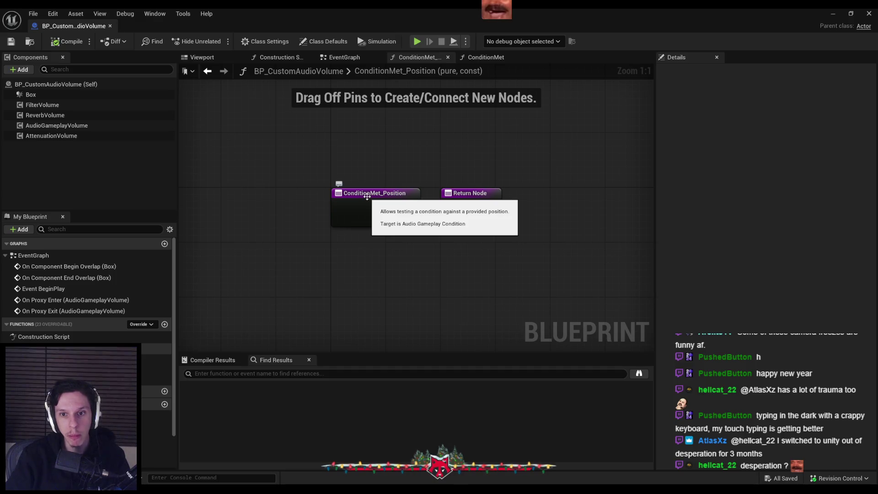
{"action": "left_click", "coordinate": [833, 13]}
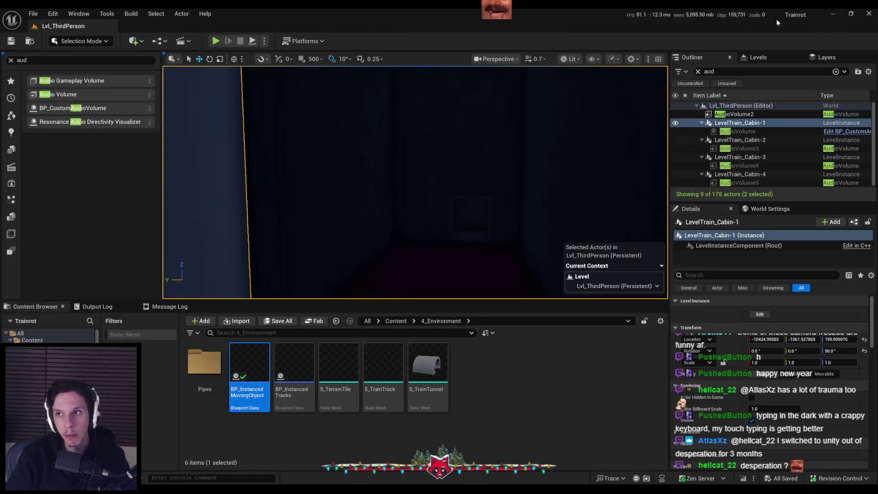
{"action": "left_click", "coordinate": [222, 41]}
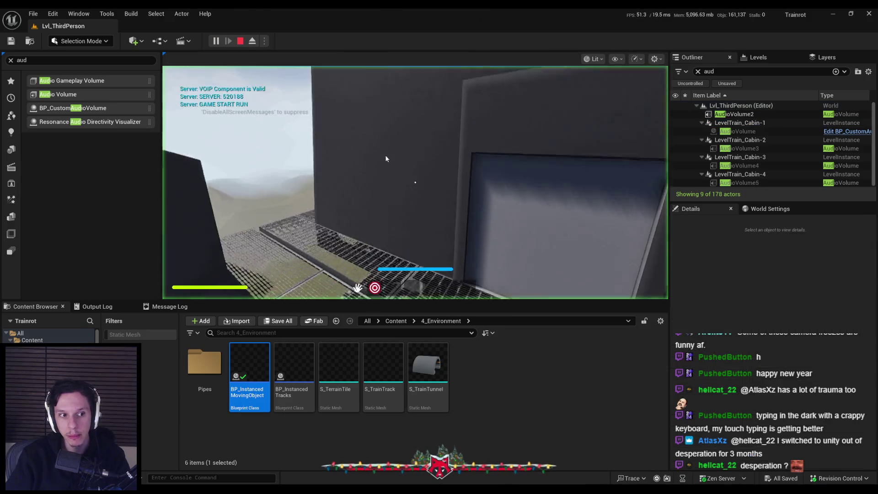
Play full-screen and walk through the cabin door into the train cabin.
{"action": "key", "text": "F11"}
{"action": "left_click", "coordinate": [439, 247]}
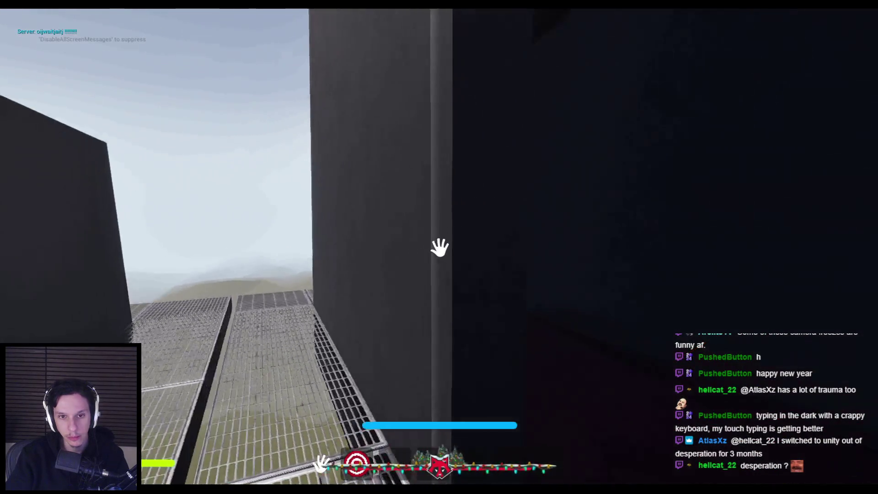
{"action": "left_click", "coordinate": [439, 247]}
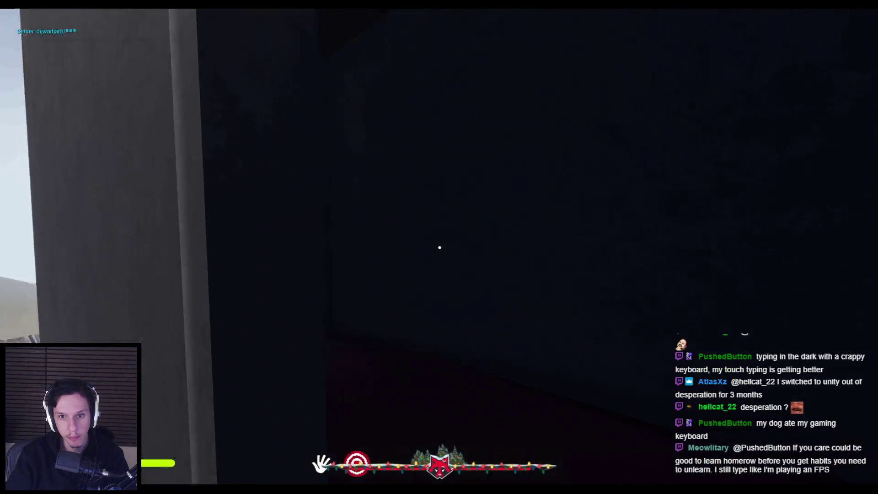
{"action": "left_click", "coordinate": [440, 247]}
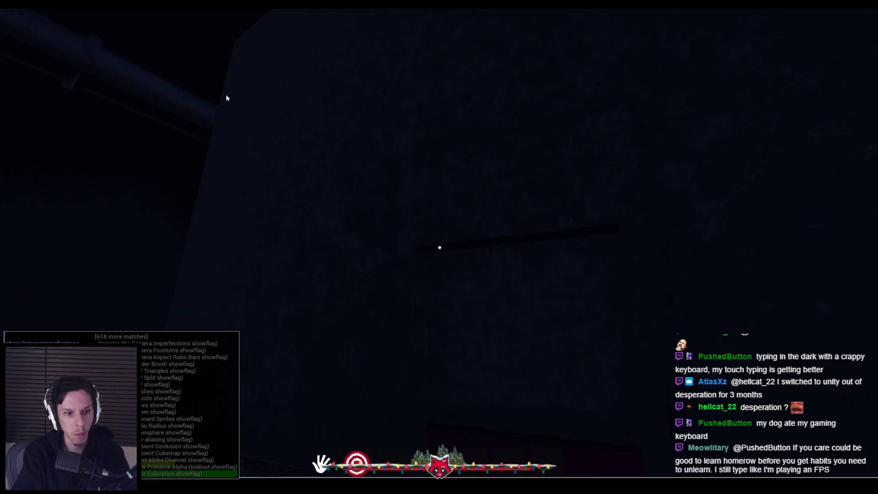
Run the 'collision' console command to view overlaps, then end the play session.
{"action": "type", "text": "collision"}
{"action": "key", "text": "Return"}
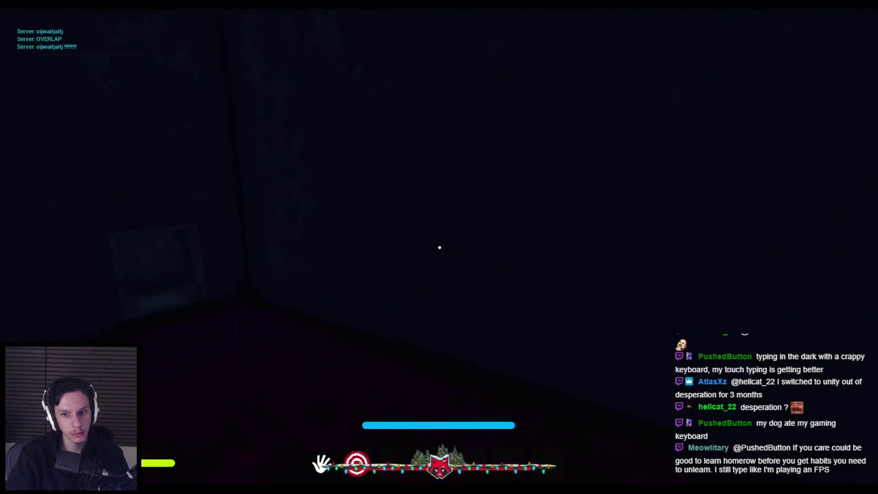
{"action": "key", "text": "Escape"}
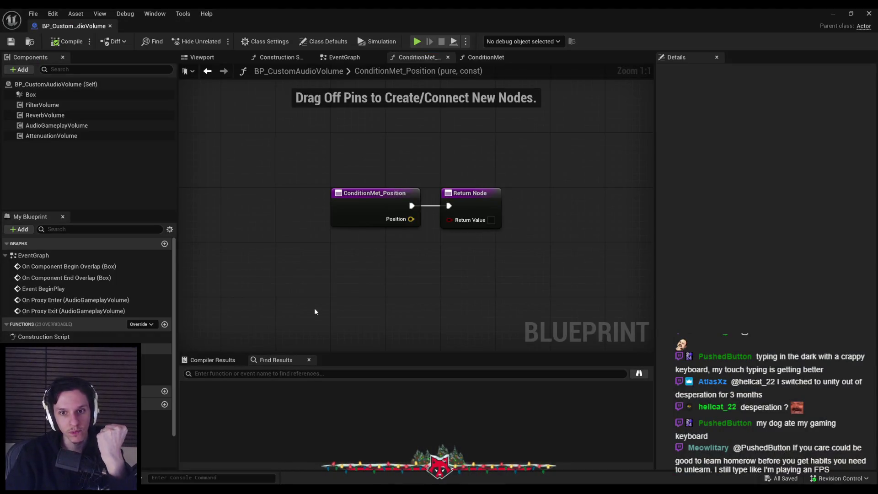
Add a Filter Volume reference with a Set Priority node executed after Print String.
{"action": "left_click", "coordinate": [330, 58]}
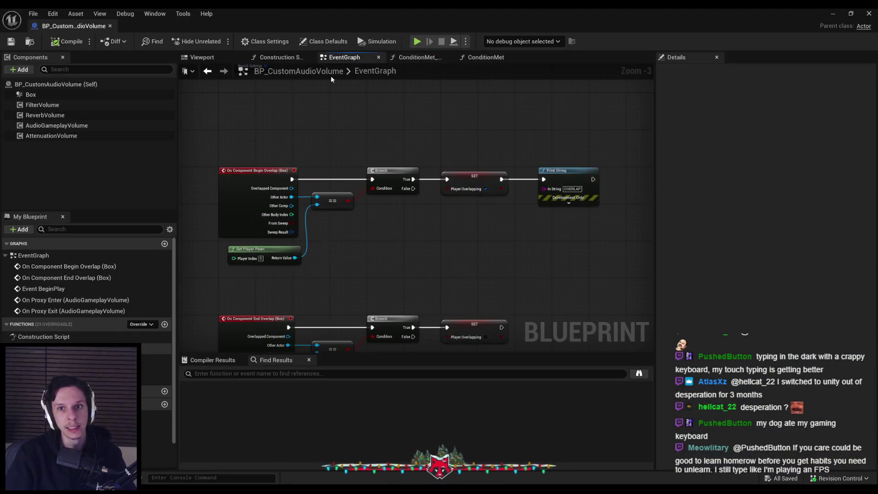
{"action": "left_click", "coordinate": [37, 105]}
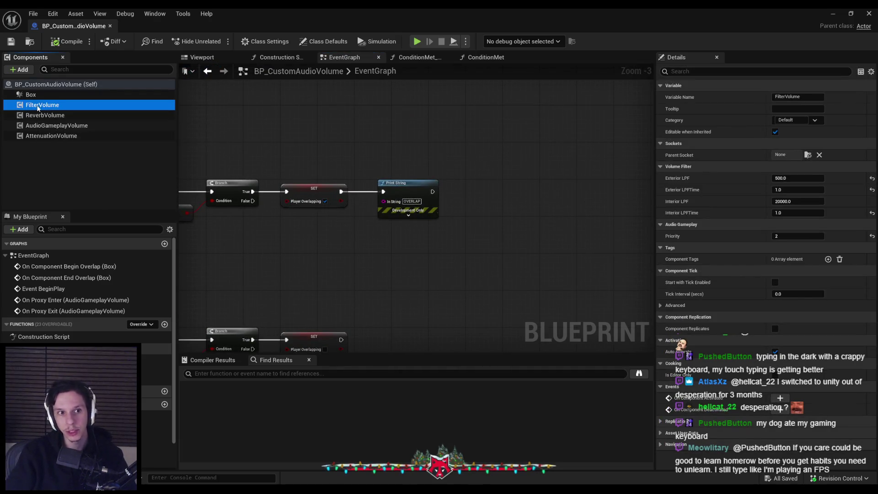
{"action": "left_click_drag", "start_coordinate": [392, 235], "coordinate": [440, 237]}
{"action": "type", "text": "priori"}
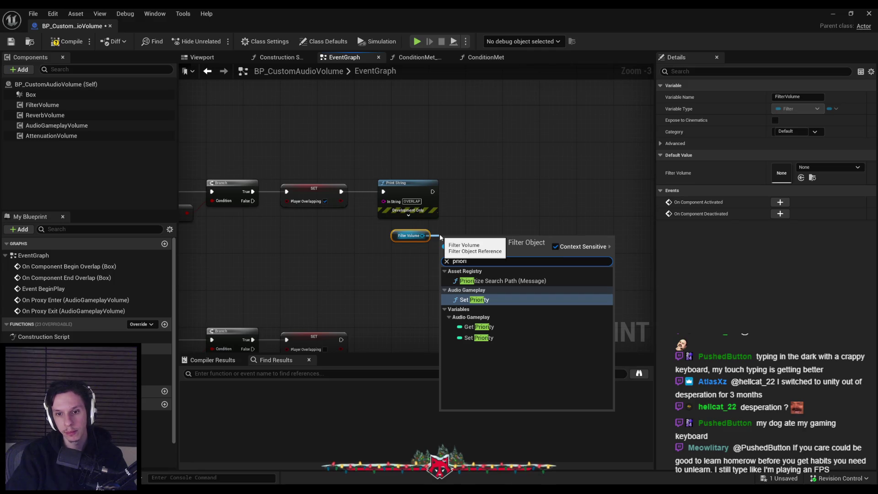
{"action": "key", "text": "Return"}
{"action": "scroll", "coordinate": [440, 237], "scroll_direction": "up", "scroll_amount": 3}
{"action": "mouse_move", "coordinate": [494, 293]}
{"action": "left_mouse_down"}
{"action": "mouse_move", "coordinate": [531, 201]}
{"action": "mouse_move", "coordinate": [429, 171]}
{"action": "left_mouse_up"}
{"action": "left_click_drag", "start_coordinate": [541, 188], "coordinate": [534, 175]}
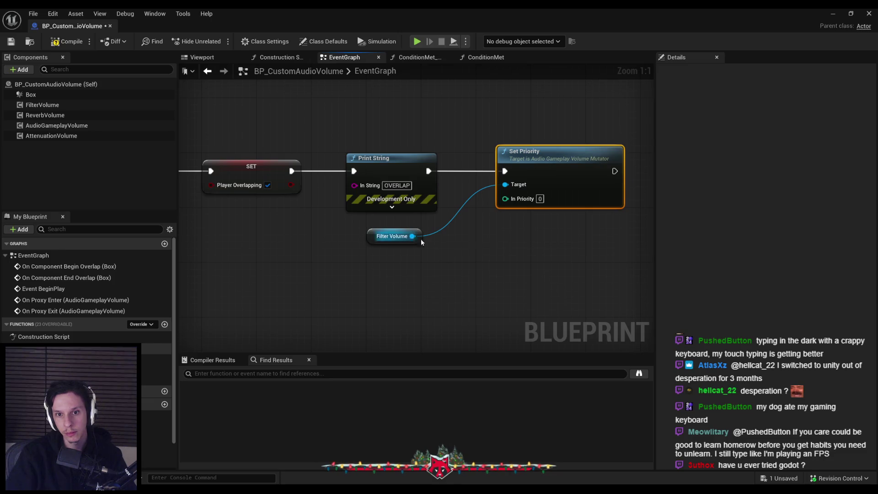
Add a Get Priority node for Filter Volume followed by an addition node.
{"action": "left_click_drag", "start_coordinate": [415, 237], "coordinate": [446, 242]}
{"action": "type", "text": "get prio"}
{"action": "key", "text": "Return"}
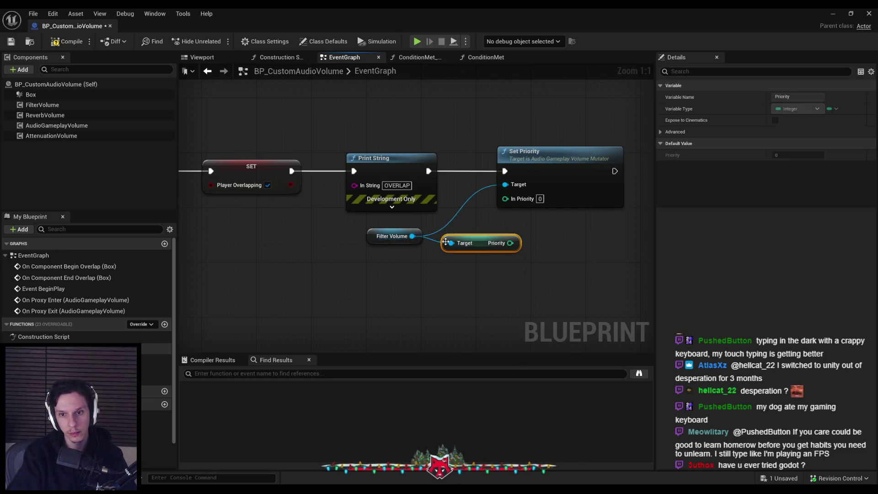
{"action": "left_click_drag", "start_coordinate": [560, 246], "coordinate": [561, 247]}
{"action": "type", "text": "+"}
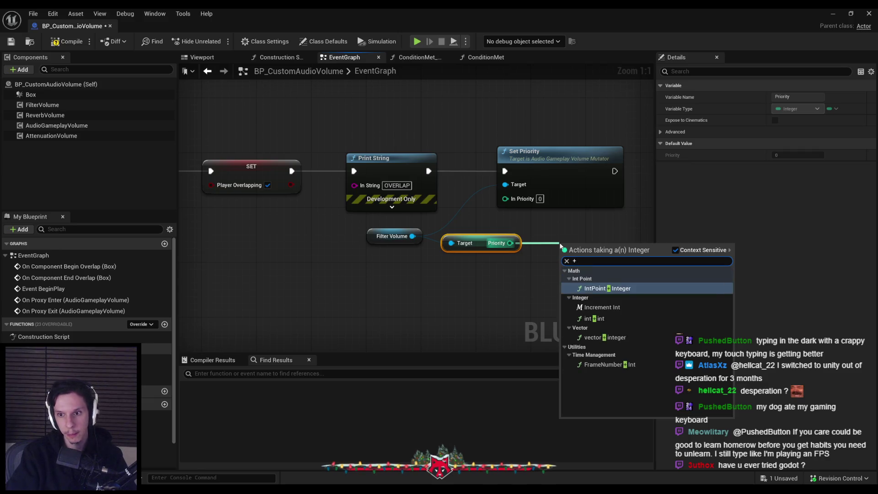
{"action": "key", "text": "Return"}
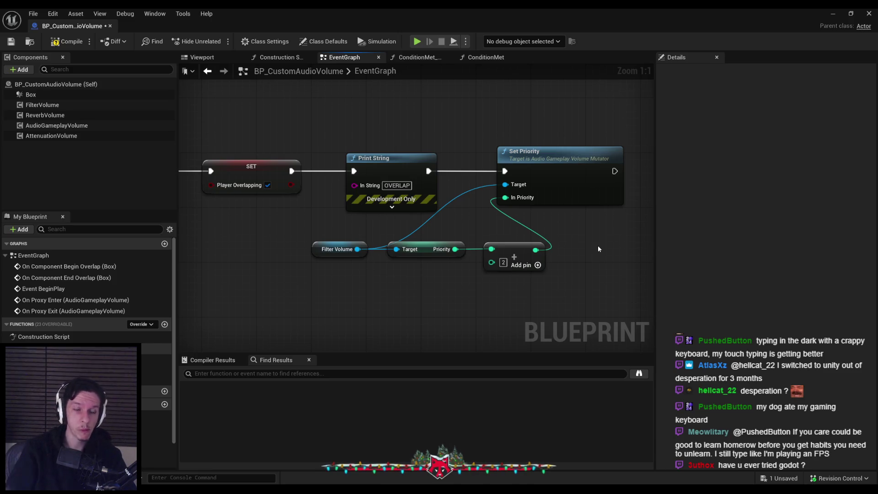
Add Reverb Volume and Attenuation Volume references to the event graph and select them.
{"action": "left_click_drag", "start_coordinate": [171, 177], "coordinate": [339, 277]}
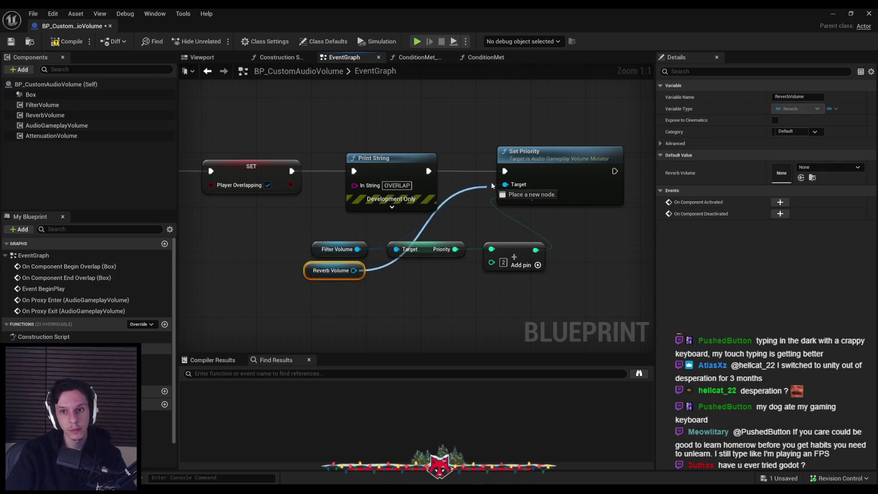
{"action": "left_click_drag", "start_coordinate": [51, 136], "coordinate": [341, 286]}
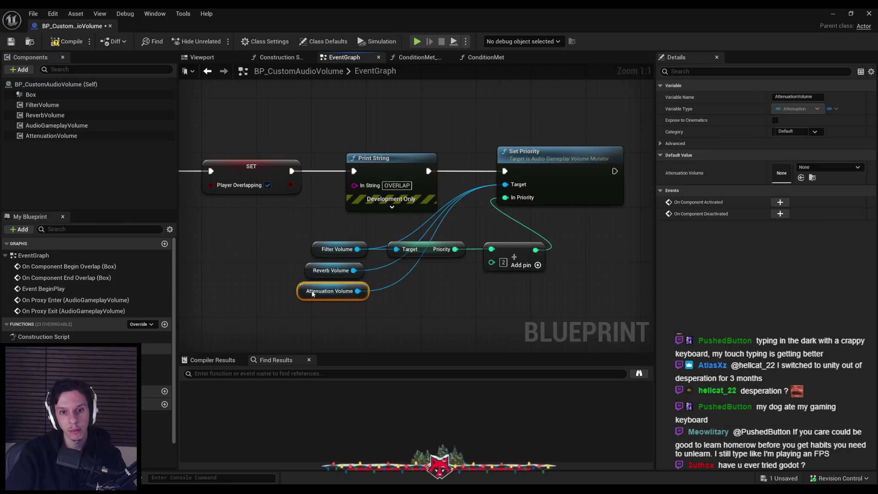
{"action": "left_click_drag", "start_coordinate": [39, 136], "coordinate": [46, 128]}
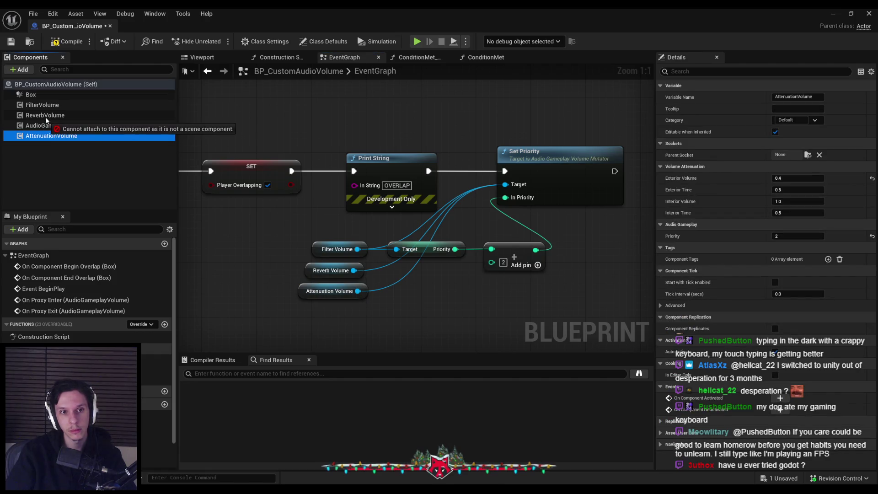
{"action": "left_click", "coordinate": [46, 126]}
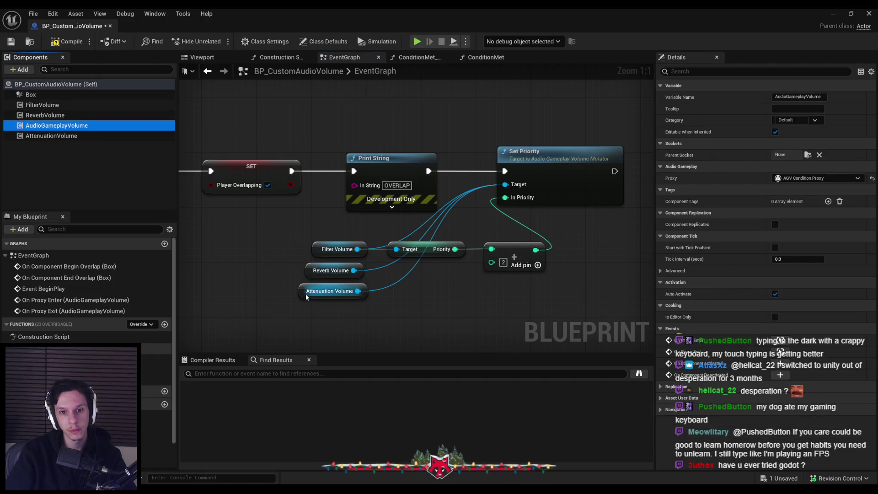
{"action": "left_click_drag", "start_coordinate": [326, 270], "coordinate": [311, 277]}
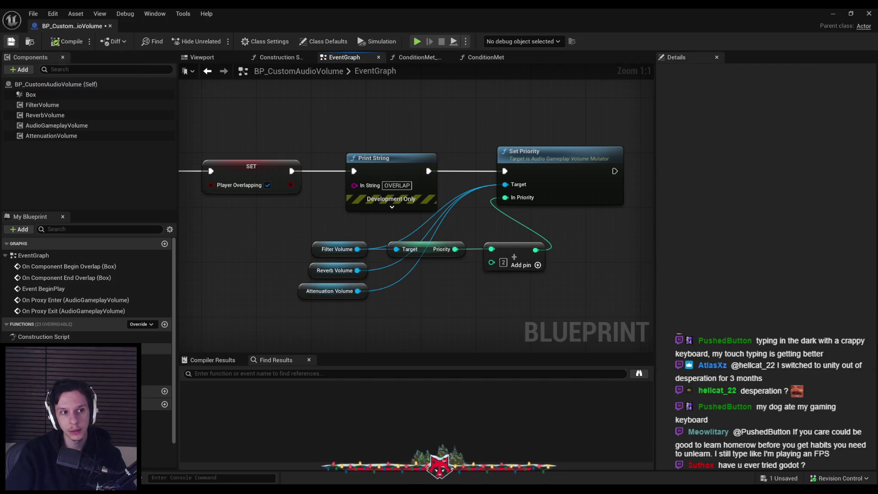
{"action": "left_click_drag", "start_coordinate": [400, 296], "coordinate": [340, 304]}
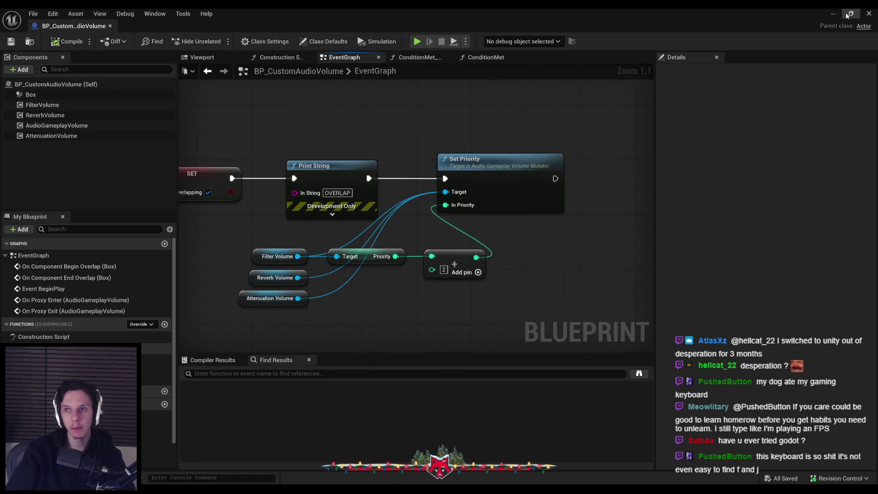
{"action": "left_click", "coordinate": [833, 14]}
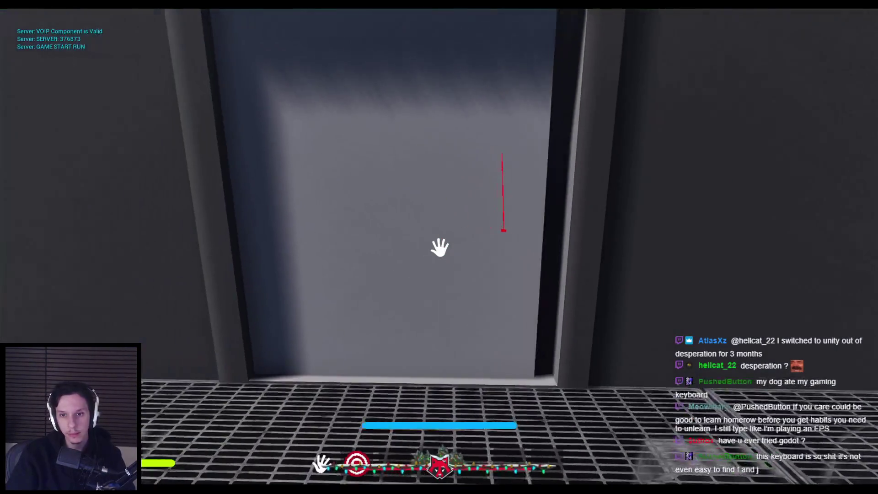
{"action": "left_click", "coordinate": [439, 247]}
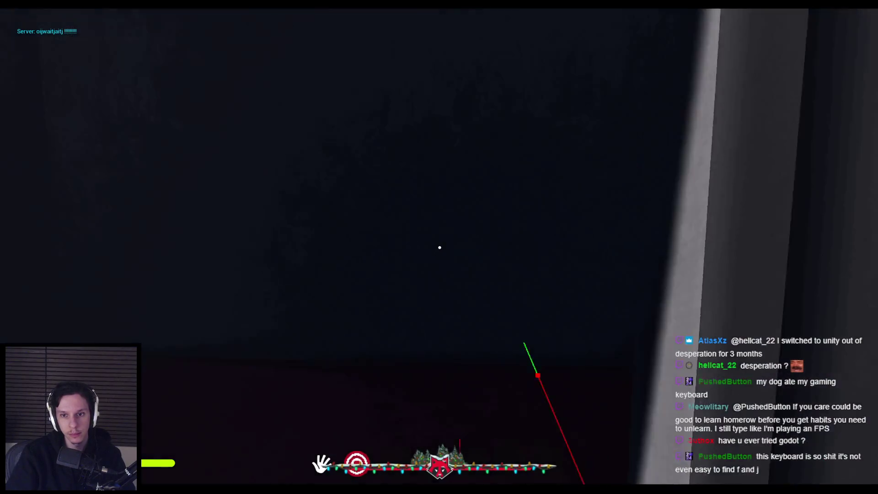
{"action": "left_click", "coordinate": [440, 247]}
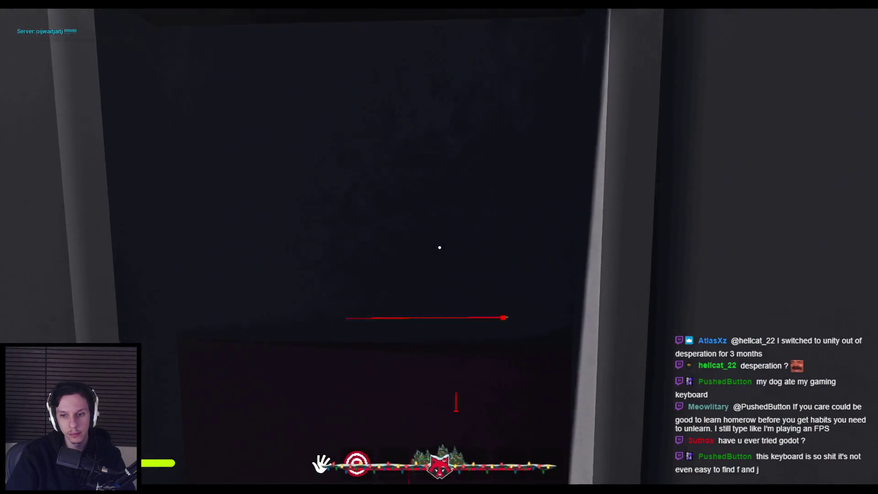
{"action": "key", "text": "w"}
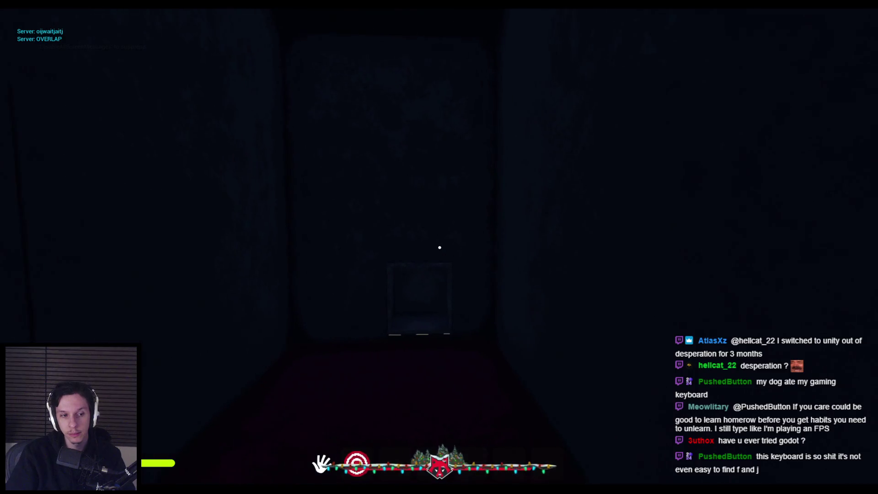
{"action": "left_click", "coordinate": [440, 248]}
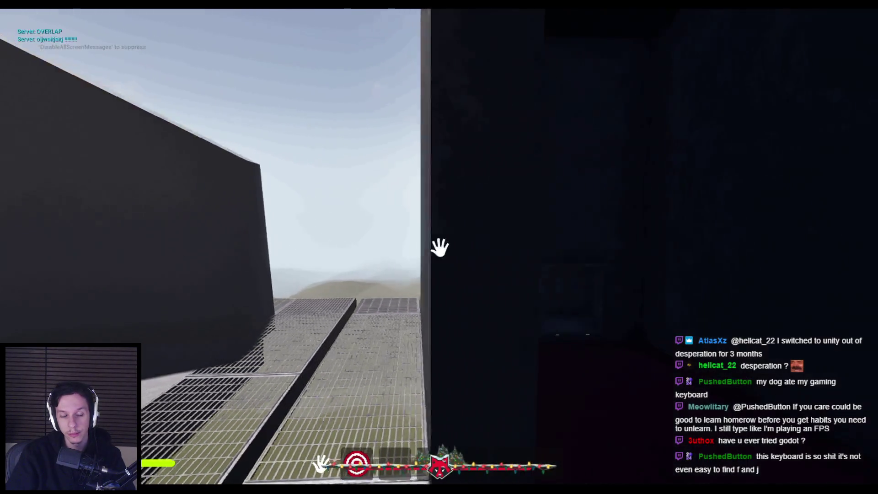
{"action": "left_click", "coordinate": [440, 247]}
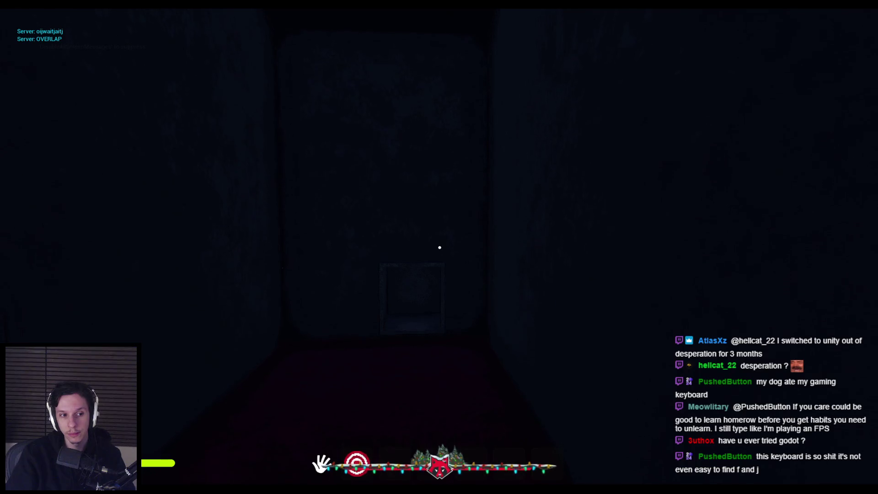
{"action": "left_click", "coordinate": [440, 247]}
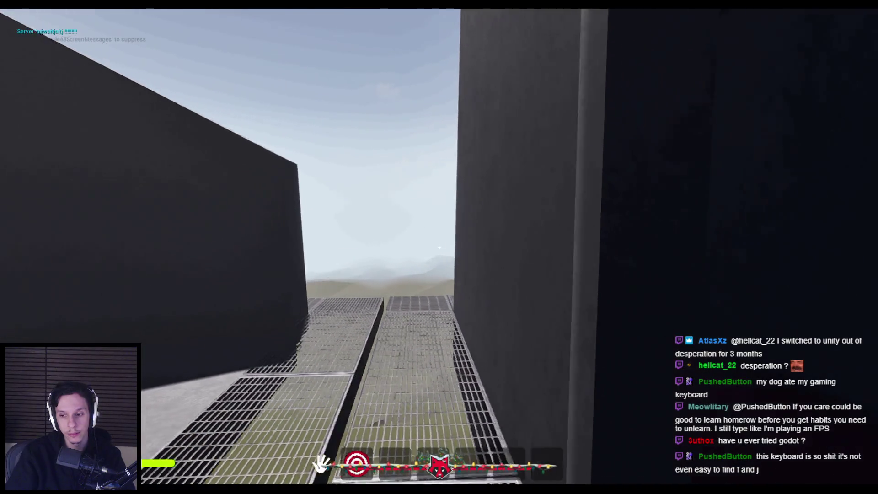
{"action": "left_click", "coordinate": [440, 248]}
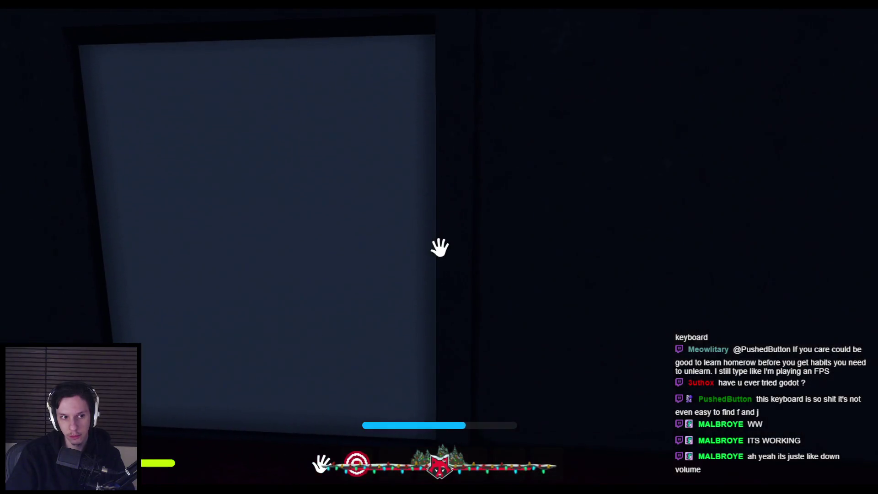
{"action": "left_click", "coordinate": [439, 248]}
{"action": "key", "text": "shift+w"}
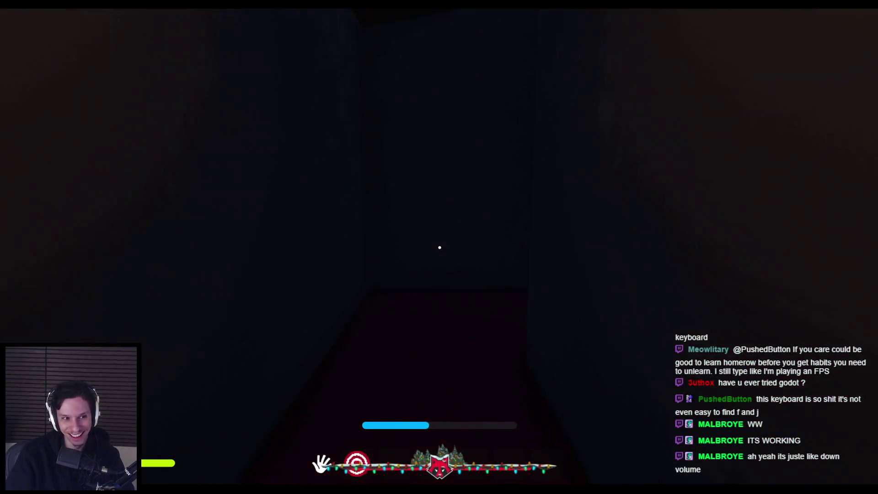
{"action": "left_click", "coordinate": [440, 247]}
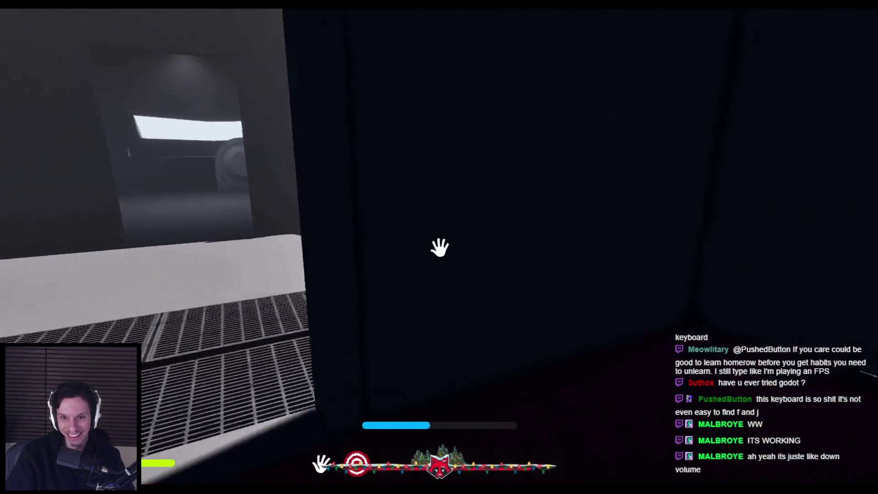
{"action": "left_click", "coordinate": [440, 247]}
{"action": "key", "text": "w"}
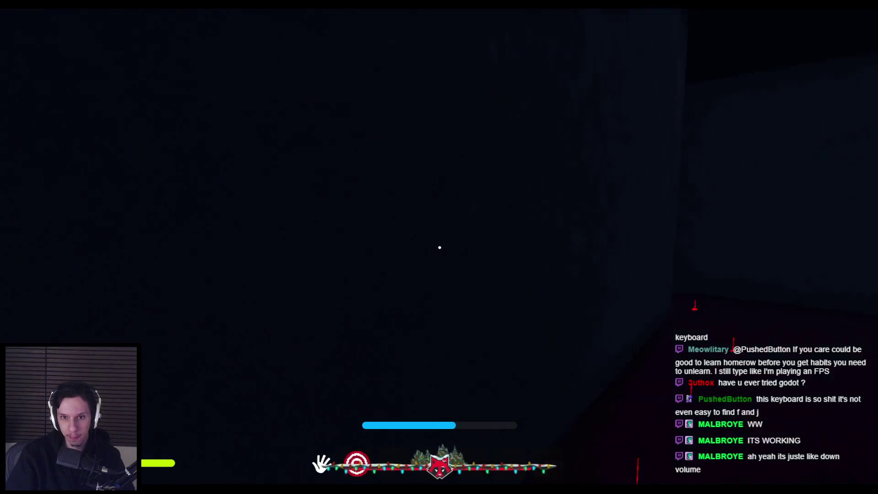
{"action": "key", "text": "w"}
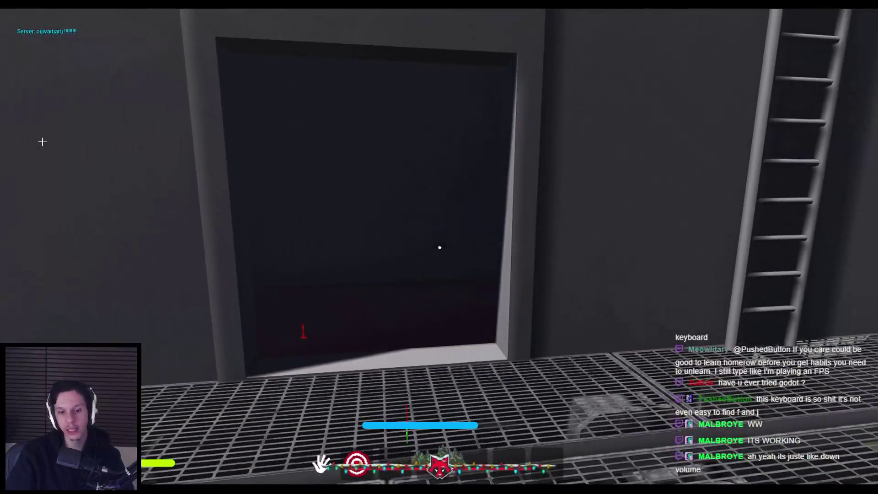
{"action": "key", "text": "Escape"}
{"action": "left_click", "coordinate": [315, 477]}
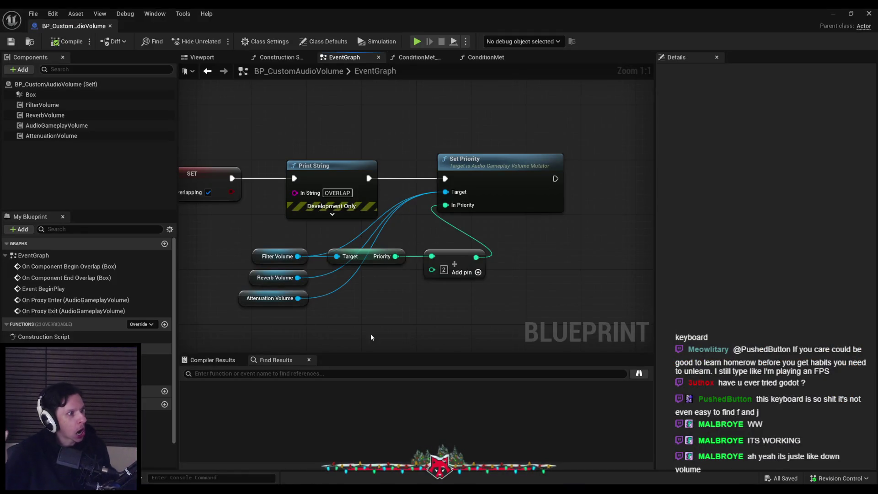
{"action": "scroll", "coordinate": [418, 314], "scroll_direction": "down", "scroll_amount": 2}
{"action": "left_click_drag", "start_coordinate": [508, 303], "coordinate": [330, 229]}
Delete the Set Priority node and its volume inputs, then compile and save.
{"action": "left_click", "coordinate": [480, 160], "text": "ctrl"}
{"action": "key", "text": "Delete"}
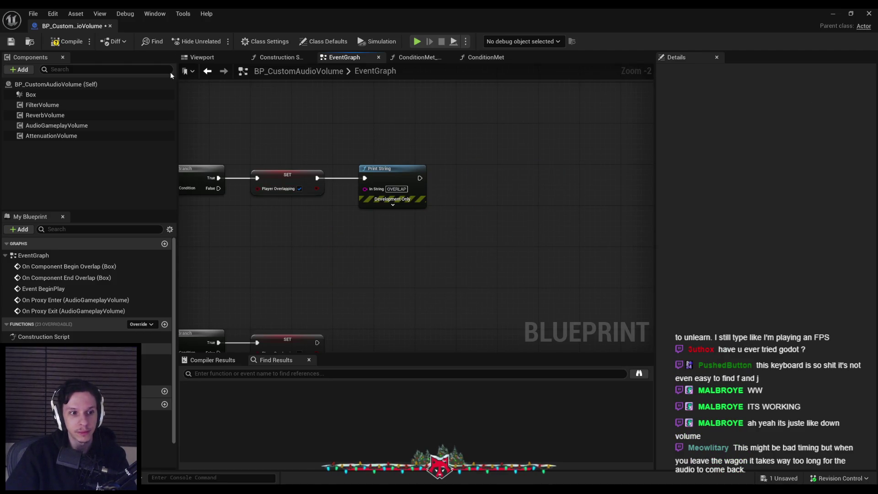
{"action": "left_click", "coordinate": [68, 41]}
{"action": "left_click", "coordinate": [11, 41]}
Inspect the AudioGameplayVolume component, then return to the level editor.
{"action": "scroll", "coordinate": [403, 142], "scroll_direction": "down", "scroll_amount": 2}
{"action": "scroll", "coordinate": [318, 243], "scroll_direction": "up", "scroll_amount": 1}
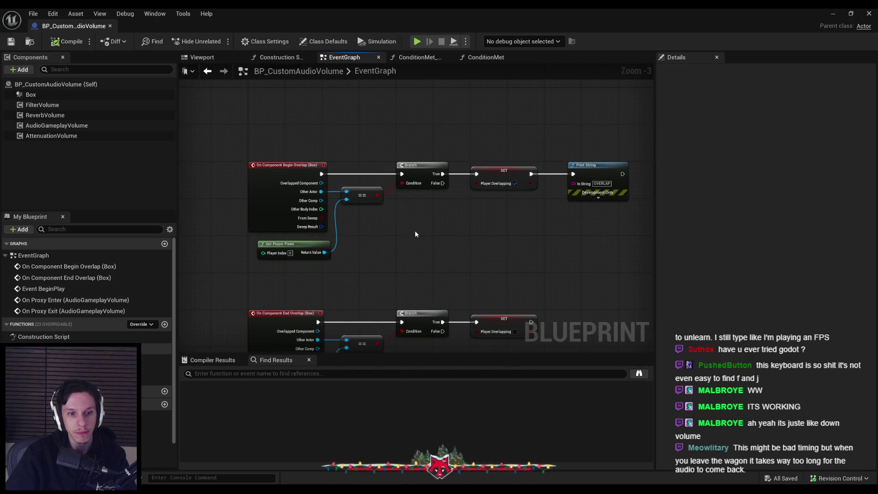
{"action": "left_click", "coordinate": [81, 126]}
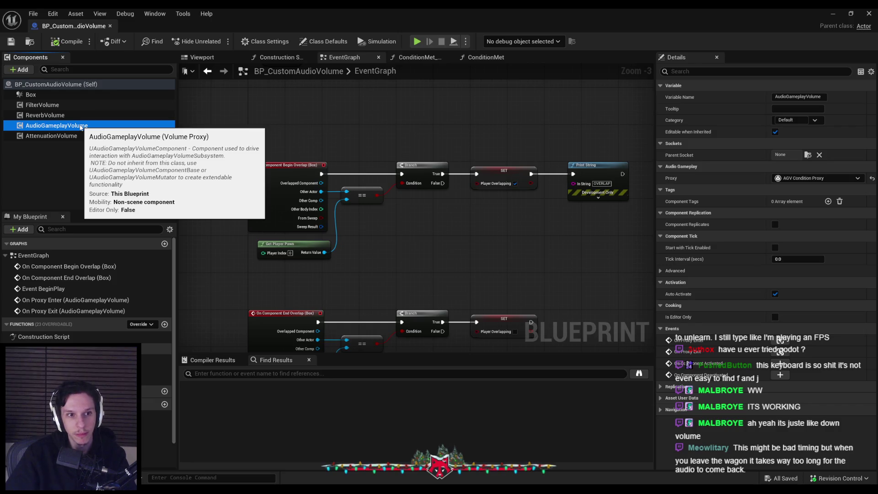
{"action": "left_click", "coordinate": [53, 13]}
{"action": "right_click", "coordinate": [448, 416]}
{"action": "left_click", "coordinate": [448, 416]}
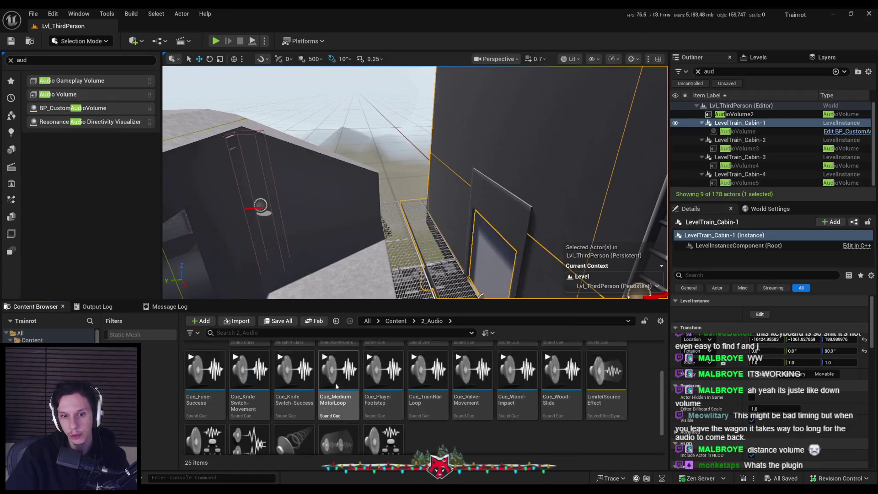
{"action": "right_click", "coordinate": [419, 411]}
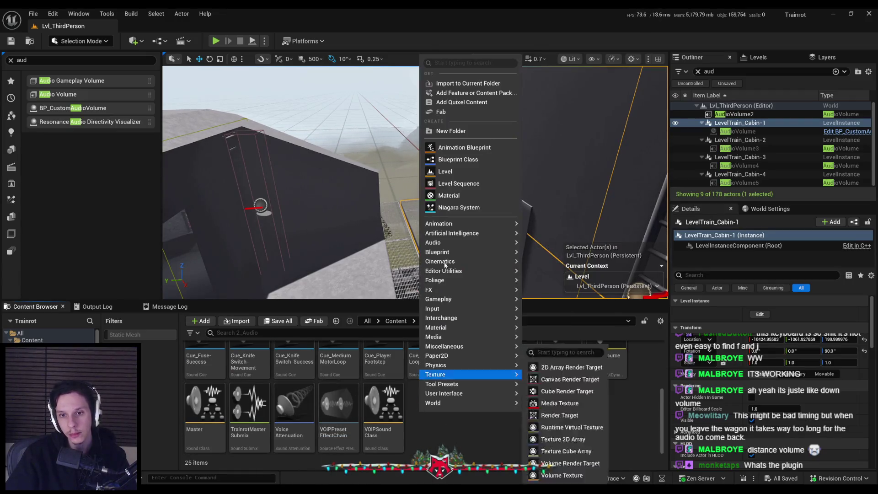
{"action": "left_click", "coordinate": [451, 160]}
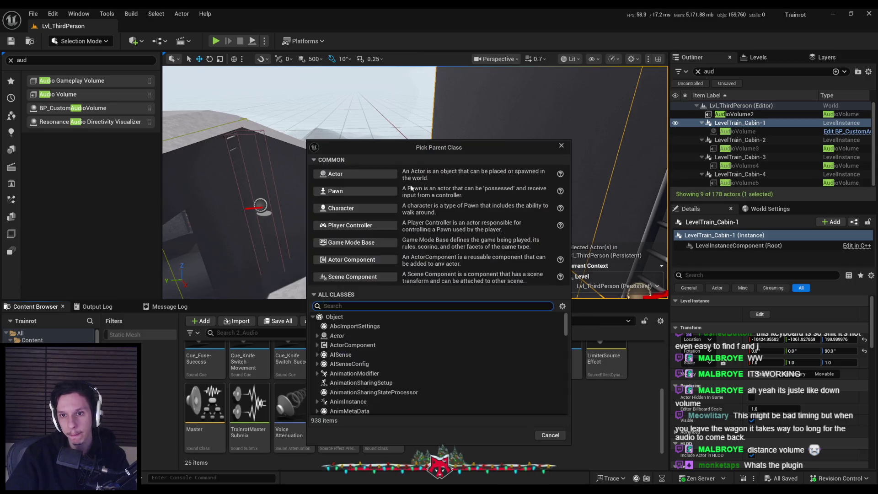
{"action": "type", "text": "audio"}
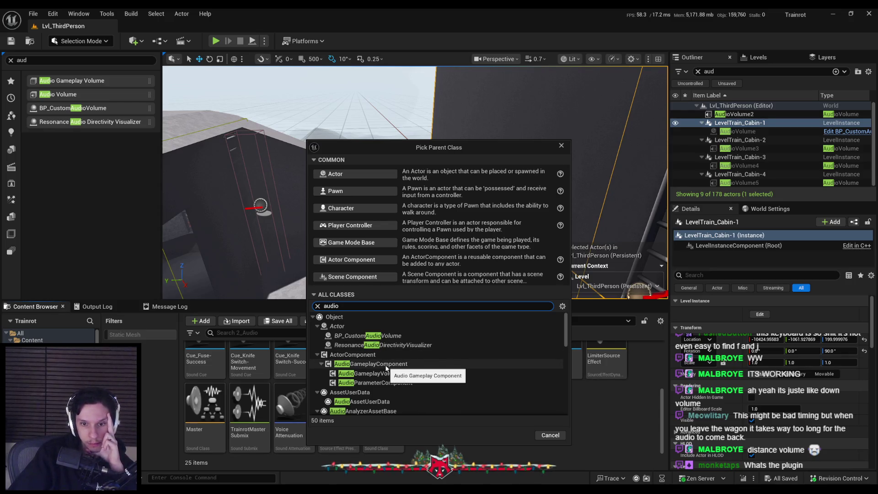
{"action": "scroll", "coordinate": [385, 367], "scroll_direction": "down", "scroll_amount": 1}
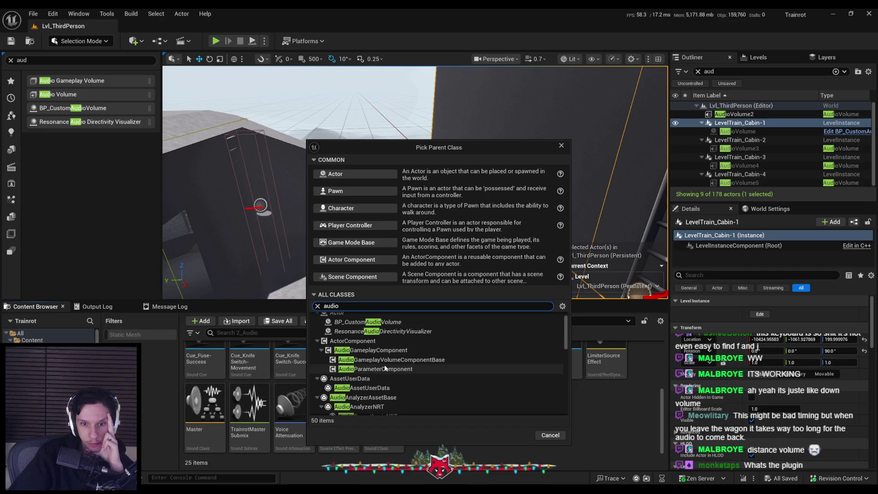
{"action": "scroll", "coordinate": [389, 373], "scroll_direction": "up", "scroll_amount": 1}
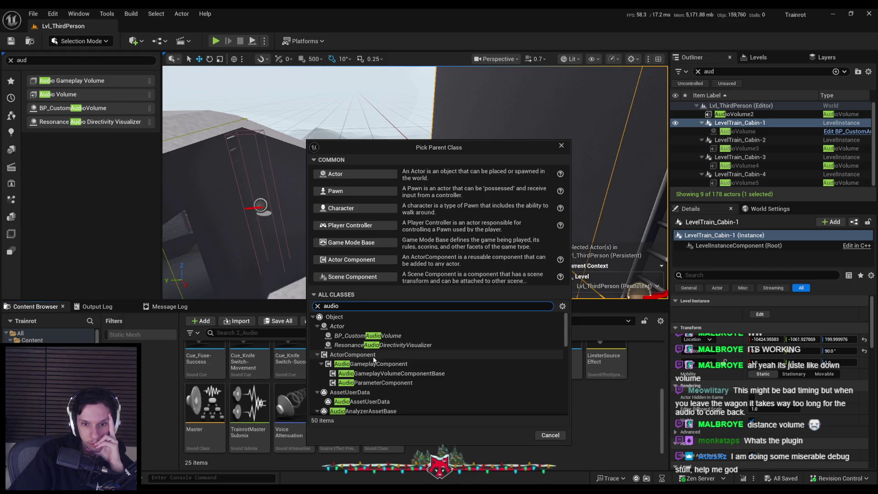
{"action": "scroll", "coordinate": [379, 367], "scroll_direction": "down", "scroll_amount": 1}
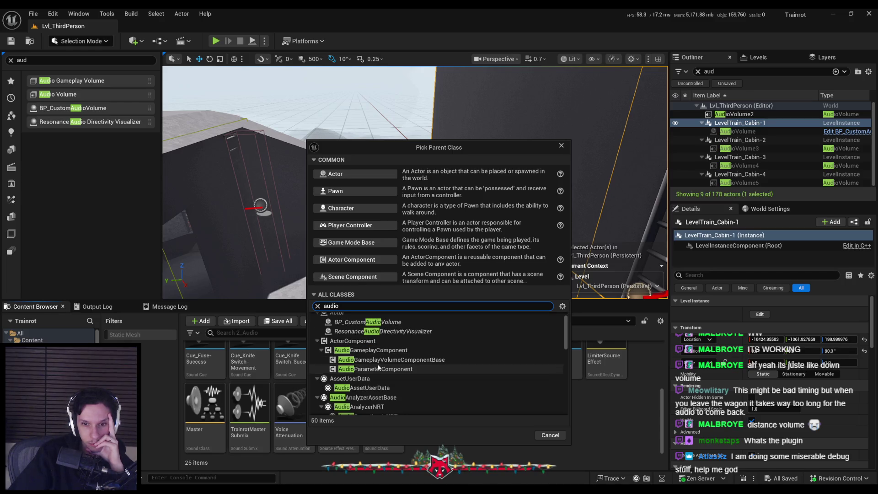
{"action": "scroll", "coordinate": [378, 367], "scroll_direction": "down", "scroll_amount": 3}
{"action": "scroll", "coordinate": [379, 367], "scroll_direction": "down", "scroll_amount": 5}
{"action": "scroll", "coordinate": [378, 367], "scroll_direction": "down", "scroll_amount": 6}
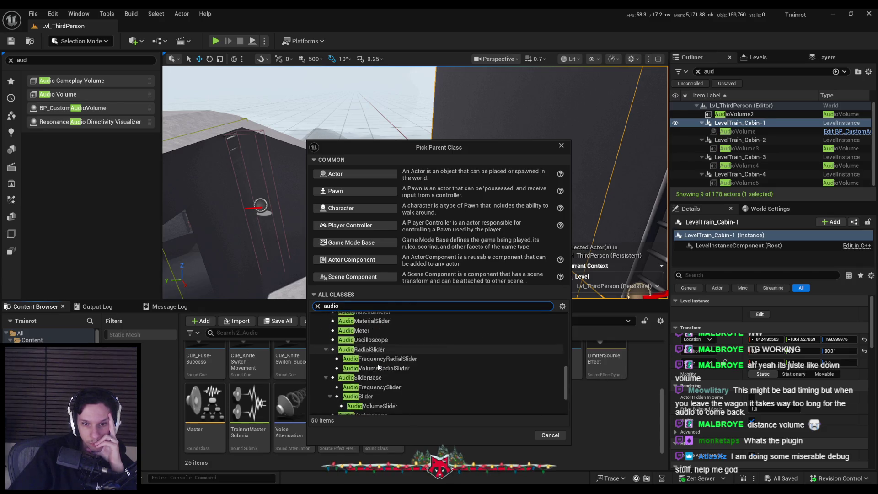
{"action": "scroll", "coordinate": [379, 367], "scroll_direction": "up", "scroll_amount": 8}
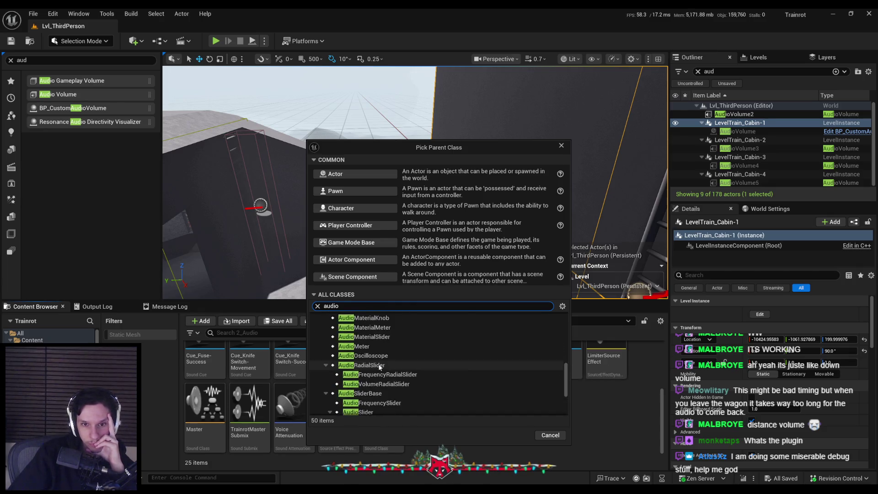
{"action": "scroll", "coordinate": [378, 367], "scroll_direction": "up", "scroll_amount": 5}
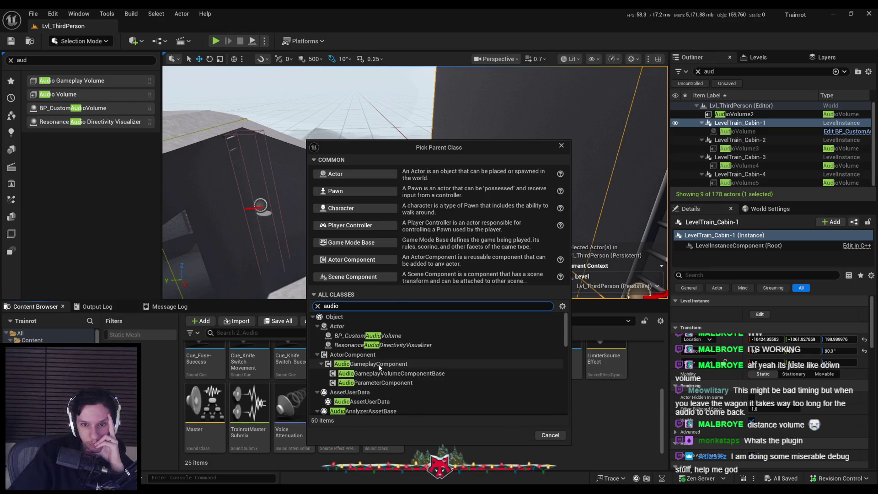
{"action": "left_click", "coordinate": [549, 435]}
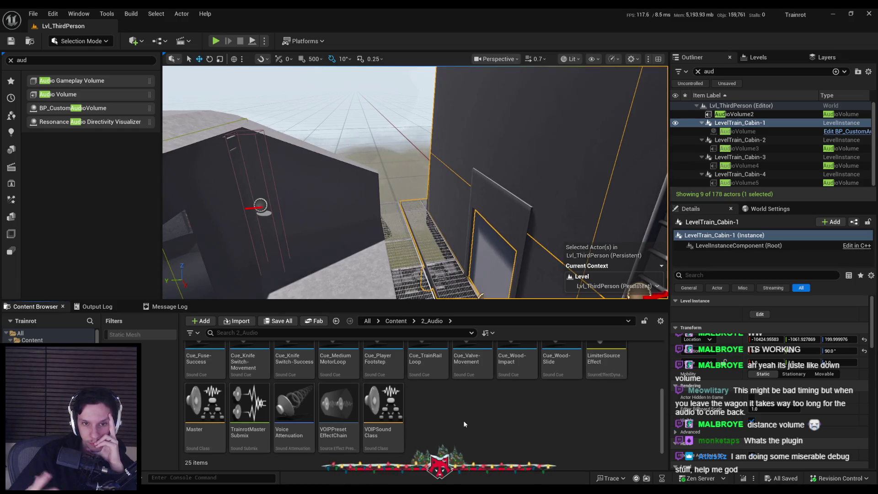
{"action": "left_click", "coordinate": [739, 122]}
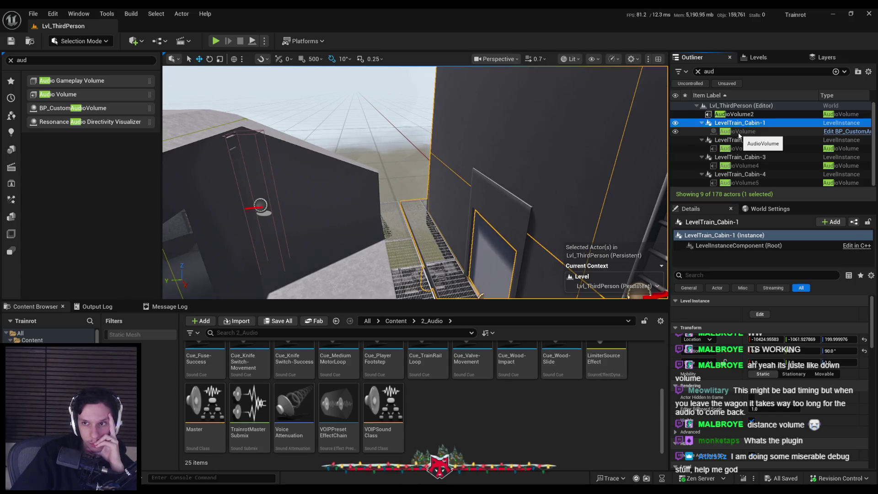
{"action": "left_click", "coordinate": [760, 315]}
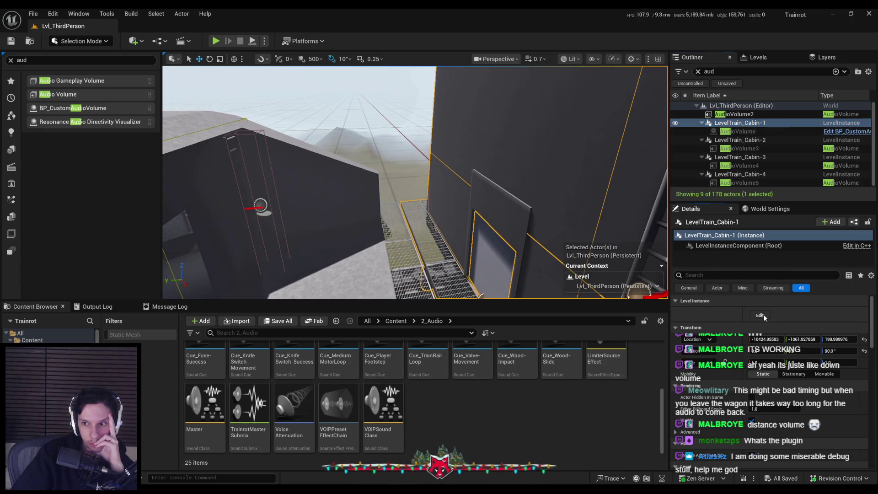
{"action": "left_click", "coordinate": [740, 132]}
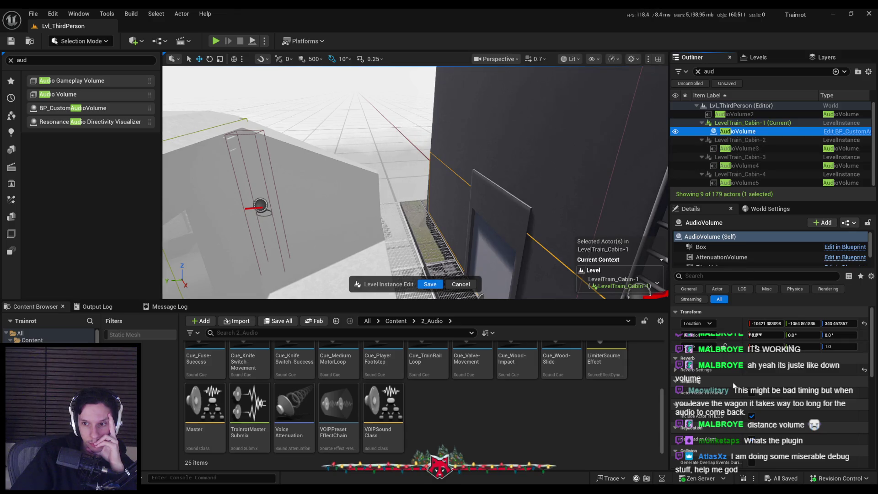
{"action": "scroll", "coordinate": [716, 262], "scroll_direction": "down", "scroll_amount": 1}
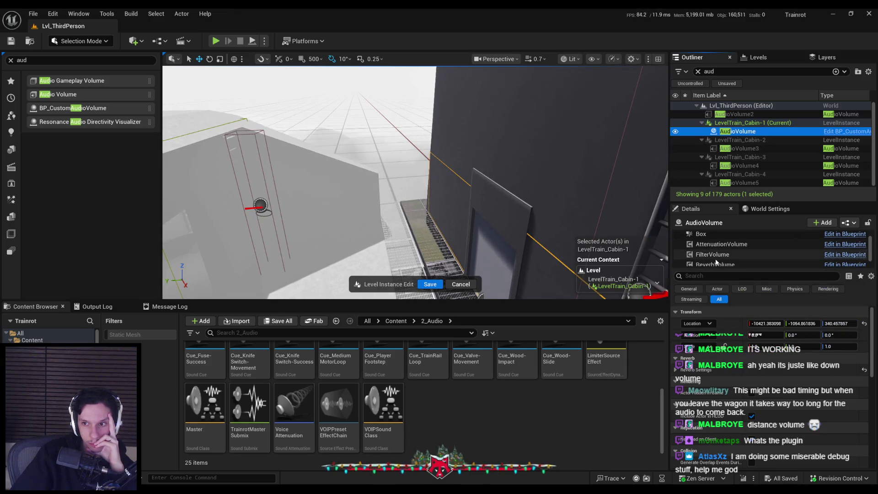
{"action": "left_click", "coordinate": [752, 166]}
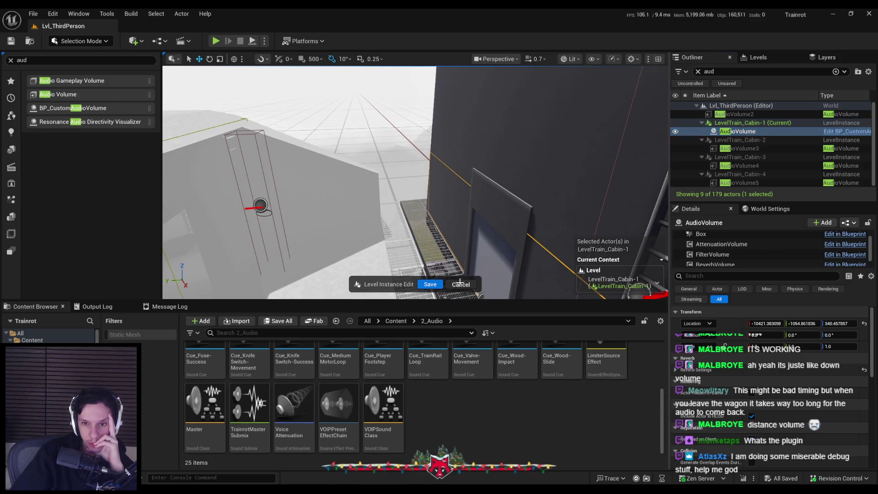
{"action": "left_click", "coordinate": [53, 14]}
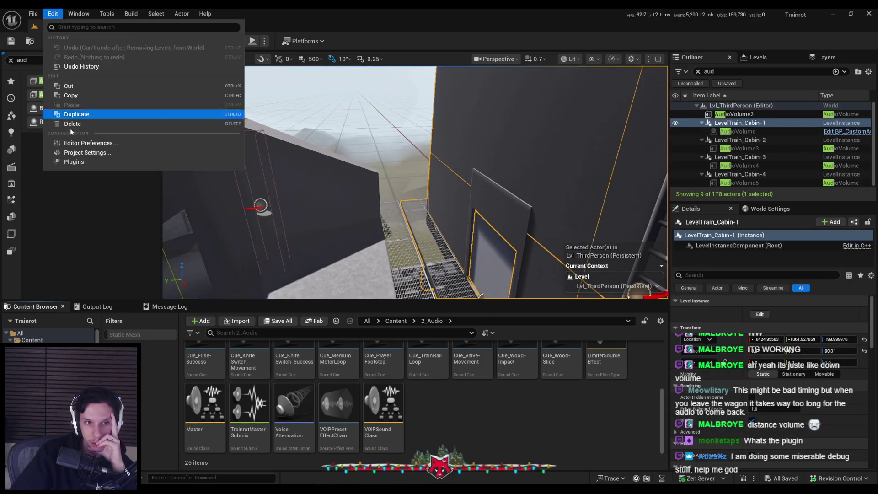
{"action": "left_click", "coordinate": [71, 161]}
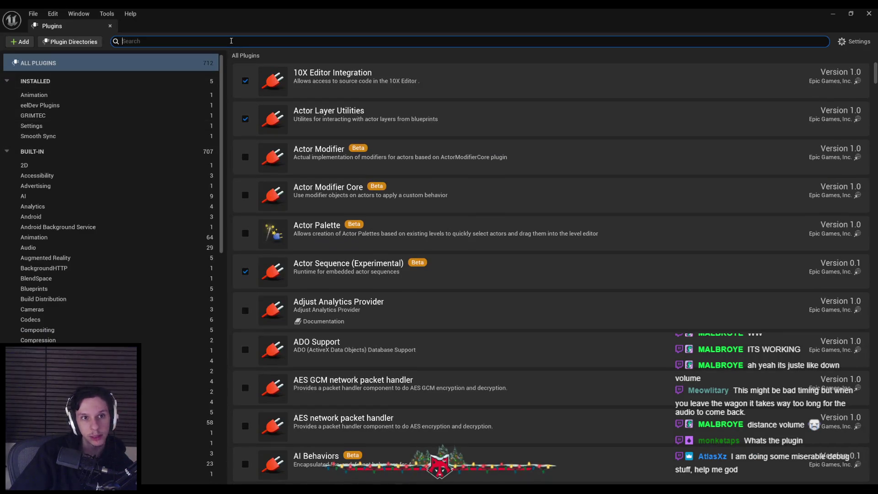
{"action": "type", "text": "audio game"}
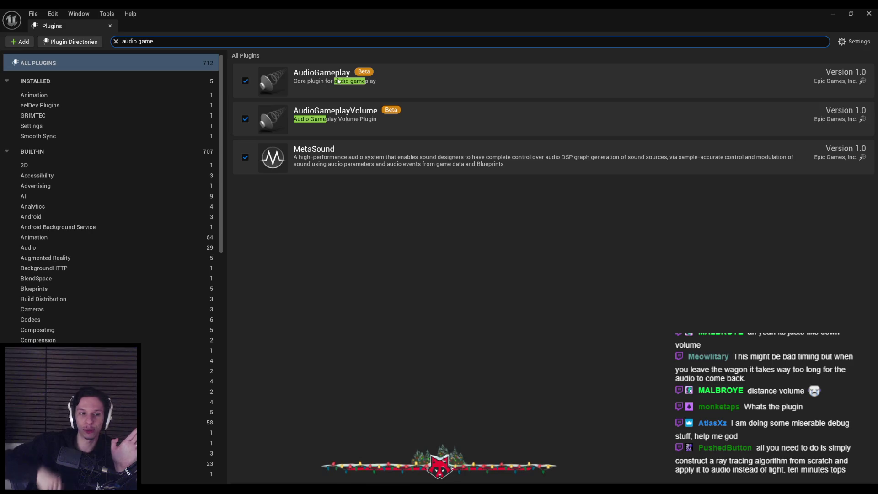
{"action": "left_click", "coordinate": [110, 25]}
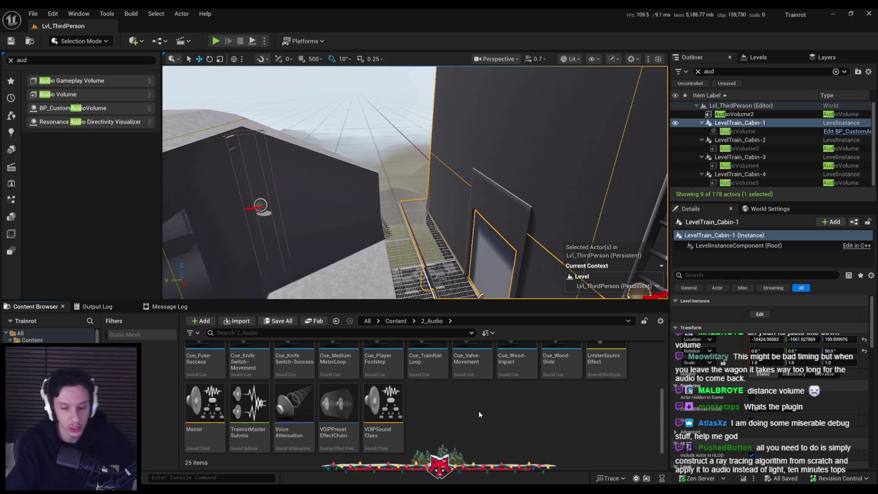
Fly the camera to the grated walkway and run a brief full-screen play test.
{"action": "left_click_drag", "start_coordinate": [412, 183], "coordinate": [412, 229]}
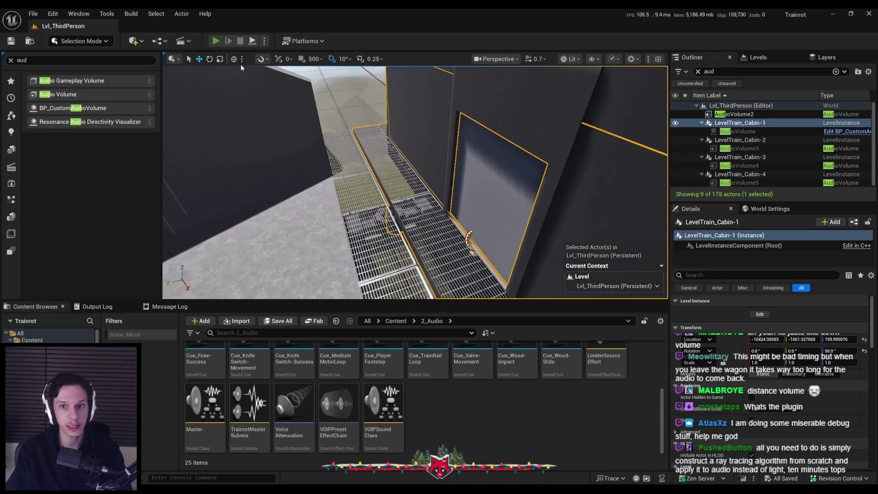
{"action": "key", "text": "alt+p"}
{"action": "key", "text": "F11"}
{"action": "key", "text": "Escape"}
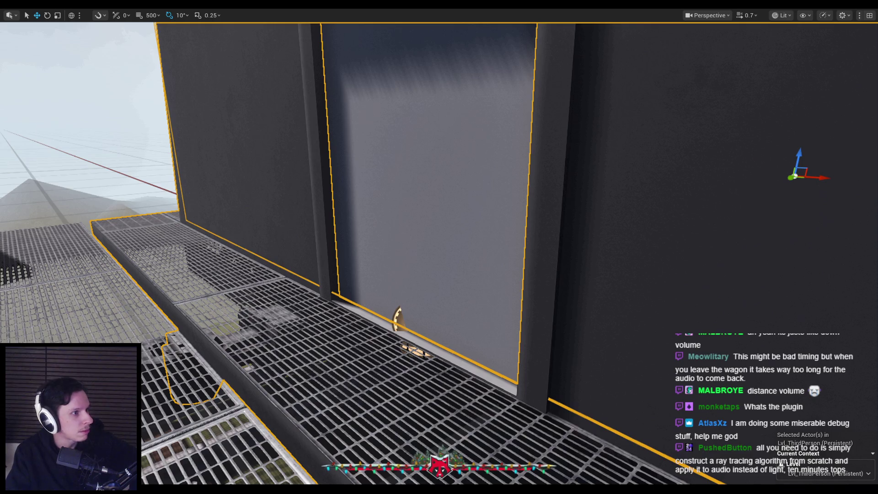
{"action": "key", "text": "alt+Tab"}
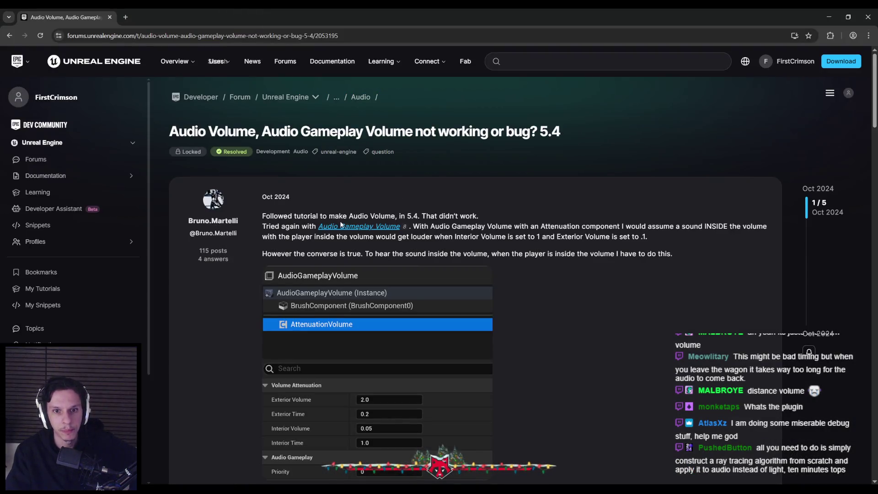
Scroll through the forum thread down to the Ambient Zone Settings solution.
{"action": "scroll", "coordinate": [480, 182], "scroll_direction": "down", "scroll_amount": 1}
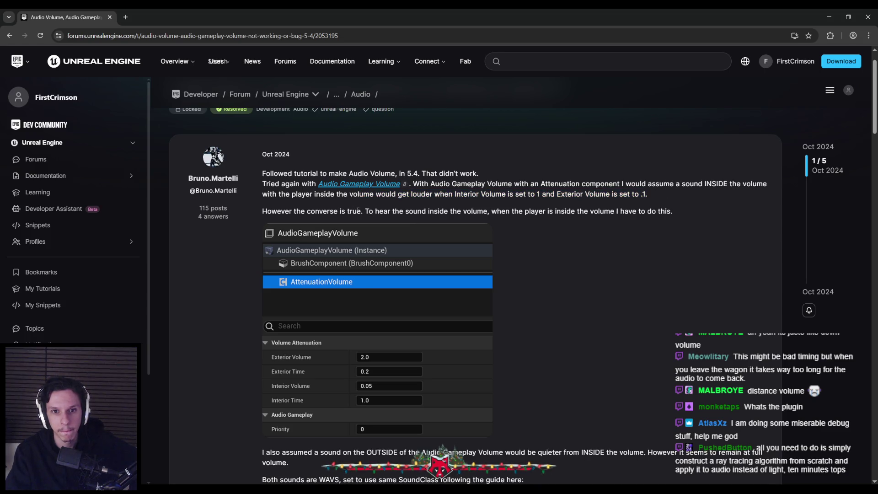
{"action": "scroll", "coordinate": [397, 166], "scroll_direction": "down", "scroll_amount": 1}
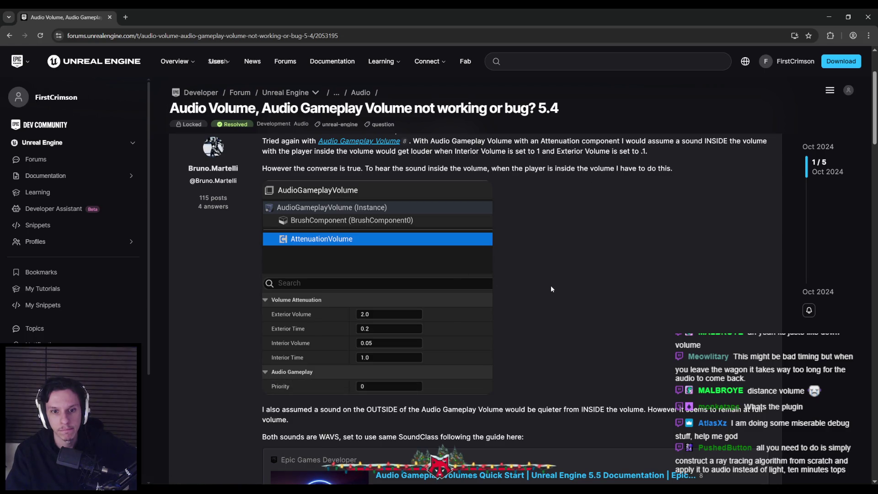
{"action": "scroll", "coordinate": [551, 288], "scroll_direction": "down", "scroll_amount": 3}
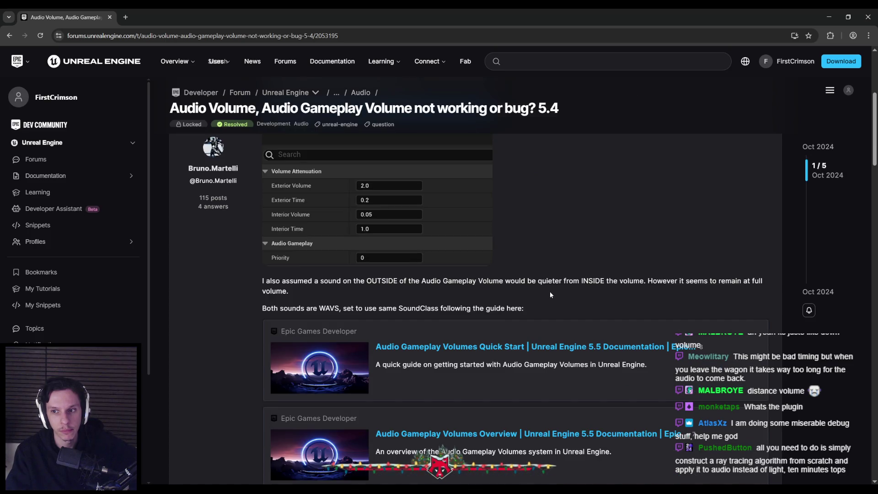
{"action": "scroll", "coordinate": [549, 291], "scroll_direction": "down", "scroll_amount": 6}
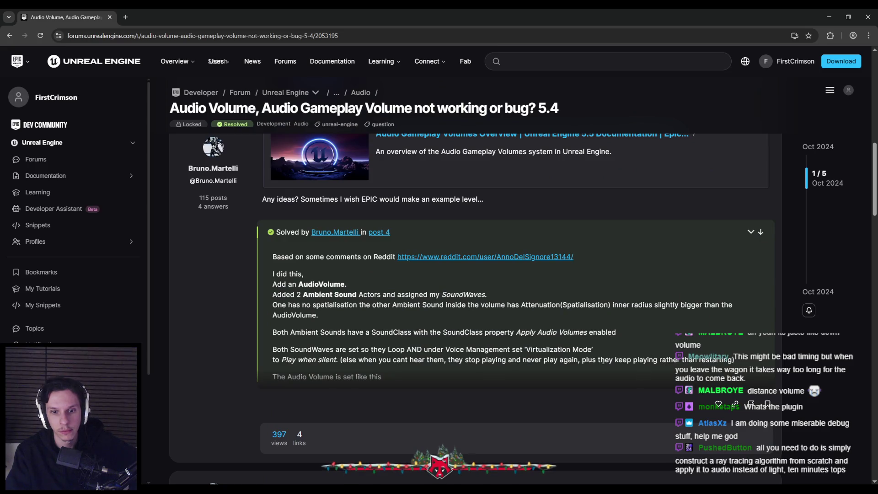
{"action": "scroll", "coordinate": [248, 305], "scroll_direction": "down", "scroll_amount": 1}
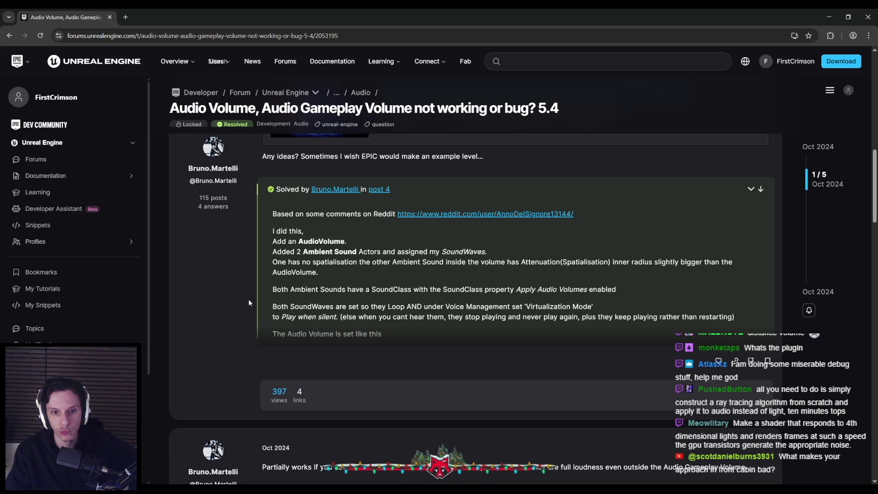
{"action": "scroll", "coordinate": [249, 300], "scroll_direction": "down", "scroll_amount": 6}
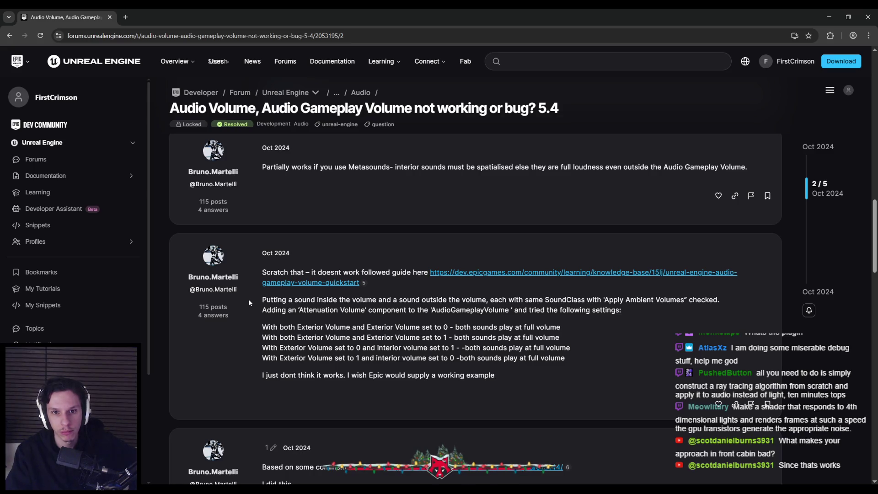
{"action": "scroll", "coordinate": [248, 301], "scroll_direction": "up", "scroll_amount": 5}
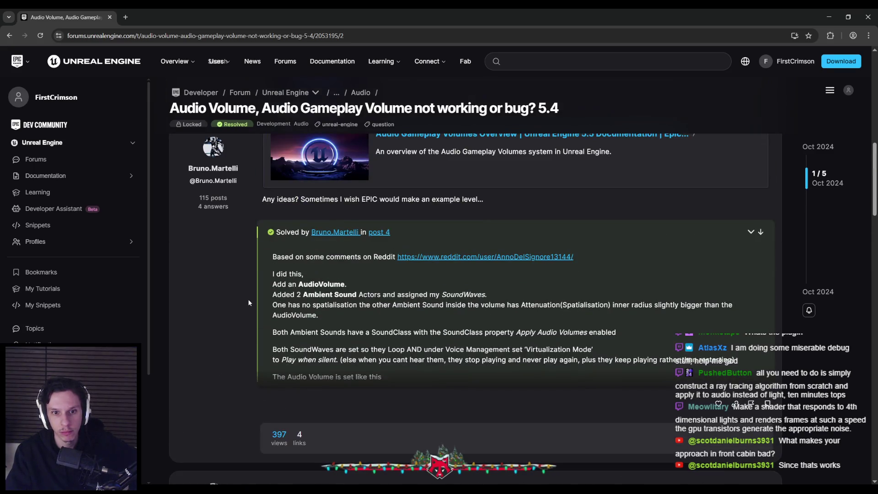
{"action": "scroll", "coordinate": [248, 302], "scroll_direction": "down", "scroll_amount": 7}
{"action": "scroll", "coordinate": [249, 303], "scroll_direction": "down", "scroll_amount": 3}
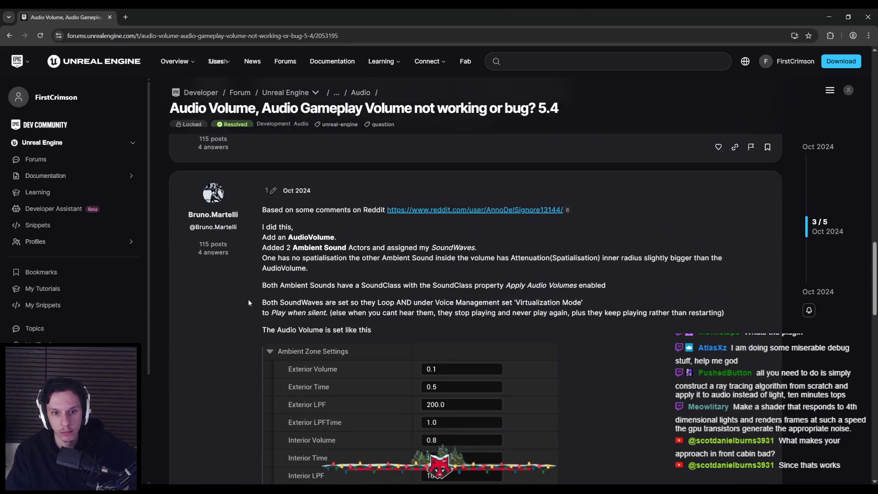
{"action": "scroll", "coordinate": [249, 303], "scroll_direction": "down", "scroll_amount": 3}
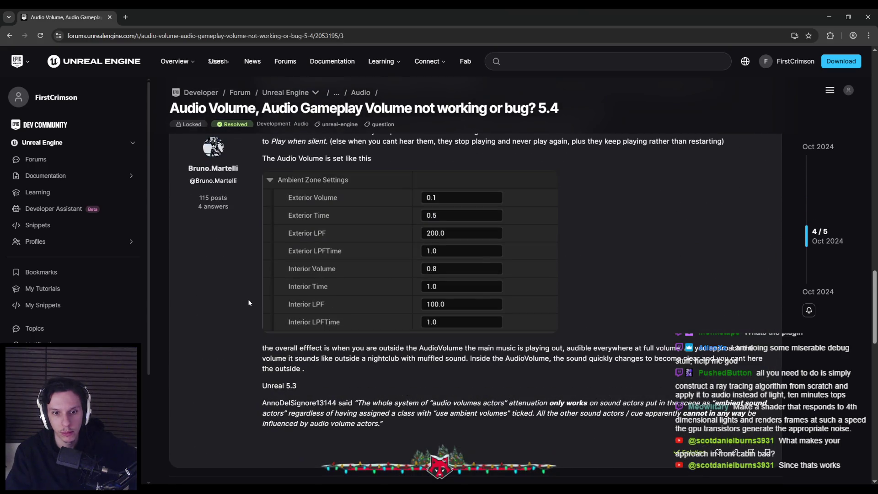
{"action": "scroll", "coordinate": [248, 302], "scroll_direction": "down", "scroll_amount": 1}
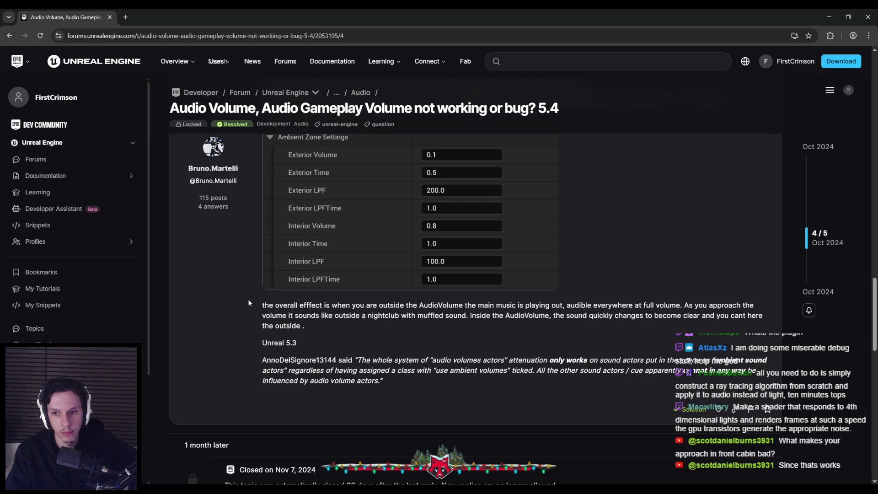
Select the quoted explanation paragraph in the solution.
{"action": "mouse_move", "coordinate": [593, 360]}
{"action": "left_mouse_down"}
{"action": "mouse_move", "coordinate": [757, 361]}
{"action": "mouse_move", "coordinate": [343, 361]}
{"action": "mouse_move", "coordinate": [285, 371]}
{"action": "mouse_move", "coordinate": [567, 372]}
{"action": "left_mouse_up"}
{"action": "left_click", "coordinate": [566, 373]}
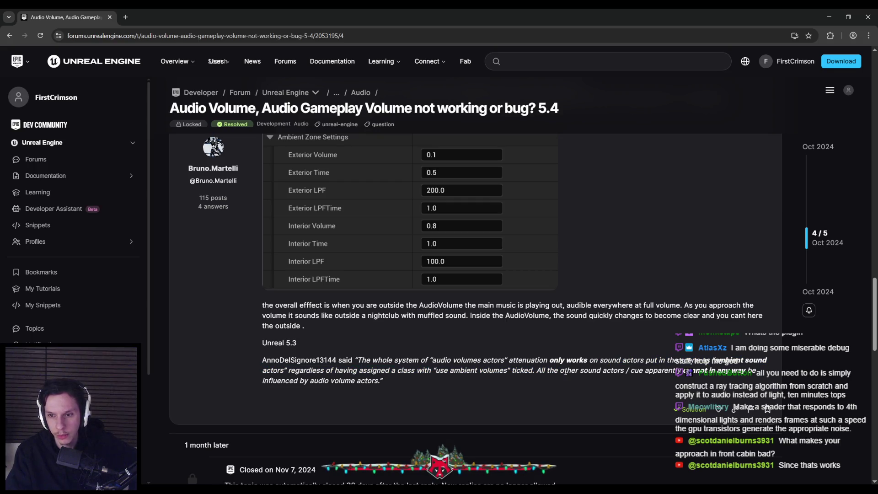
{"action": "triple_click", "coordinate": [288, 370]}
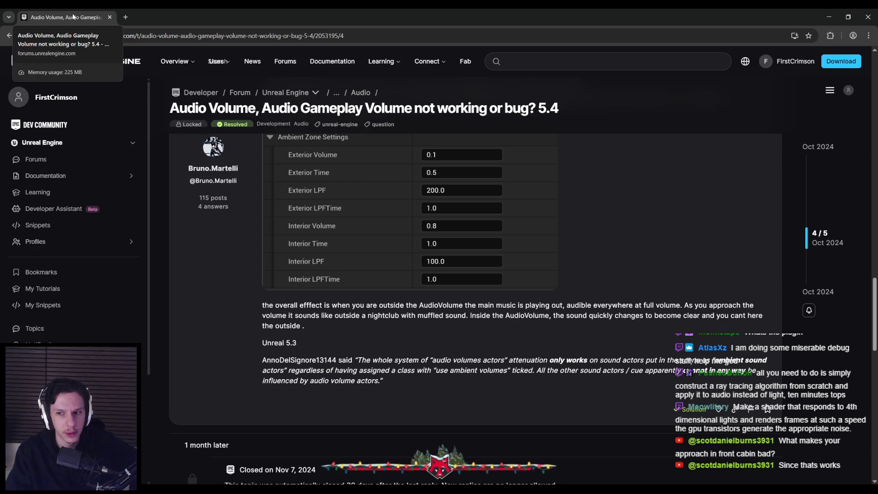
Return to the editor, exit the full-screen viewport and frame the cabin door and ladder.
{"action": "left_click", "coordinate": [828, 17]}
{"action": "left_click_drag", "start_coordinate": [422, 290], "coordinate": [398, 290]}
{"action": "key", "text": "F11"}
{"action": "left_click_drag", "start_coordinate": [487, 263], "coordinate": [496, 223]}
Edit the cabin level instance, select Cue_TrainRailLoop5, and search its replace-class options for 'amb'.
{"action": "left_click", "coordinate": [759, 314]}
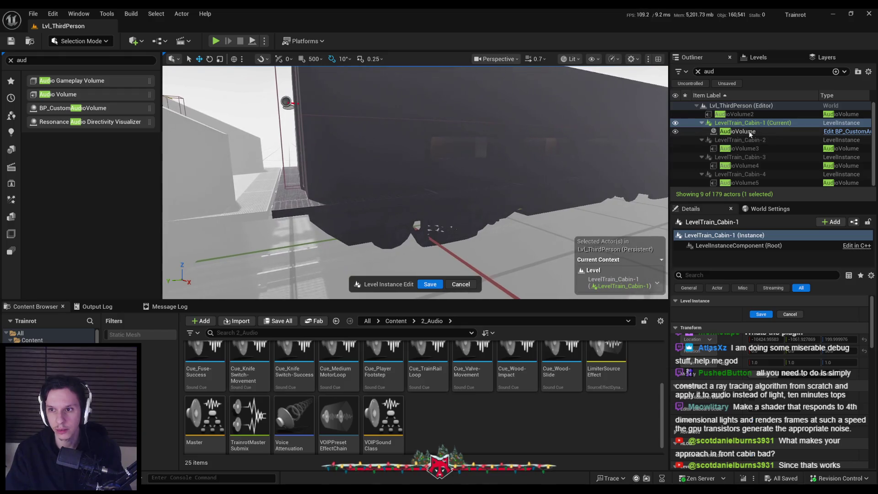
{"action": "left_click", "coordinate": [698, 72]}
{"action": "scroll", "coordinate": [756, 182], "scroll_direction": "down", "scroll_amount": 2}
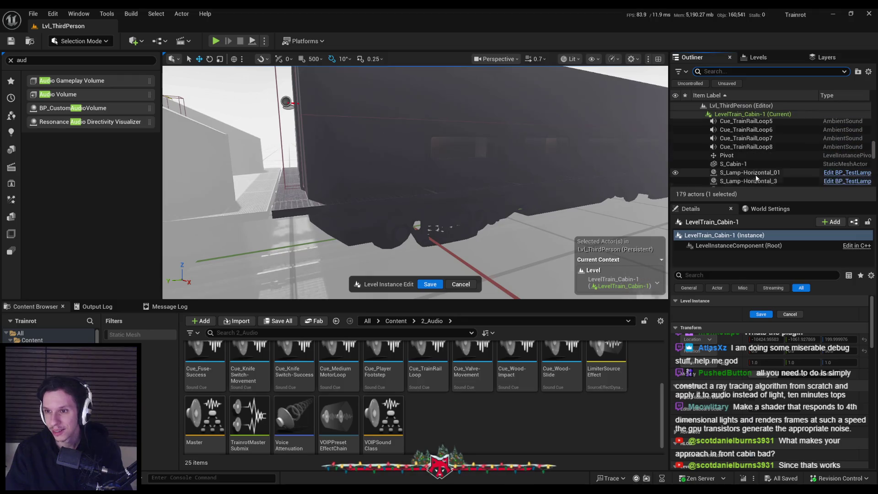
{"action": "left_click", "coordinate": [745, 149]}
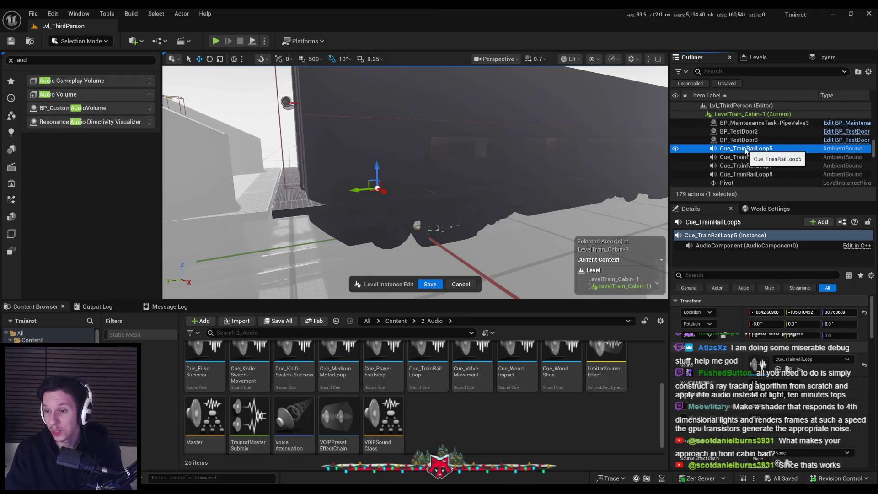
{"action": "right_click", "coordinate": [745, 150]}
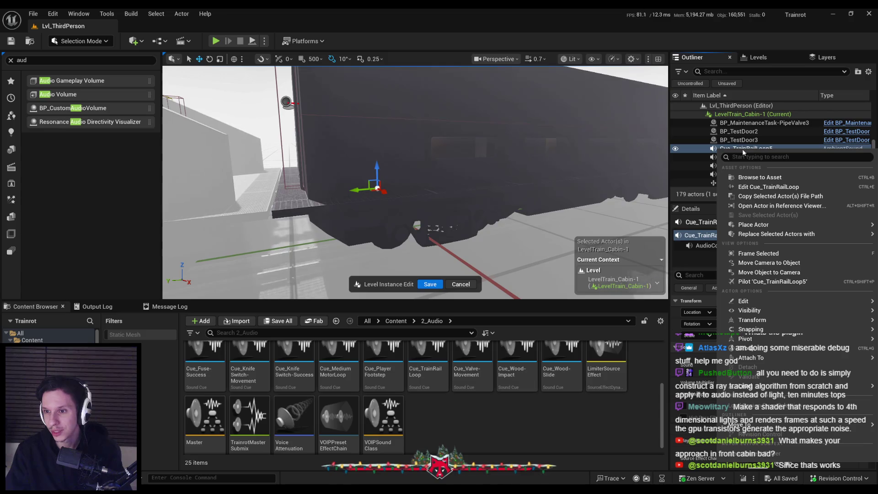
{"action": "mouse_move", "coordinate": [762, 234]}
{"action": "type", "text": "amb"}
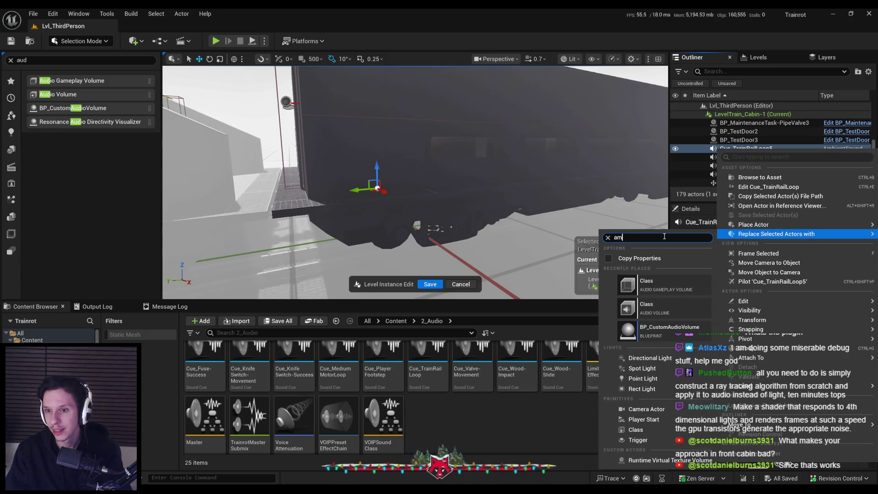
{"action": "key", "text": "Escape"}
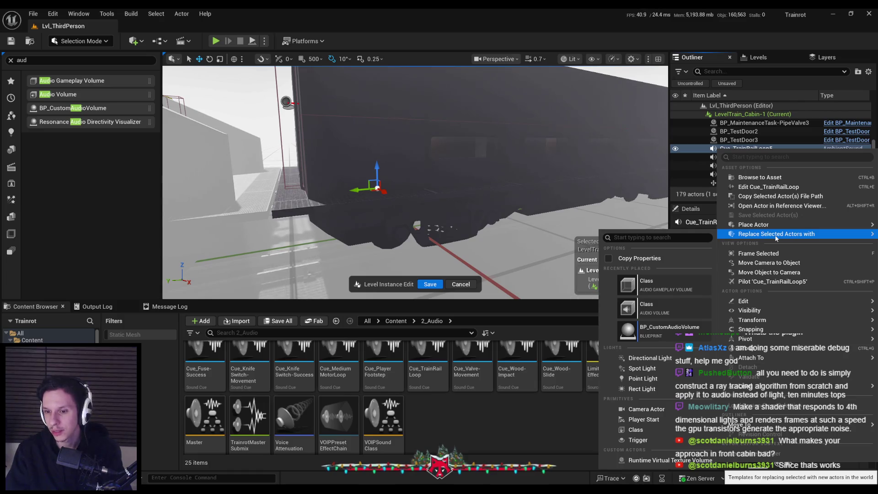
Place a new Ambient Sound actor inside the cabin and focus on it.
{"action": "left_click", "coordinate": [55, 60]}
{"action": "type", "text": "ambi"}
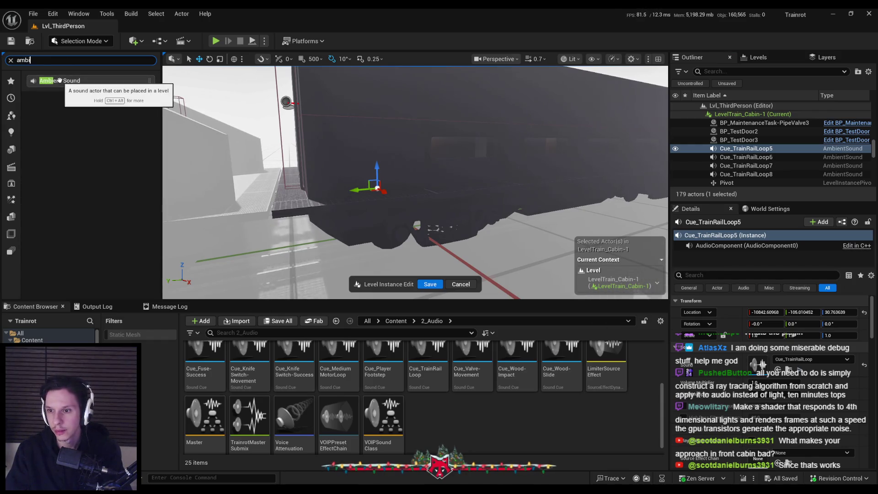
{"action": "mouse_move", "coordinate": [60, 80]}
{"action": "left_mouse_down"}
{"action": "mouse_move", "coordinate": [261, 131]}
{"action": "mouse_move", "coordinate": [396, 146]}
{"action": "left_mouse_up"}
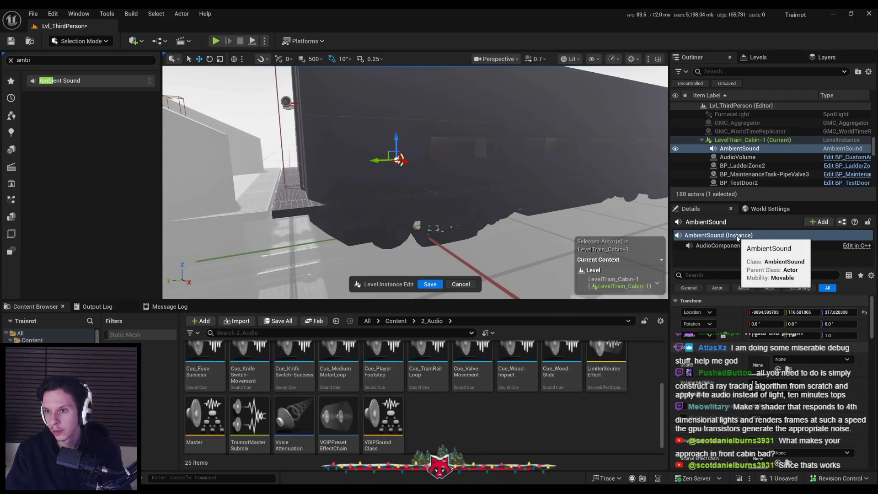
{"action": "key", "text": "f"}
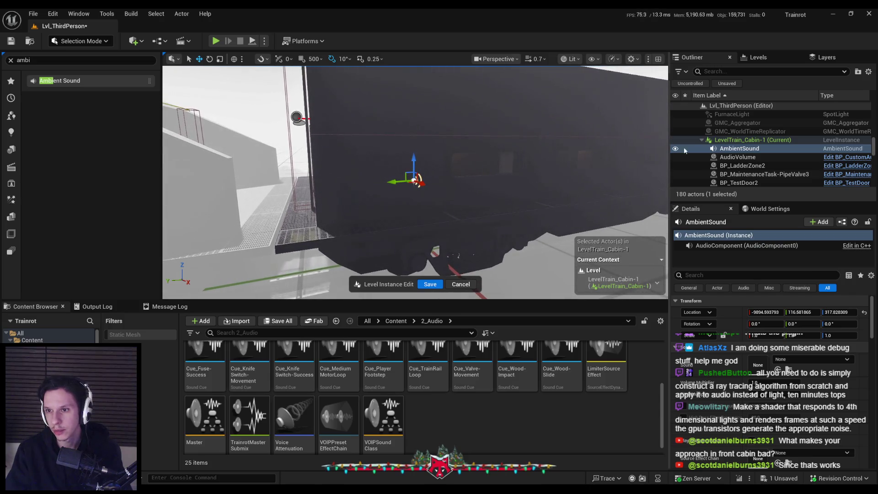
{"action": "scroll", "coordinate": [680, 150], "scroll_direction": "down", "scroll_amount": 5}
Delete the stray AmbientSound actor and reselect Cue_TrainRailLoop5.
{"action": "key", "text": "Delete"}
{"action": "left_click", "coordinate": [748, 133]}
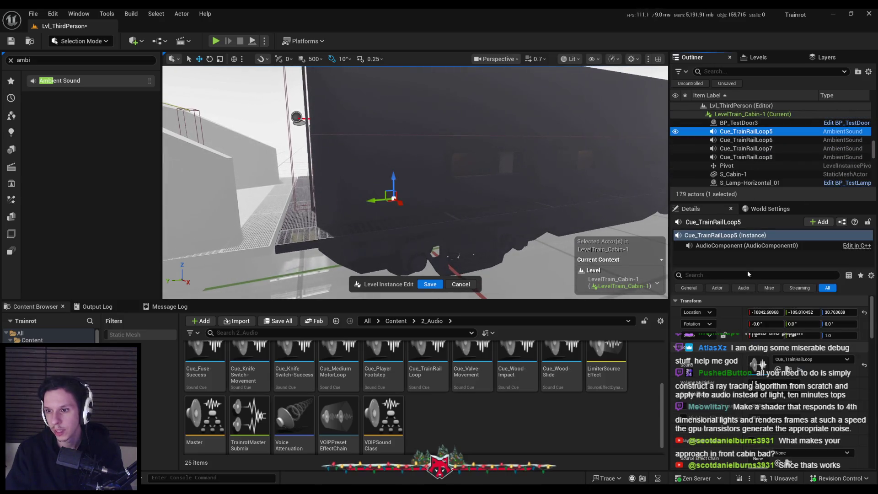
{"action": "key", "text": "ctrl+z"}
{"action": "key", "text": "ctrl+z"}
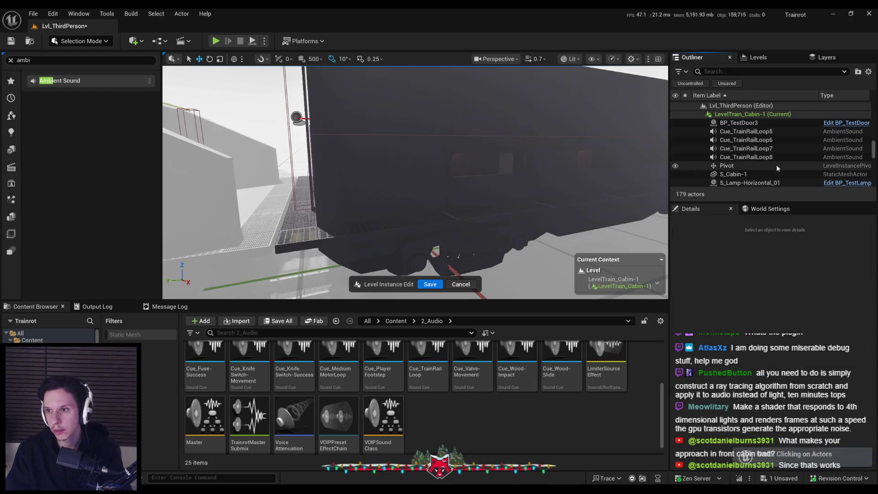
{"action": "key", "text": "Delete"}
{"action": "scroll", "coordinate": [746, 146], "scroll_direction": "down", "scroll_amount": 3}
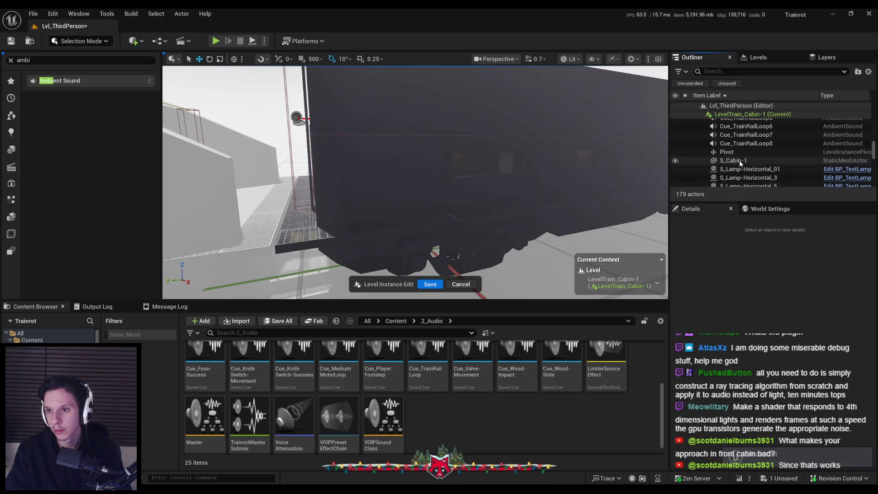
{"action": "left_click", "coordinate": [746, 146]}
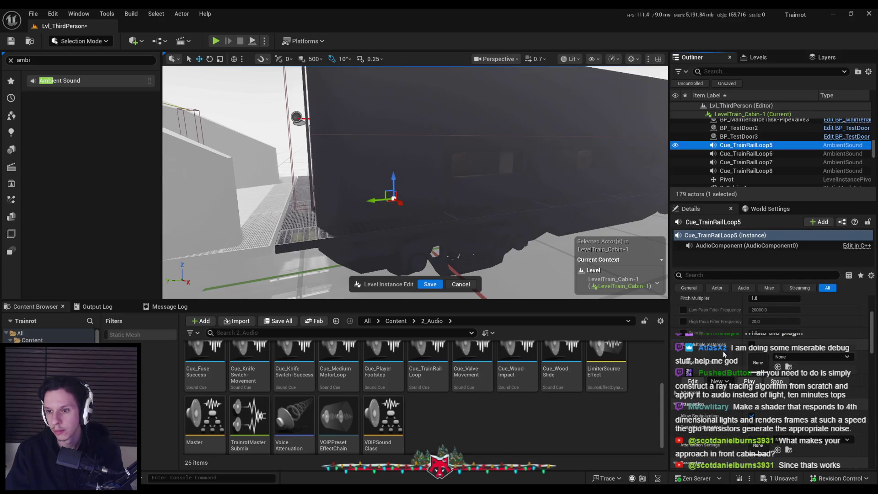
Browse Cue_TrainRailLoop5's Details and open its Cue_TrainRailLoop sound cue.
{"action": "left_click", "coordinate": [719, 363]}
{"action": "scroll", "coordinate": [720, 366], "scroll_direction": "down", "scroll_amount": 5}
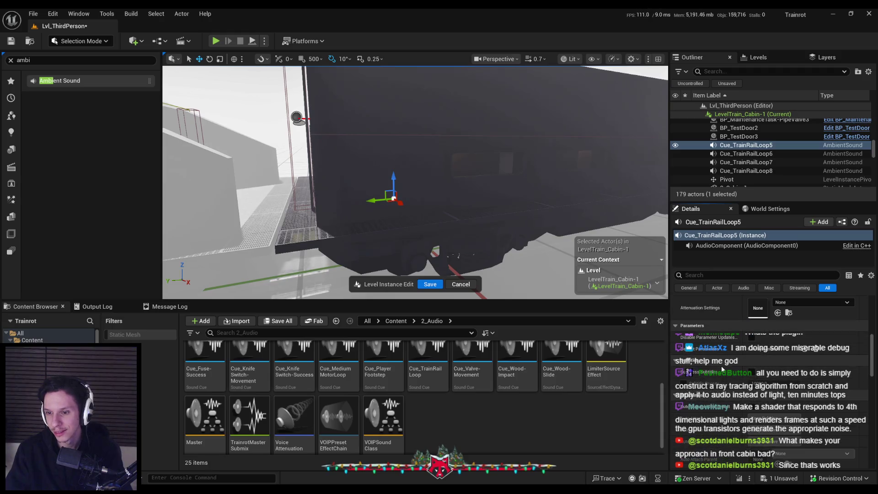
{"action": "scroll", "coordinate": [720, 364], "scroll_direction": "down", "scroll_amount": 5}
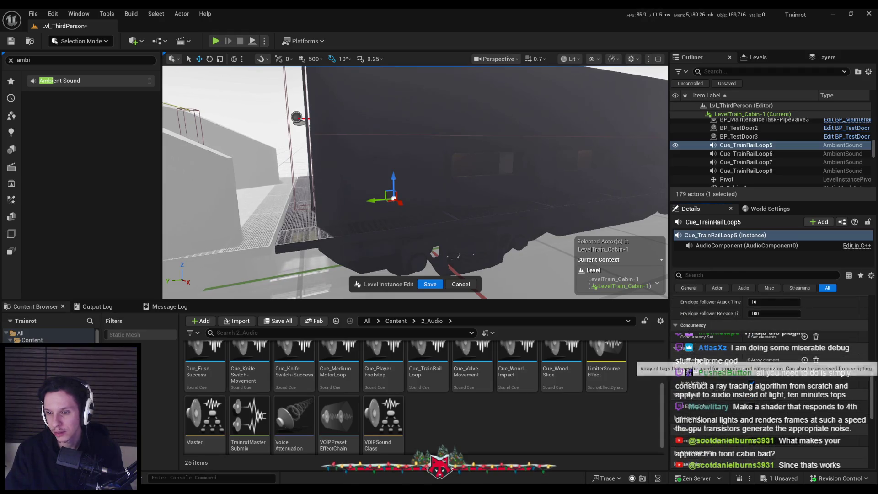
{"action": "scroll", "coordinate": [720, 361], "scroll_direction": "down", "scroll_amount": 1}
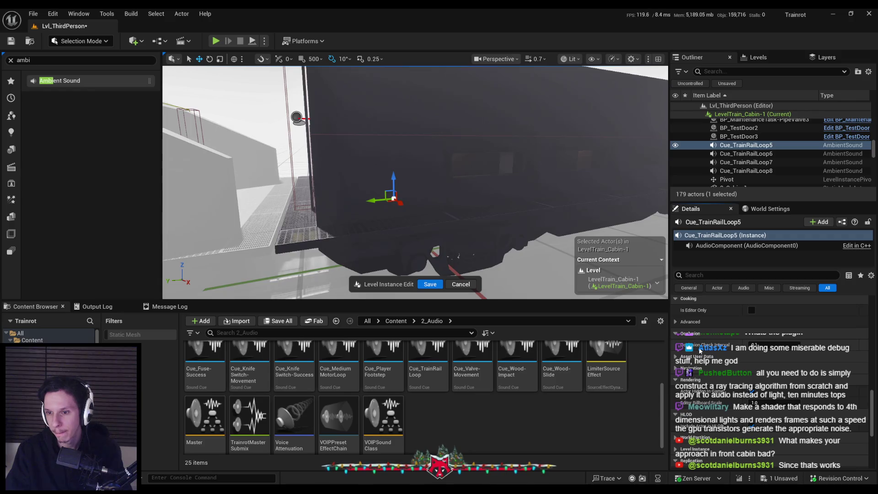
{"action": "scroll", "coordinate": [681, 378], "scroll_direction": "down", "scroll_amount": 4}
{"action": "scroll", "coordinate": [683, 382], "scroll_direction": "down", "scroll_amount": 5}
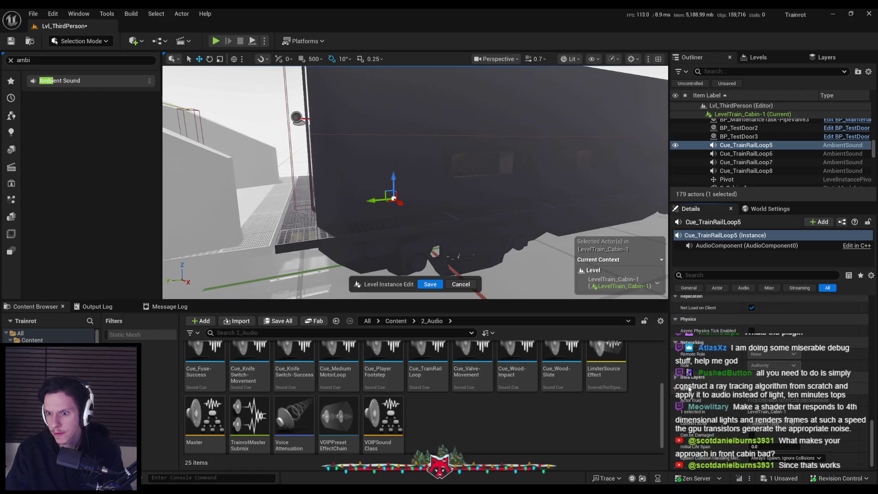
{"action": "left_click", "coordinate": [696, 275]}
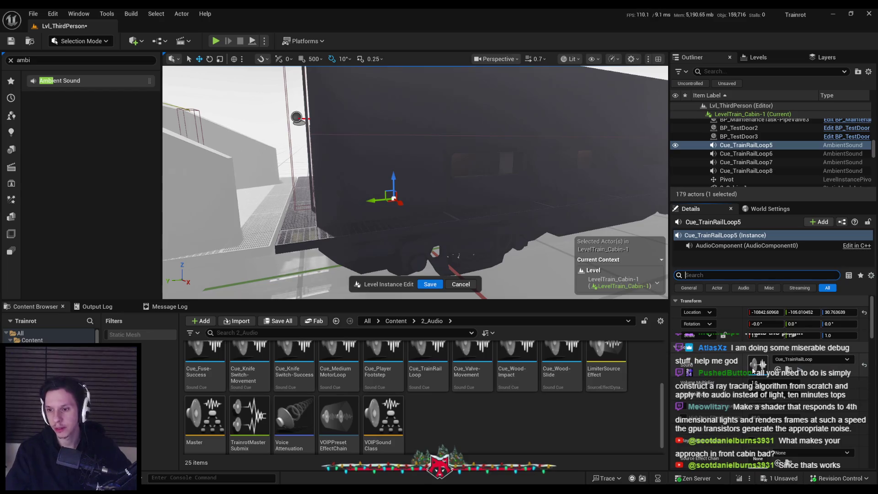
{"action": "key", "text": "ctrl+e"}
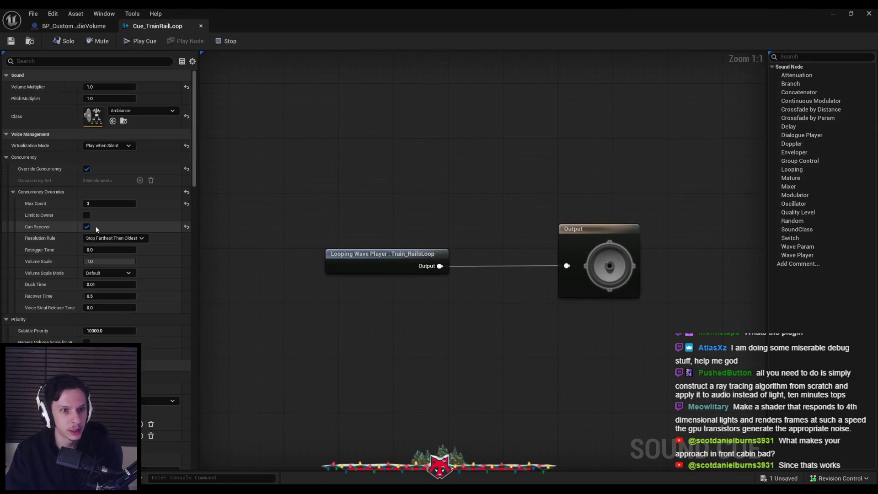
Search the sound cue's Details for 'ambi' and open its Ambiance sound class.
{"action": "scroll", "coordinate": [89, 228], "scroll_direction": "down", "scroll_amount": 2}
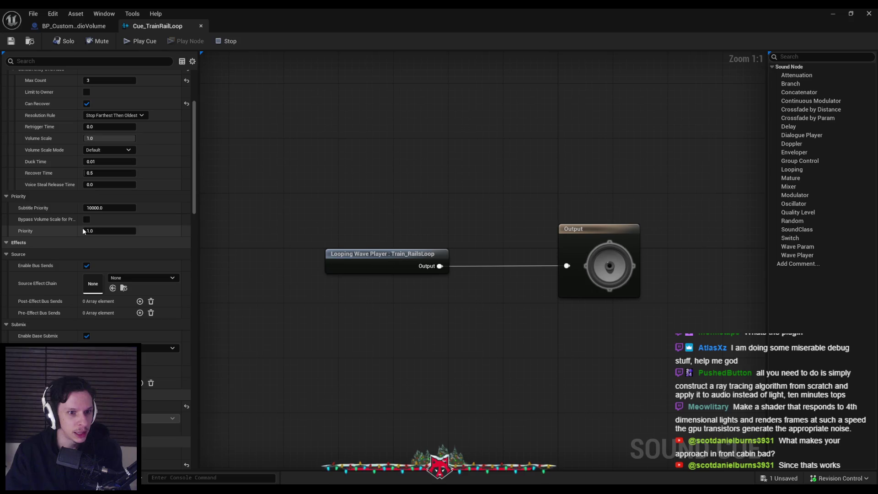
{"action": "scroll", "coordinate": [82, 228], "scroll_direction": "down", "scroll_amount": 6}
{"action": "scroll", "coordinate": [40, 286], "scroll_direction": "down", "scroll_amount": 7}
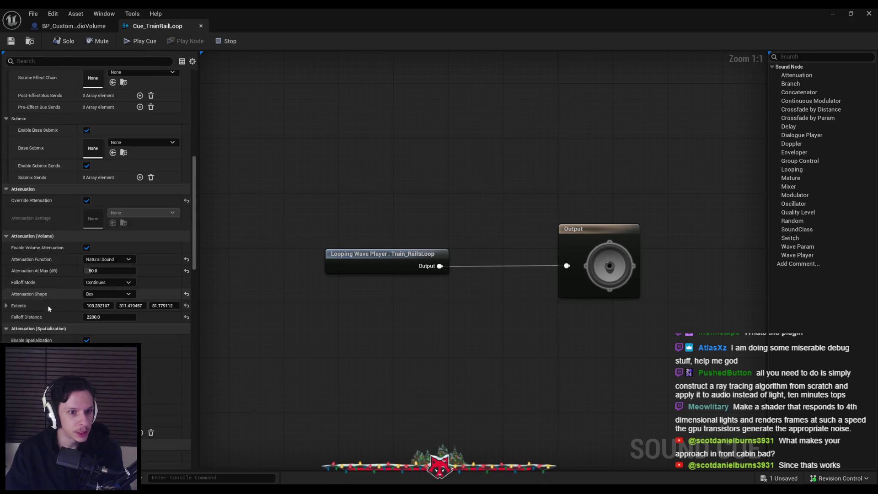
{"action": "type", "text": "ambi"}
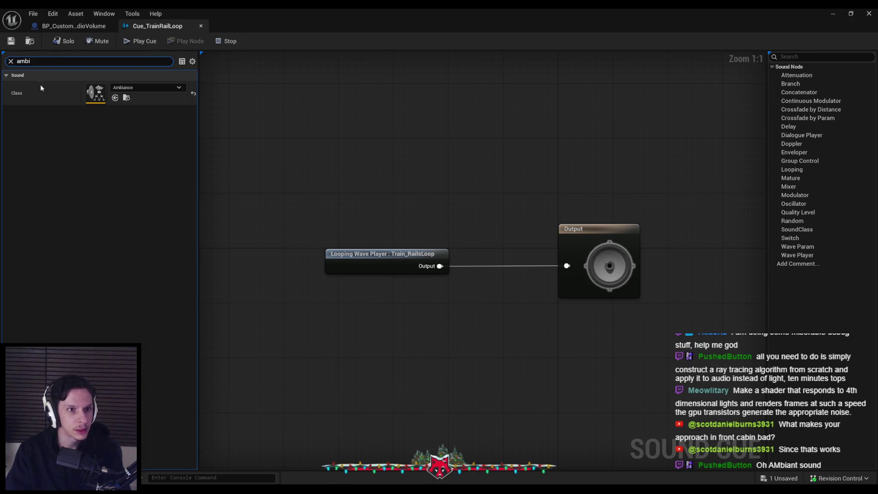
{"action": "double_click", "coordinate": [96, 94]}
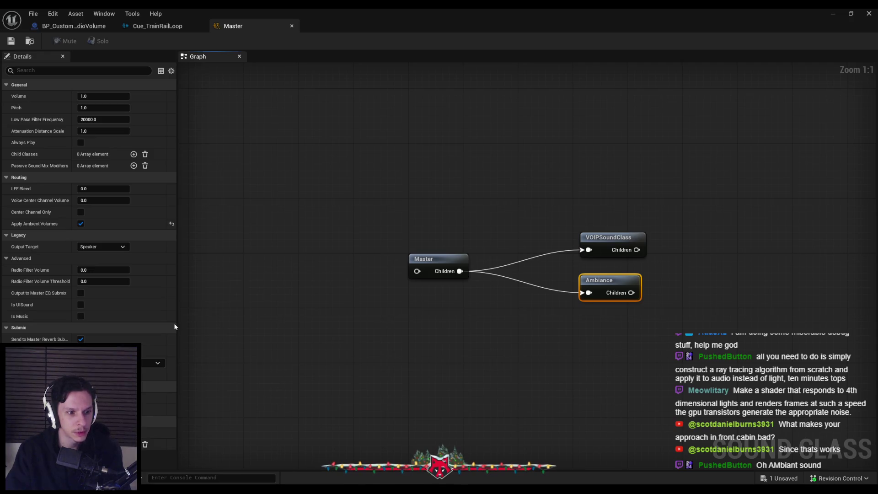
Highlight the thread's quoted notes about ambient sound actors and effect descriptions.
{"action": "left_click", "coordinate": [209, 453]}
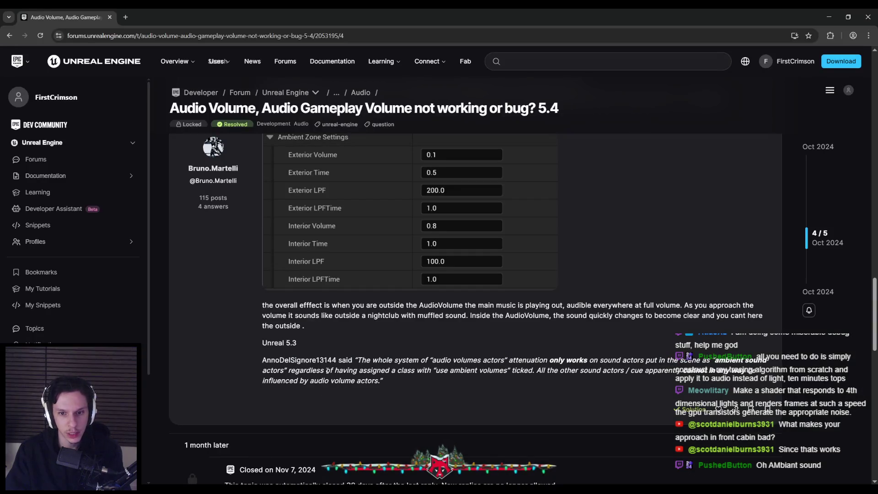
{"action": "mouse_move", "coordinate": [456, 361]}
{"action": "left_mouse_down"}
{"action": "mouse_move", "coordinate": [718, 362]}
{"action": "mouse_move", "coordinate": [268, 371]}
{"action": "mouse_move", "coordinate": [579, 378]}
{"action": "mouse_move", "coordinate": [394, 381]}
{"action": "mouse_move", "coordinate": [686, 373]}
{"action": "mouse_move", "coordinate": [399, 382]}
{"action": "left_mouse_up"}
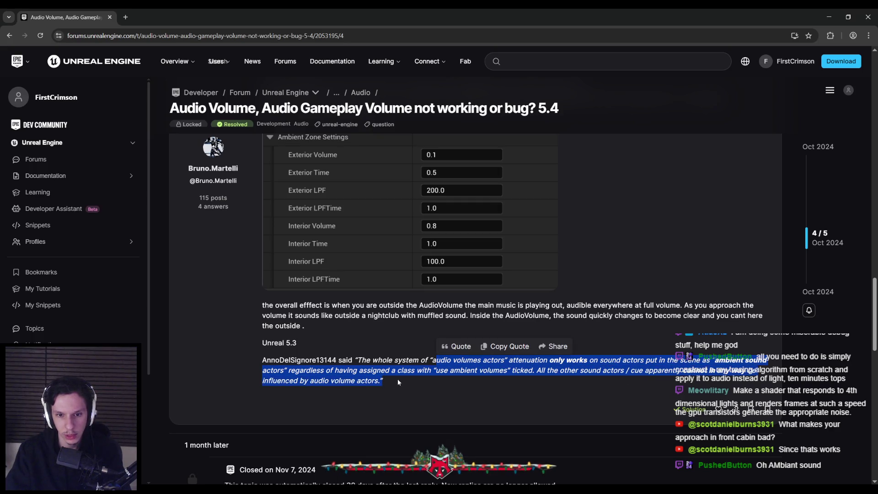
{"action": "left_click", "coordinate": [347, 340]}
{"action": "left_click_drag", "start_coordinate": [333, 308], "coordinate": [584, 314]}
{"action": "left_click", "coordinate": [583, 314]}
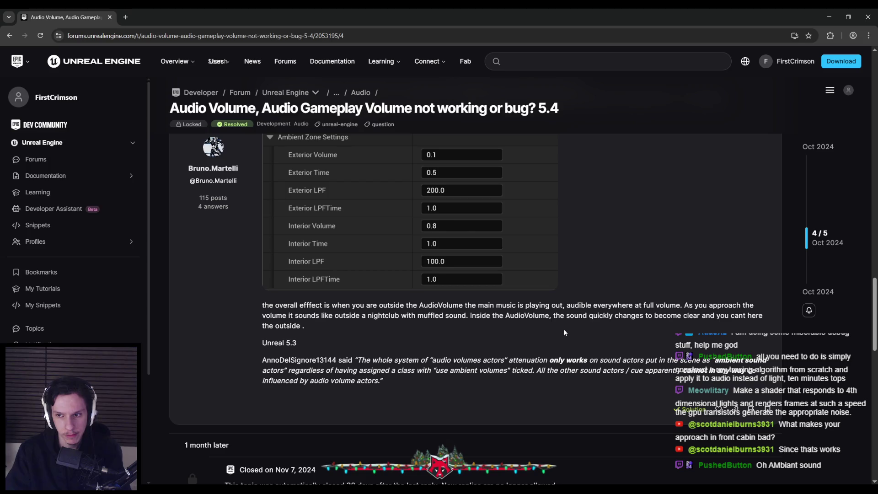
Switch away briefly, then bring up and maximize the priority-issues forum thread.
{"action": "key", "text": "alt+Tab"}
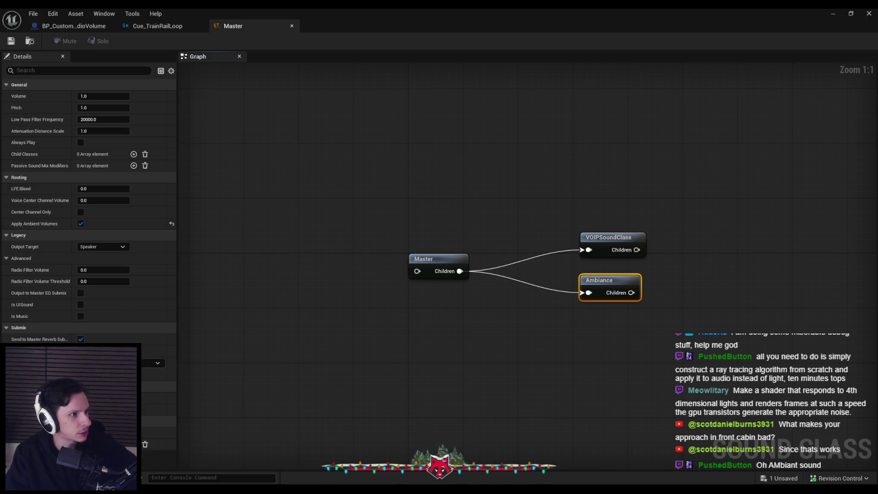
{"action": "key", "text": "alt+Tab"}
{"action": "double_click", "coordinate": [486, 142]}
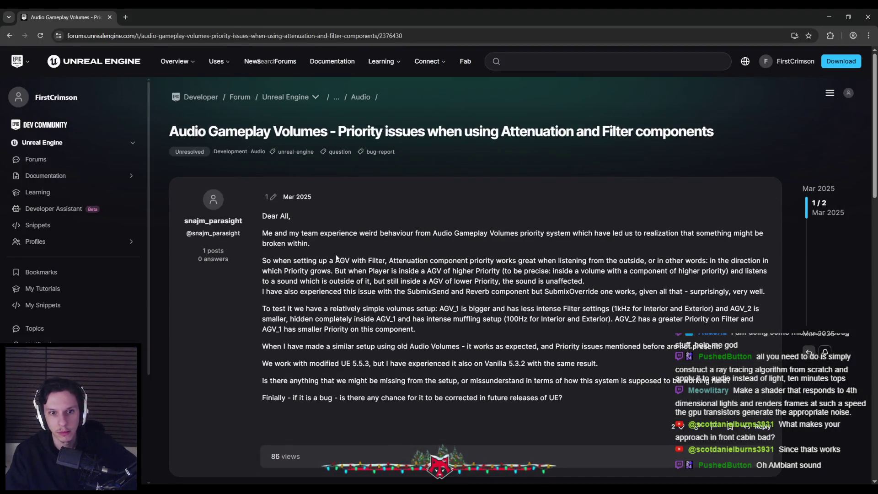
Skim the priority-issues post, highlight a passage, check its reply, then return to the Master sound class.
{"action": "scroll", "coordinate": [331, 260], "scroll_direction": "down", "scroll_amount": 1}
{"action": "mouse_move", "coordinate": [389, 218]}
{"action": "left_mouse_down"}
{"action": "mouse_move", "coordinate": [718, 218]}
{"action": "mouse_move", "coordinate": [316, 228]}
{"action": "mouse_move", "coordinate": [728, 231]}
{"action": "mouse_move", "coordinate": [410, 228]}
{"action": "mouse_move", "coordinate": [316, 239]}
{"action": "mouse_move", "coordinate": [575, 239]}
{"action": "mouse_move", "coordinate": [544, 241]}
{"action": "left_mouse_up"}
{"action": "left_click", "coordinate": [544, 241]}
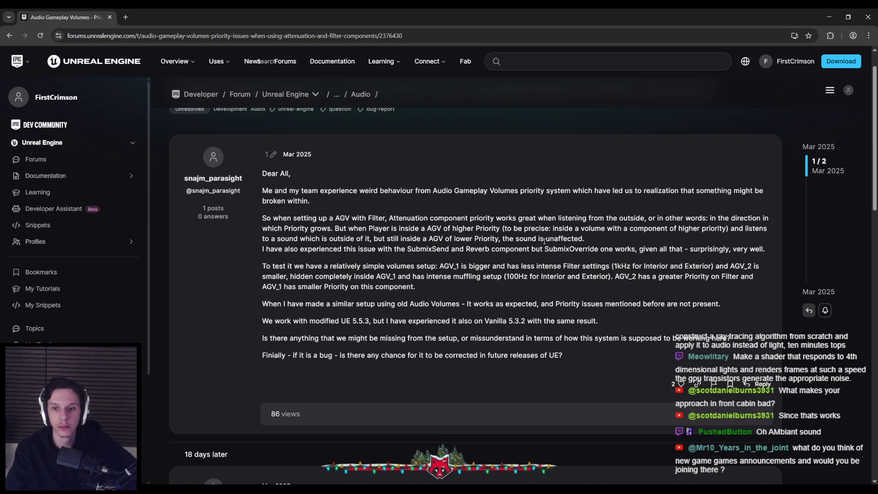
{"action": "scroll", "coordinate": [408, 314], "scroll_direction": "down", "scroll_amount": 5}
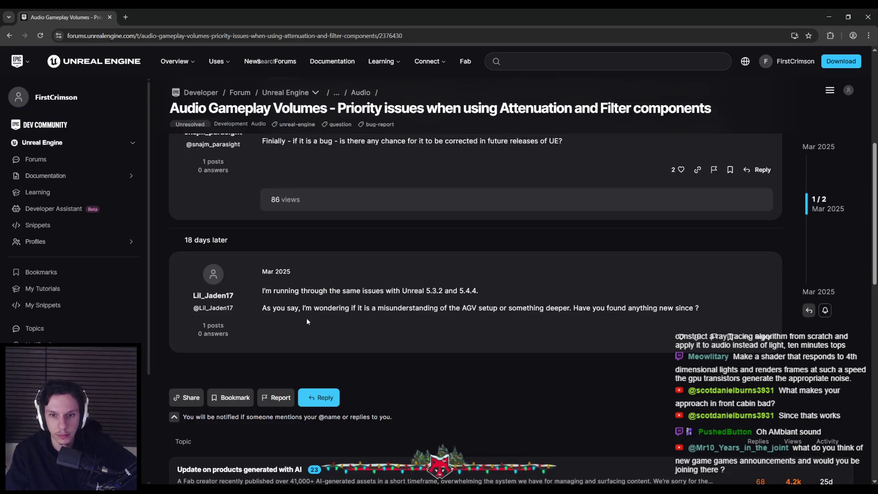
{"action": "scroll", "coordinate": [306, 321], "scroll_direction": "up", "scroll_amount": 6}
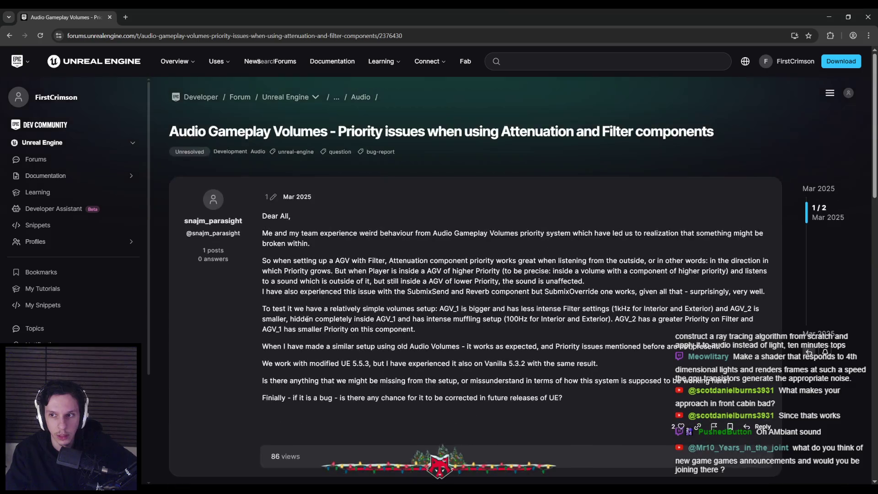
{"action": "scroll", "coordinate": [317, 333], "scroll_direction": "down", "scroll_amount": 12}
{"action": "scroll", "coordinate": [328, 336], "scroll_direction": "up", "scroll_amount": 15}
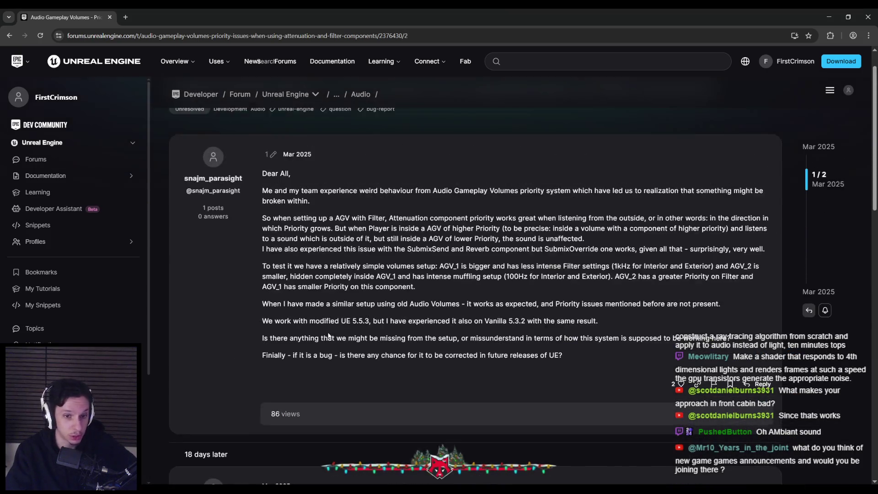
{"action": "key", "text": "alt+Tab"}
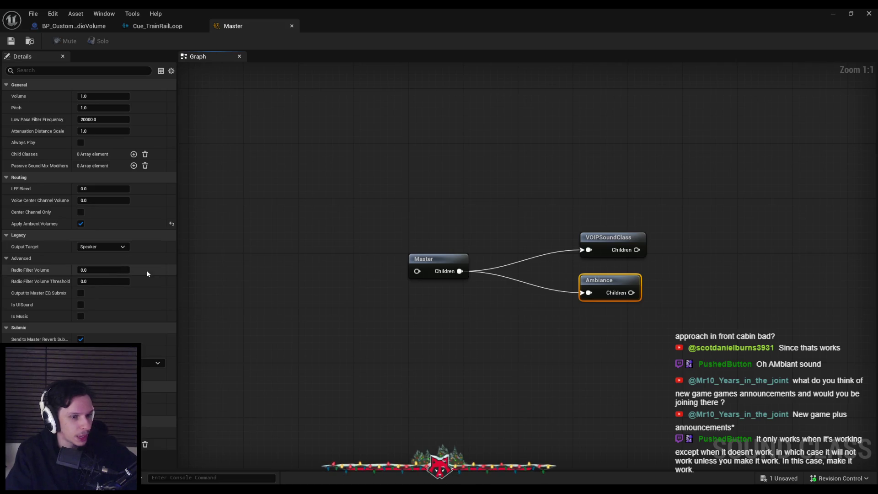
Close the Master and Cue_TrainRailLoop editors, set the proxy to AGV Primitive Proxy, and save.
{"action": "left_click", "coordinate": [221, 286]}
{"action": "middle_click", "coordinate": [249, 29]}
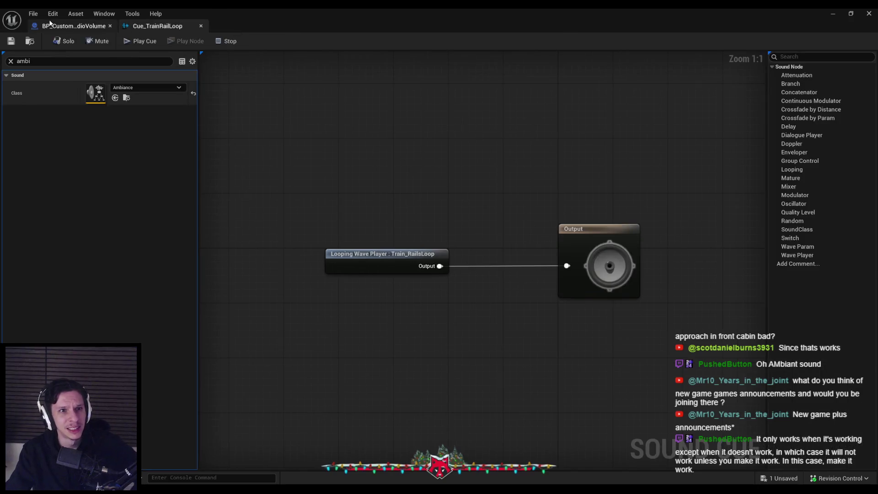
{"action": "middle_click", "coordinate": [158, 26]}
{"action": "left_click", "coordinate": [806, 178]}
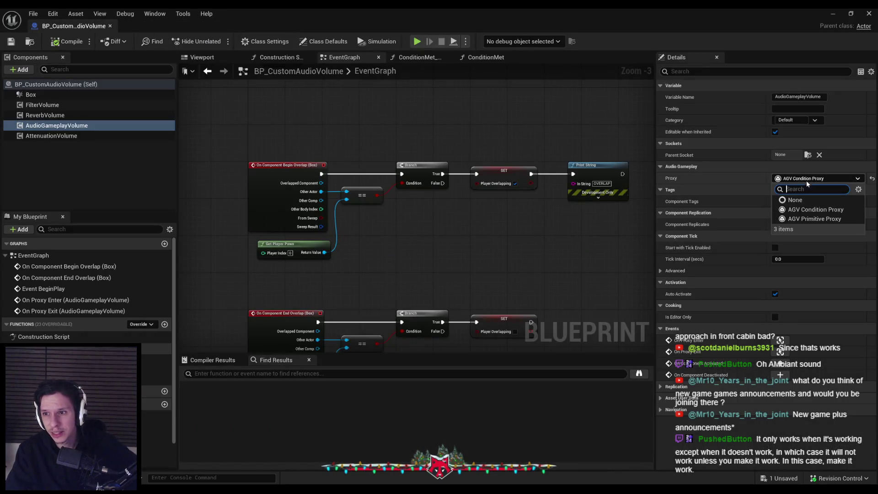
{"action": "left_click", "coordinate": [809, 220]}
{"action": "left_click", "coordinate": [11, 42]}
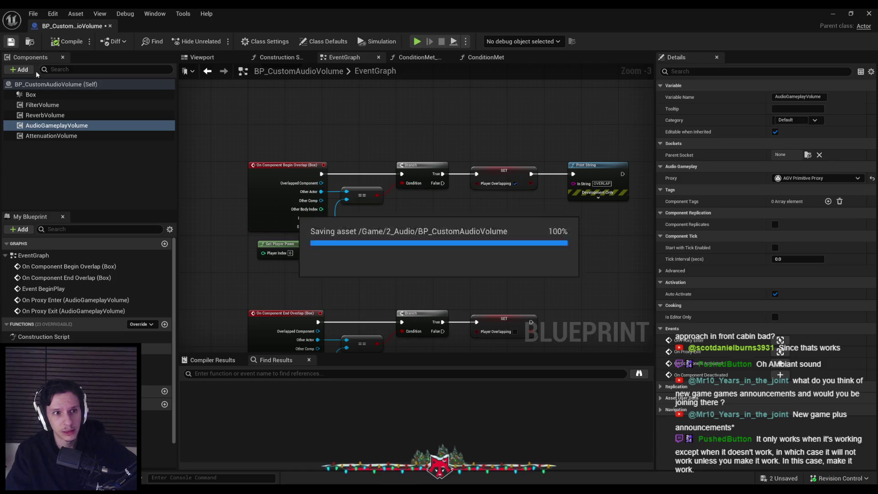
Back in the level editor, fly the viewport to the train cabin's wall and floor grate.
{"action": "left_click", "coordinate": [833, 12]}
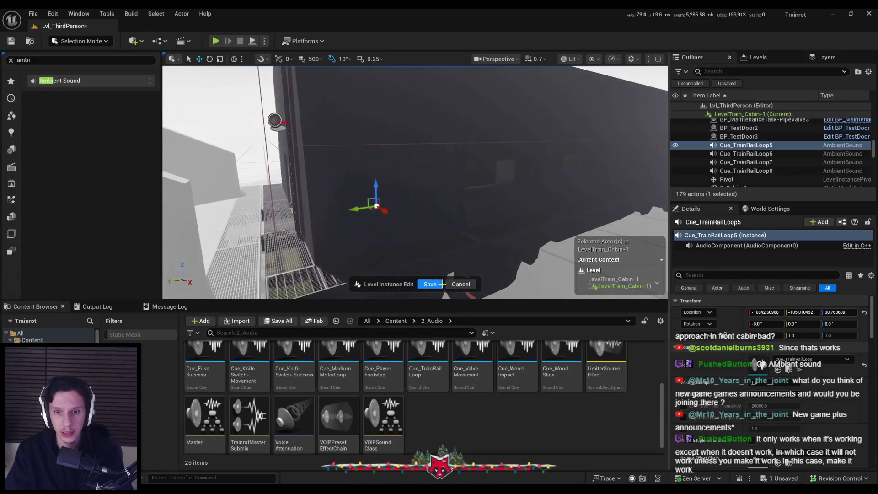
{"action": "left_click_drag", "start_coordinate": [314, 73], "coordinate": [315, 49]}
{"action": "left_click_drag", "start_coordinate": [315, 137], "coordinate": [314, 137]}
{"action": "left_click_drag", "start_coordinate": [320, 182], "coordinate": [241, 141]}
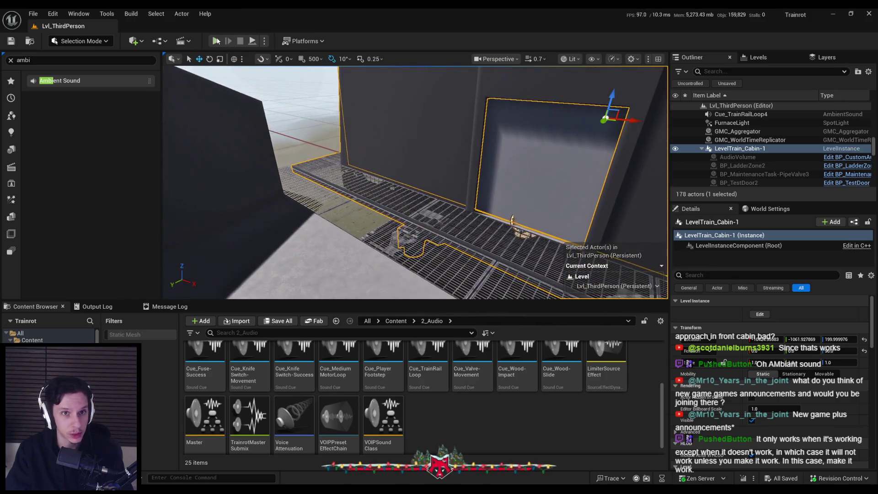
Start a fullscreen play-in-editor session and walk in and out of the dark cabin to trigger overlaps.
{"action": "key", "text": "alt+p"}
{"action": "key", "text": "F11"}
{"action": "key", "text": "w"}
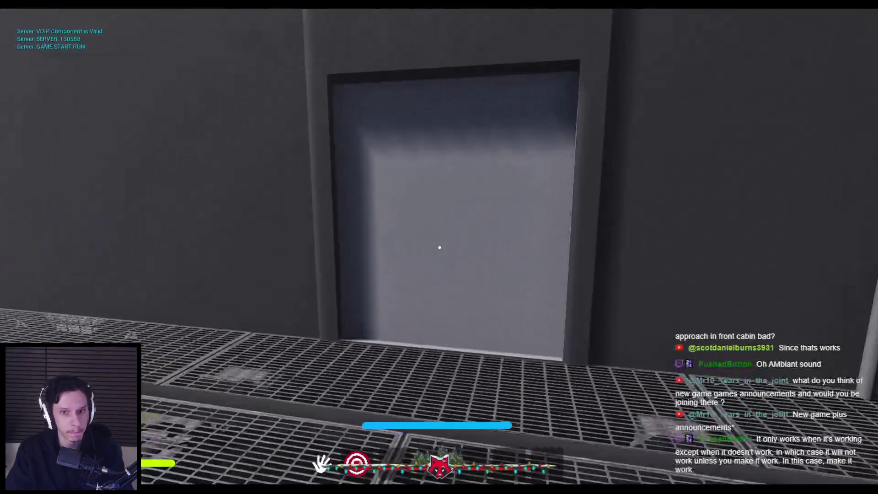
{"action": "key", "text": "w"}
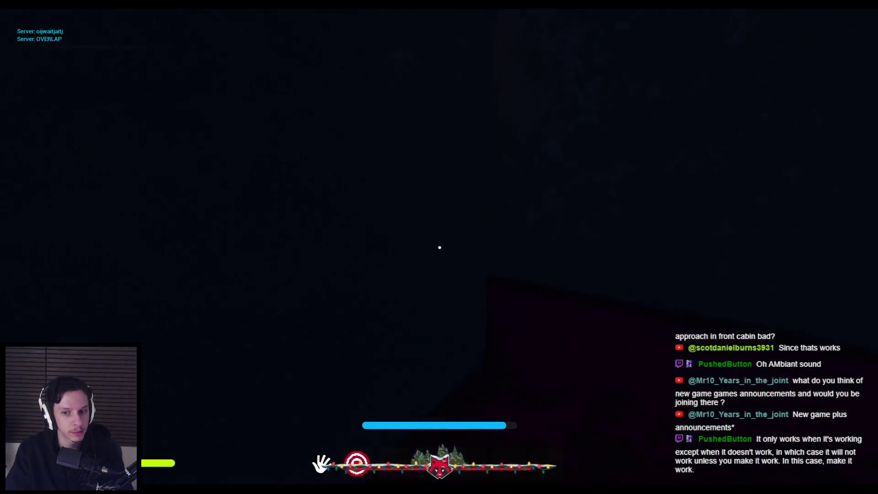
{"action": "key", "text": "s"}
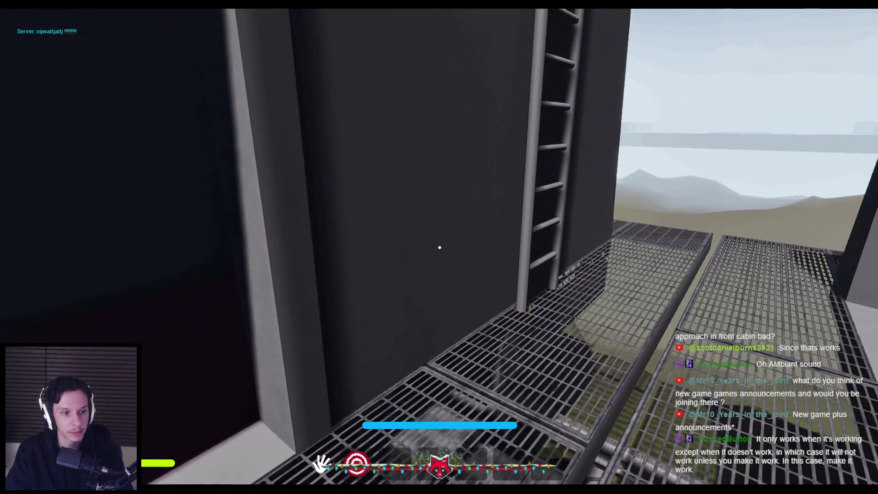
{"action": "key", "text": "w"}
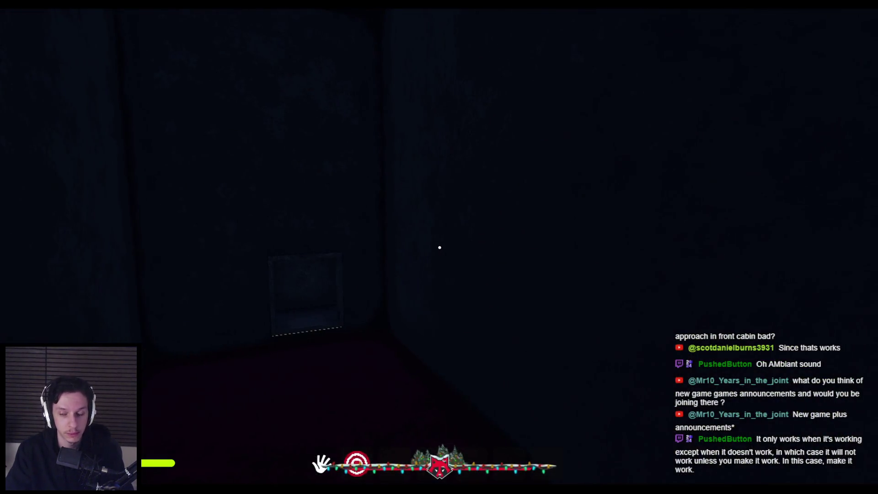
{"action": "key", "text": "s"}
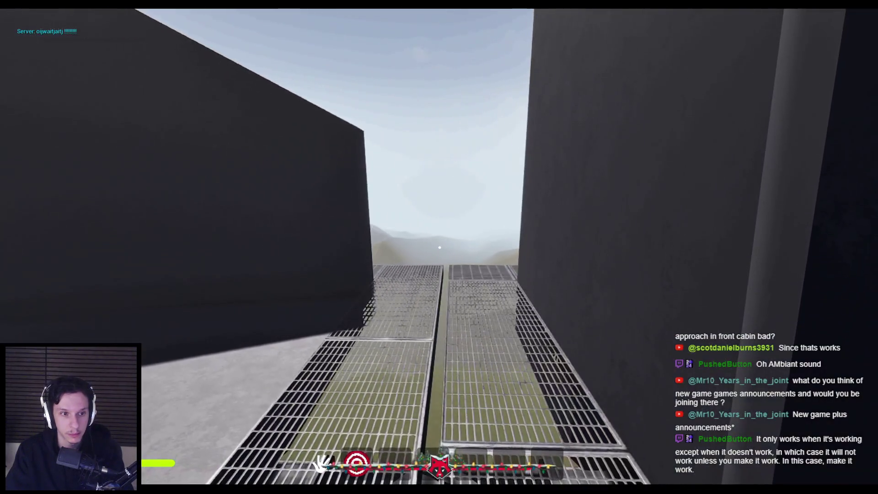
{"action": "key", "text": "w"}
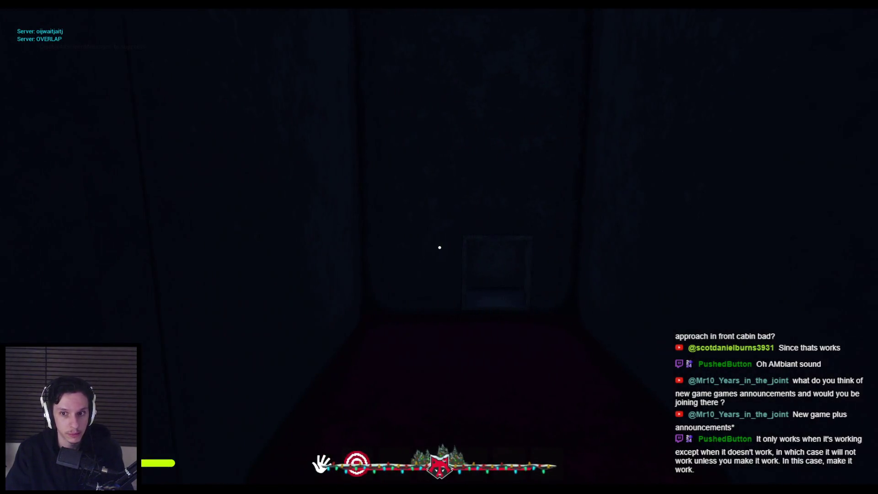
{"action": "mouse_move", "coordinate": [440, 248]}
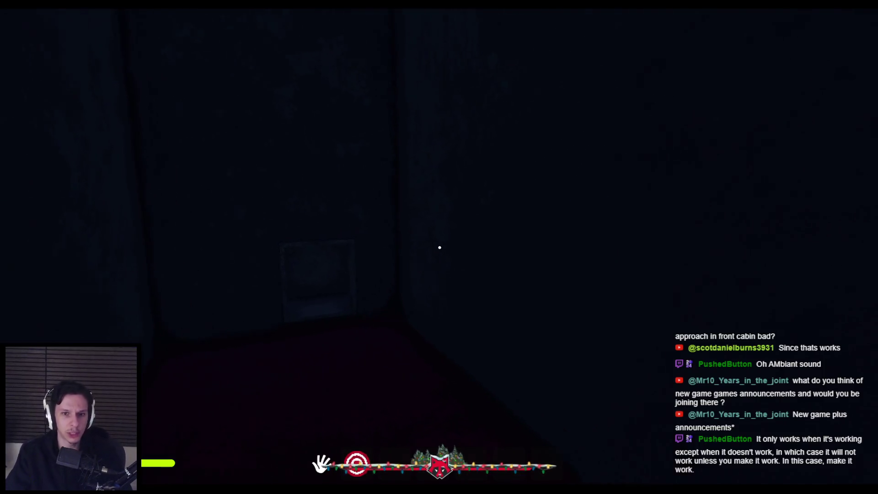
{"action": "key", "text": "w"}
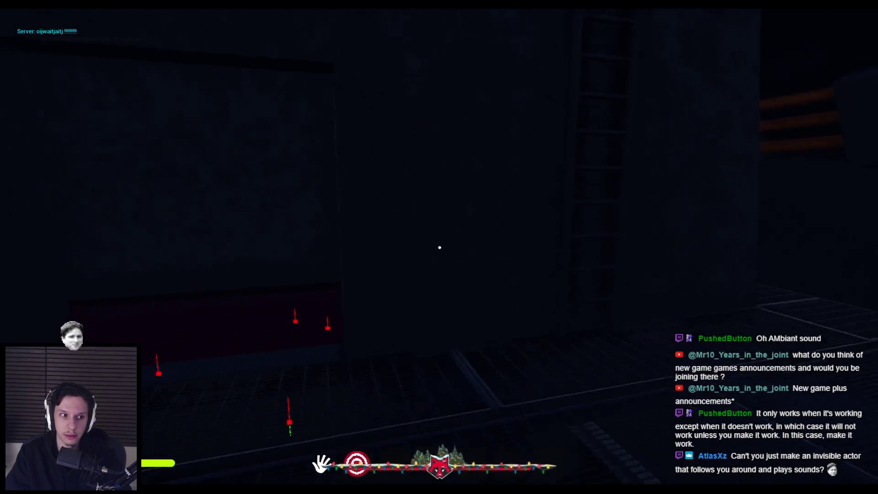
{"action": "key", "text": "w"}
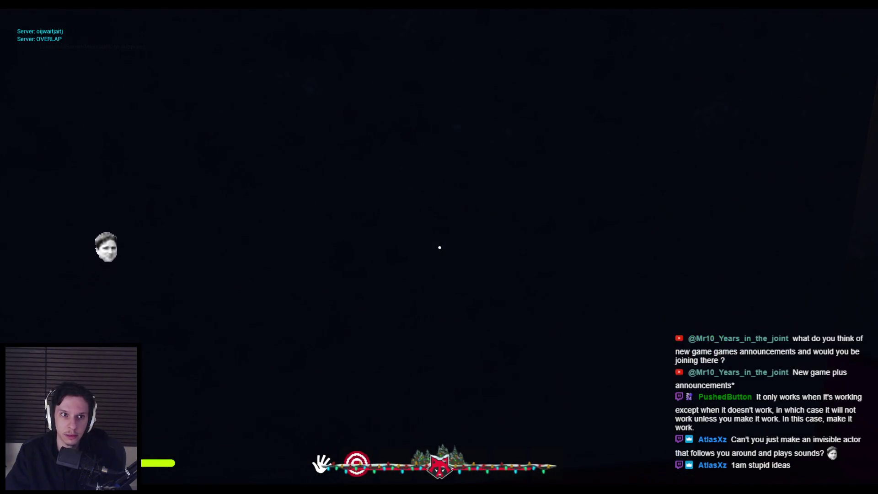
{"action": "key", "text": "w"}
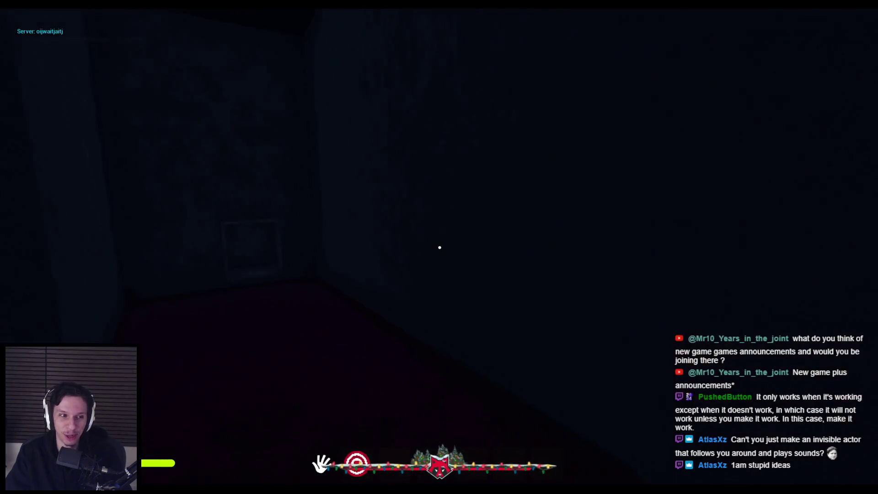
Walk through the red corridor, vault room and dark rooms, then exit to the editor with Shift+F1.
{"action": "key", "text": "shift+w"}
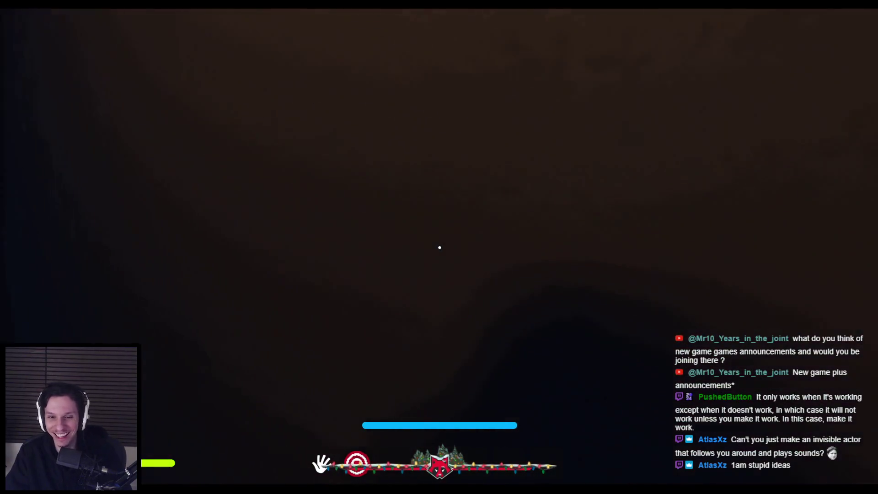
{"action": "key", "text": "shift+w"}
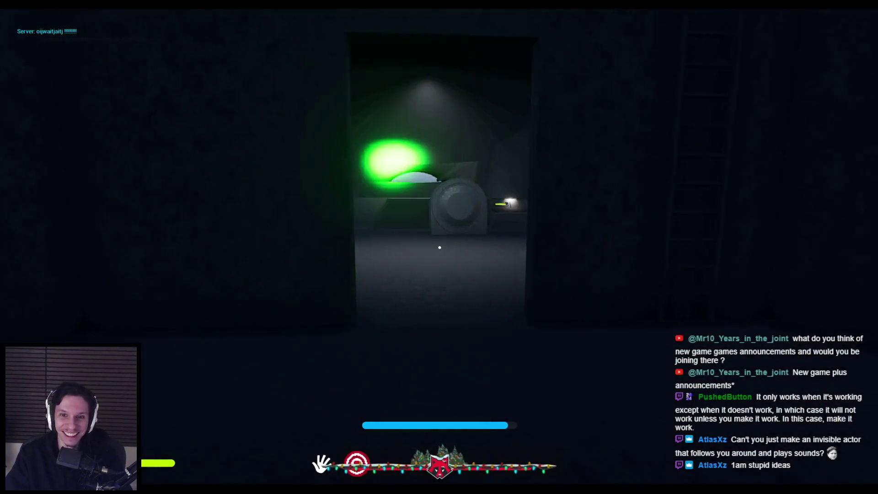
{"action": "key", "text": "w"}
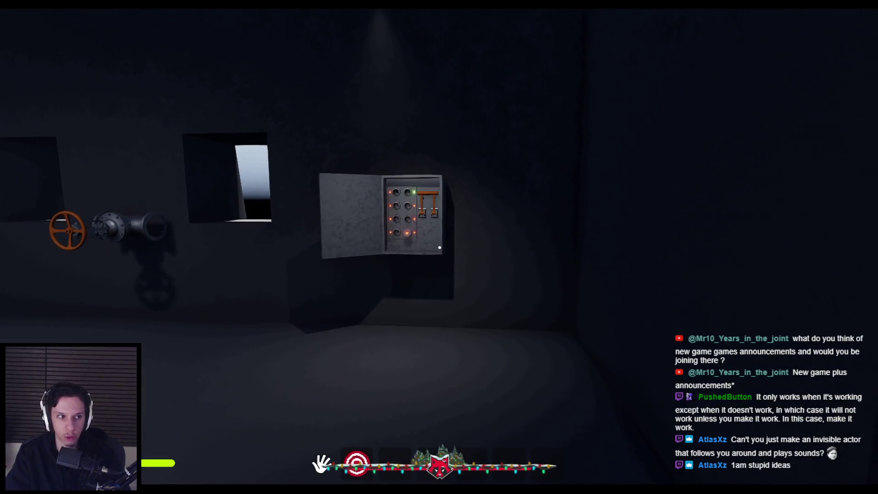
{"action": "key", "text": "shift+w"}
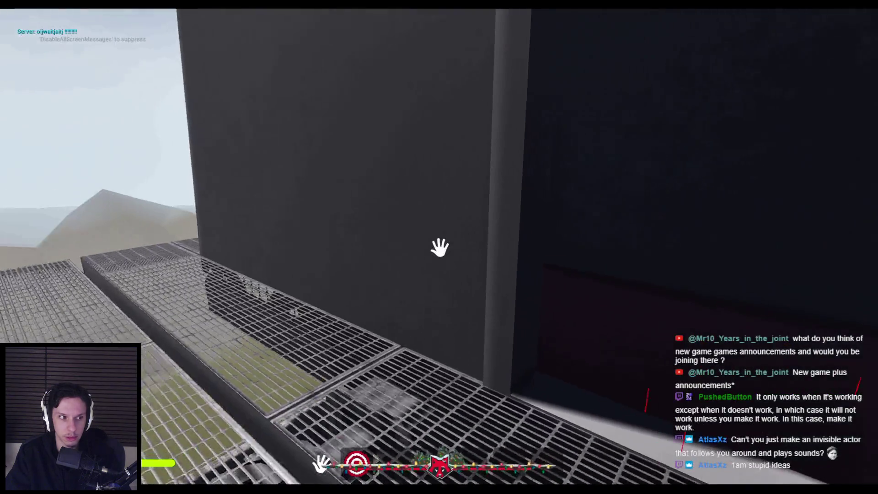
{"action": "key", "text": "s"}
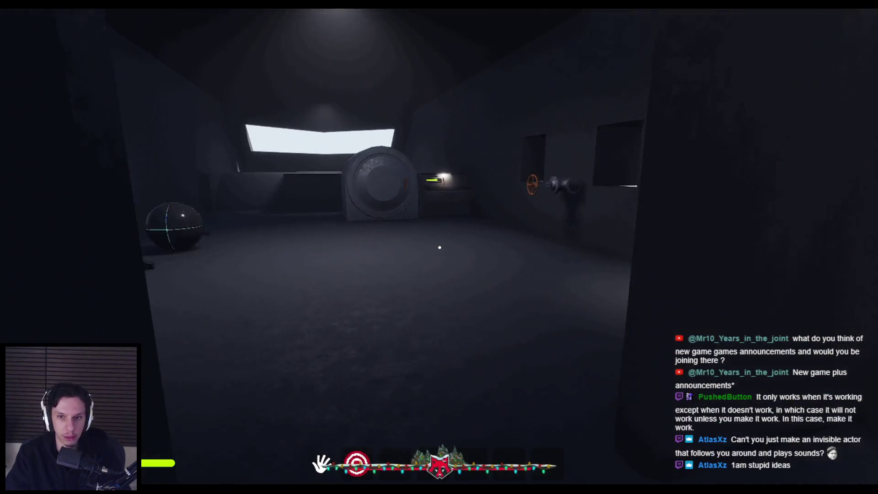
{"action": "key", "text": "w"}
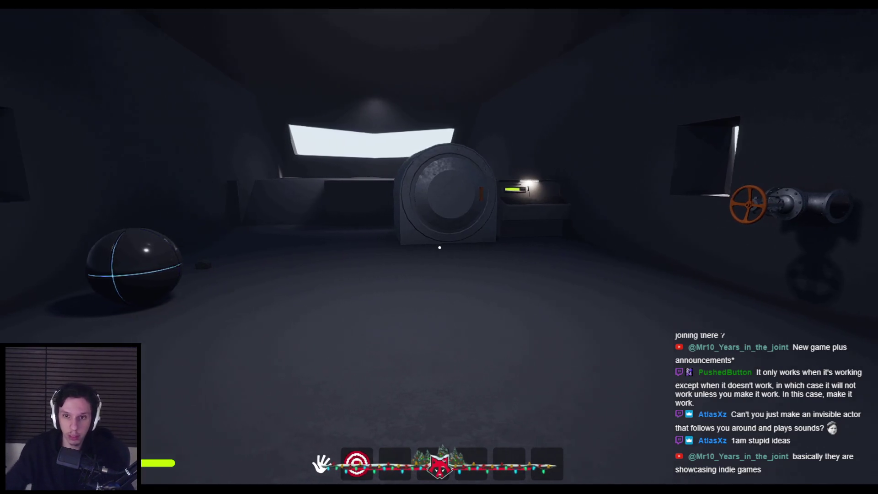
{"action": "key", "text": "w"}
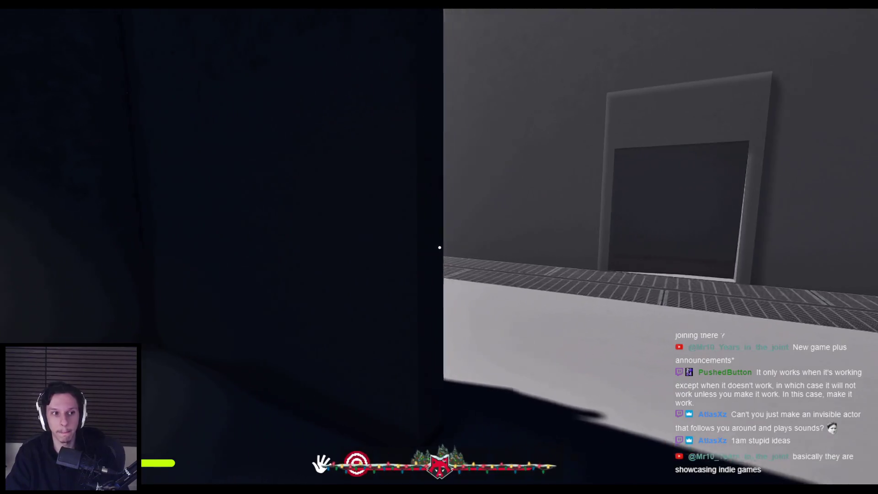
{"action": "key", "text": "shift+w"}
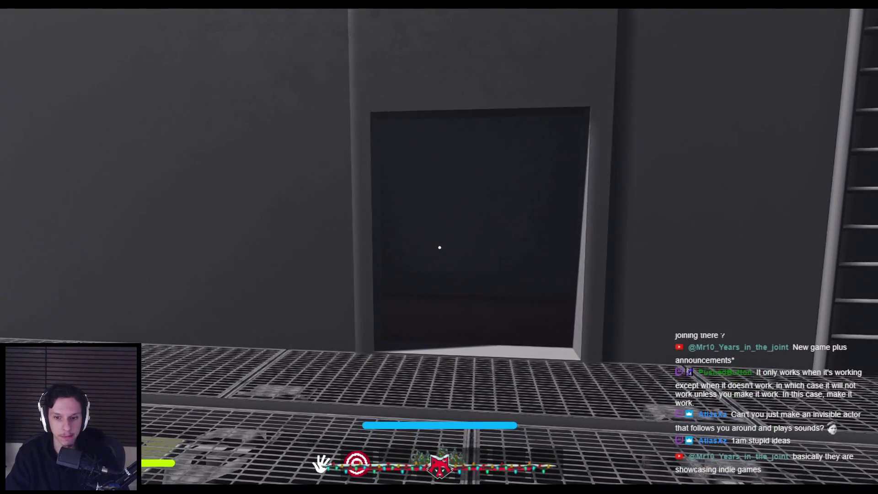
{"action": "key", "text": "w"}
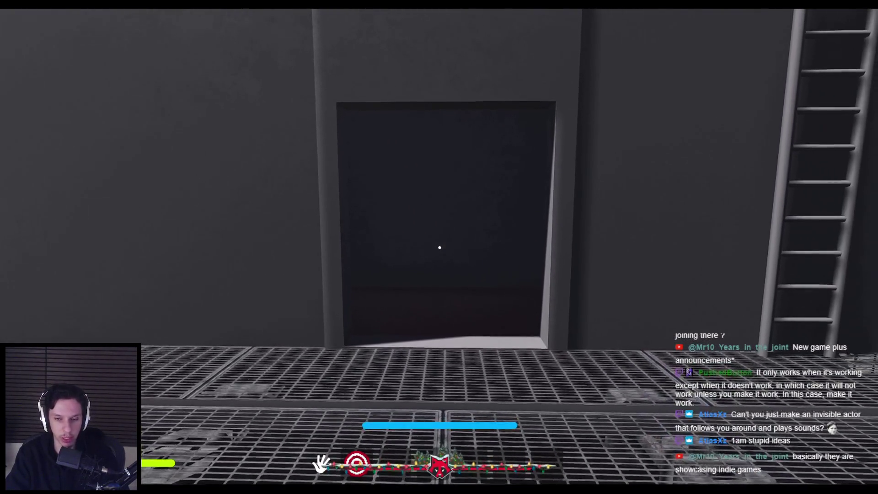
{"action": "key", "text": "w"}
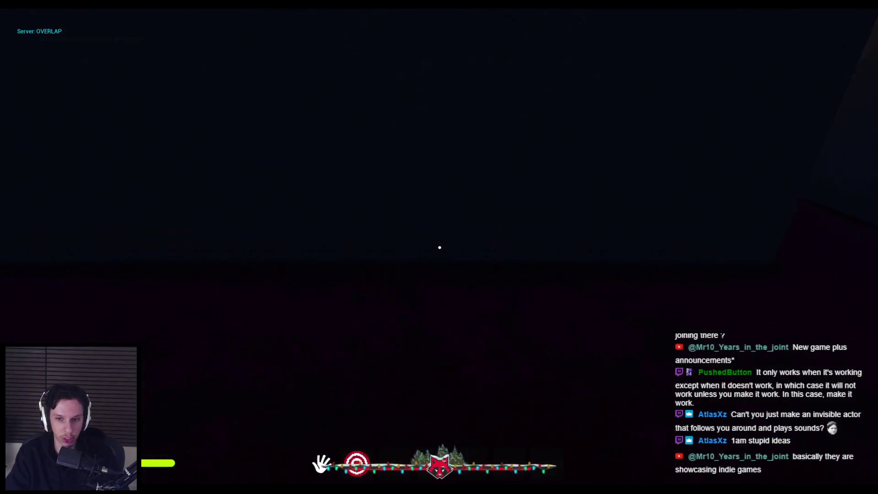
{"action": "key", "text": "w"}
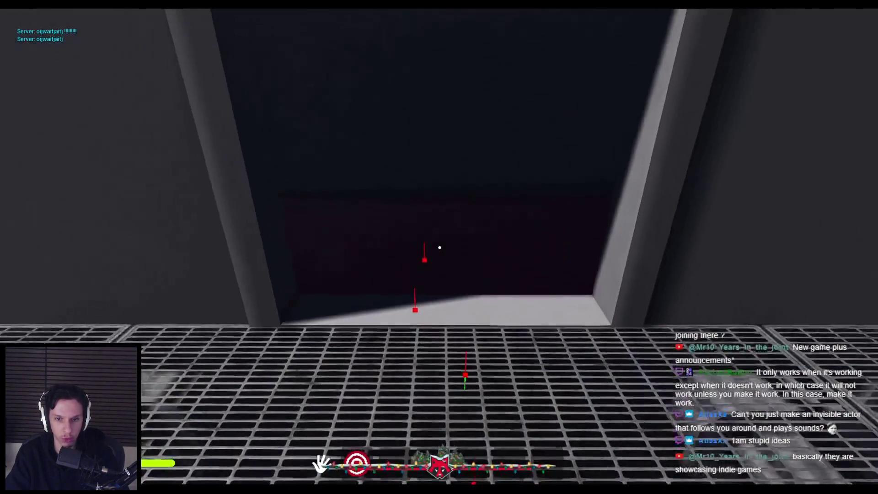
{"action": "key", "text": "w"}
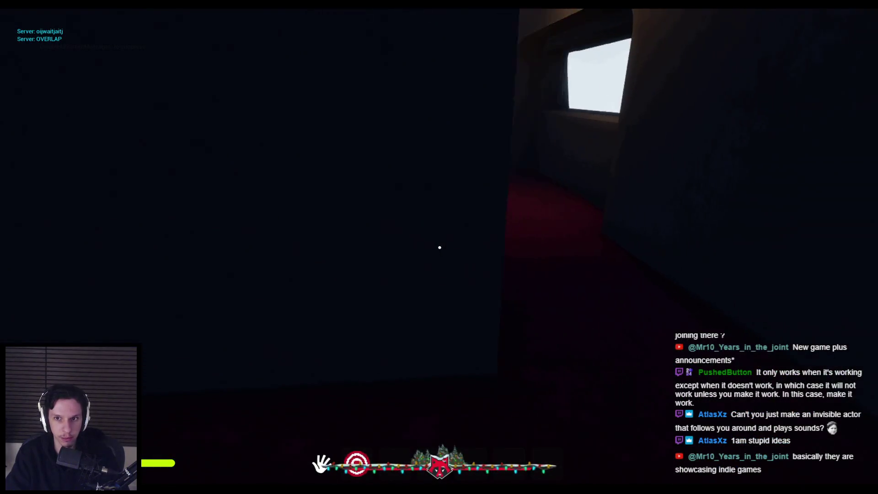
{"action": "key", "text": "w"}
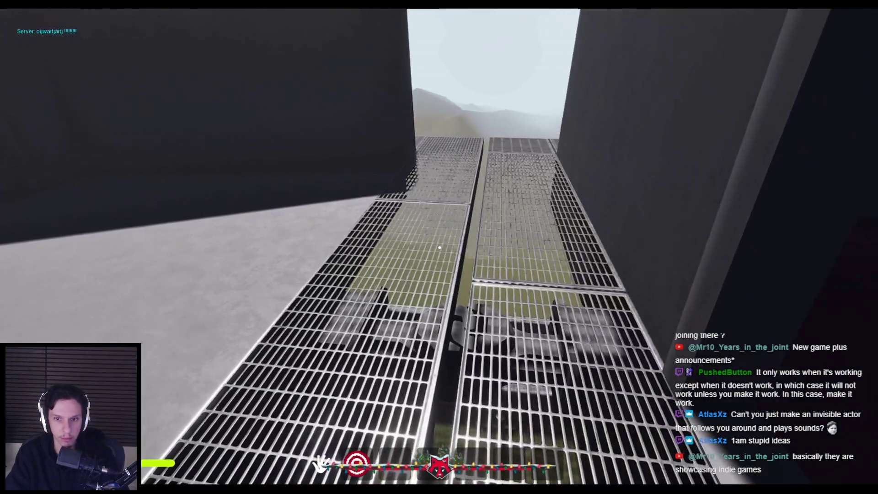
{"action": "key", "text": "shift+F1"}
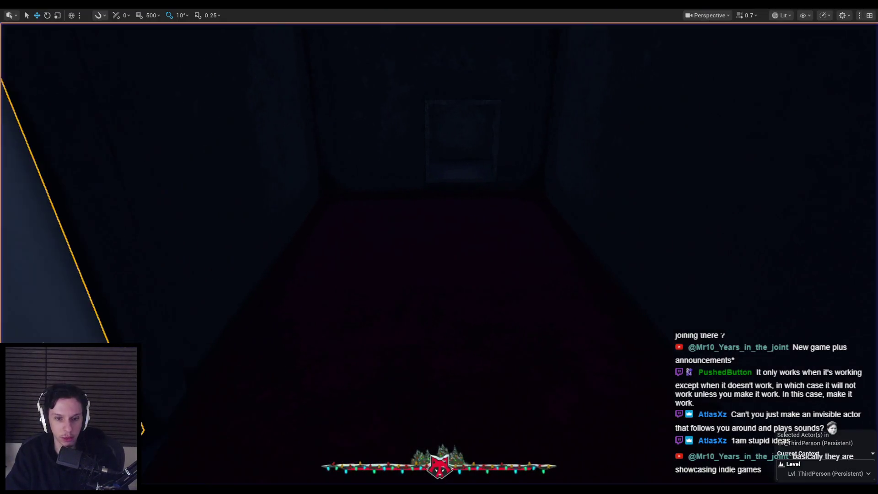
Open the ConditionMet_Position function graph and place a Player Overlapping getter in it.
{"action": "key", "text": "alt+Tab"}
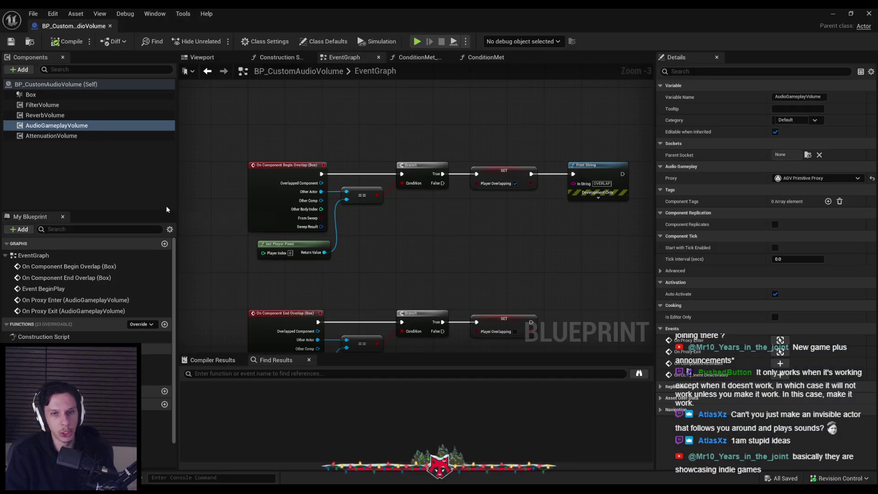
{"action": "left_click", "coordinate": [247, 42]}
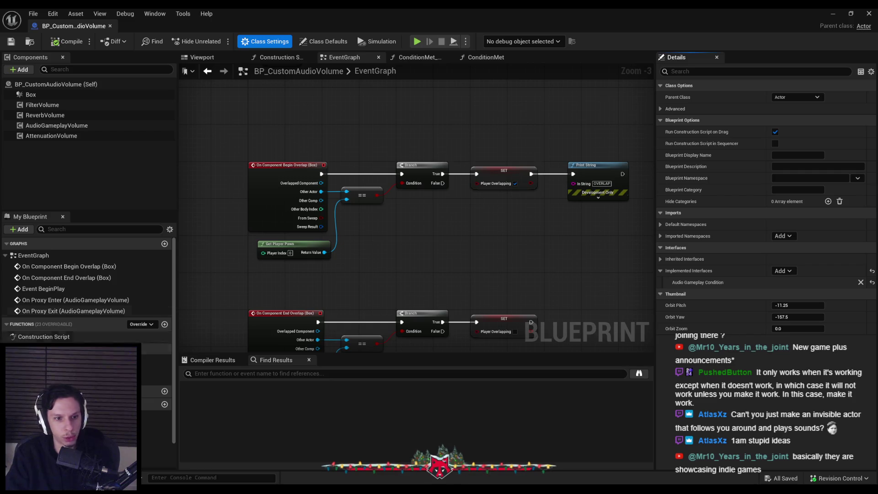
{"action": "left_click", "coordinate": [92, 380]}
{"action": "double_click", "coordinate": [91, 380]}
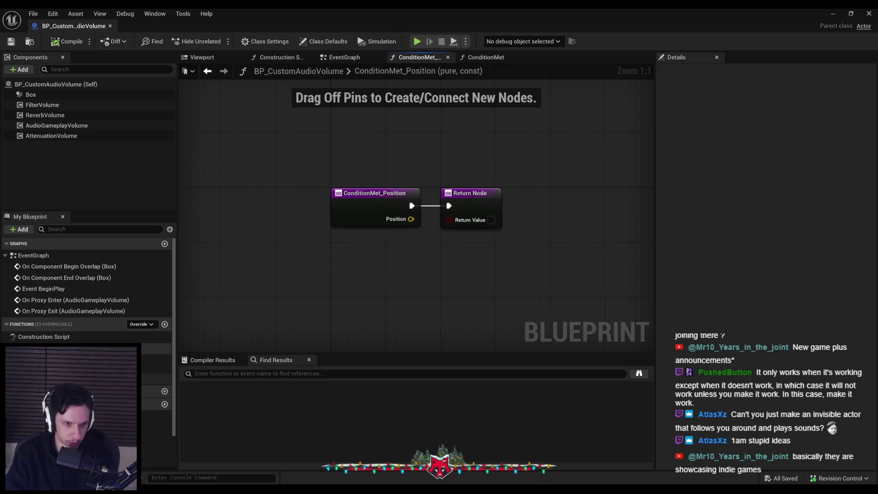
{"action": "left_click_drag", "start_coordinate": [68, 411], "coordinate": [365, 233]}
{"action": "left_click", "coordinate": [366, 233]}
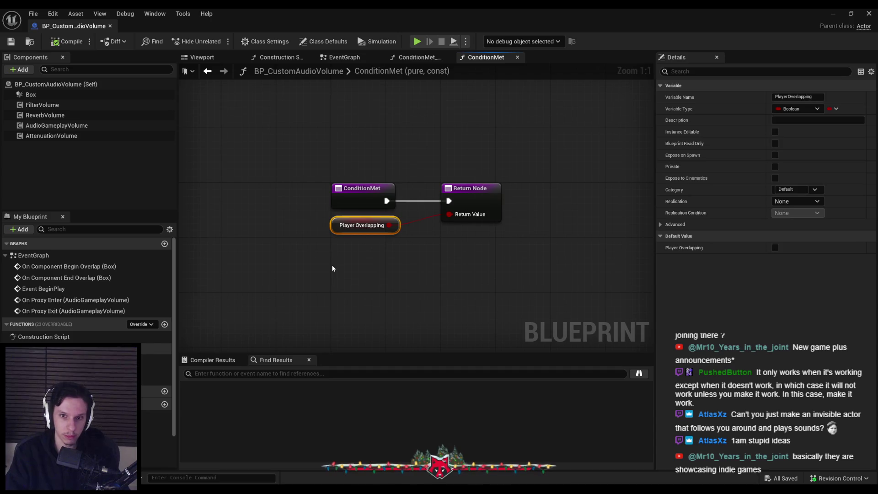
{"action": "key", "text": "Delete"}
{"action": "key", "text": "ctrl+z"}
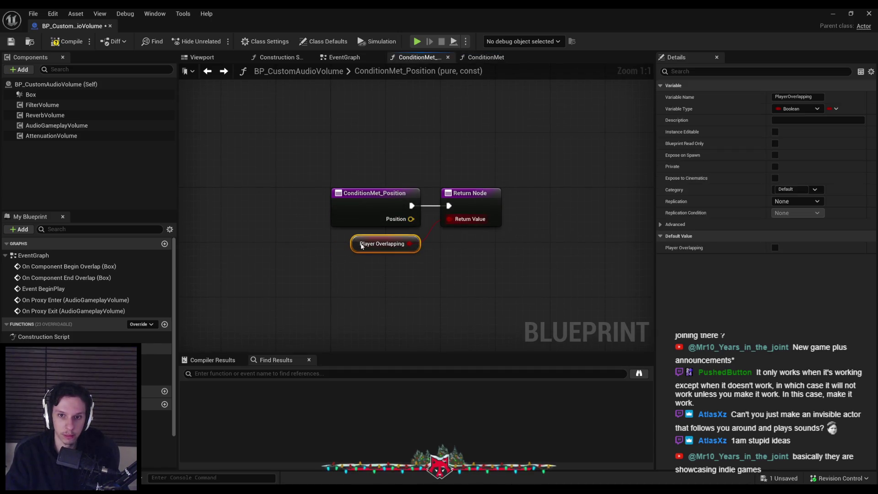
{"action": "left_click", "coordinate": [190, 313]}
Return to the EventGraph, frame the Begin and End Overlap chains, and compile and save the blueprint.
{"action": "key", "text": "ctrl+z"}
{"action": "double_click", "coordinate": [39, 257]}
{"action": "scroll", "coordinate": [385, 253], "scroll_direction": "up", "scroll_amount": 4}
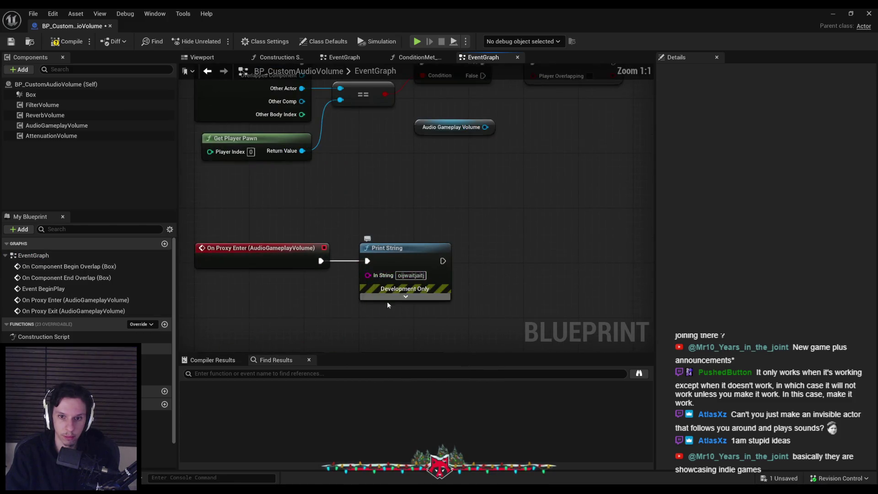
{"action": "mouse_move", "coordinate": [403, 157]}
{"action": "left_mouse_down"}
{"action": "mouse_move", "coordinate": [363, 249]}
{"action": "mouse_move", "coordinate": [365, 288]}
{"action": "left_mouse_up"}
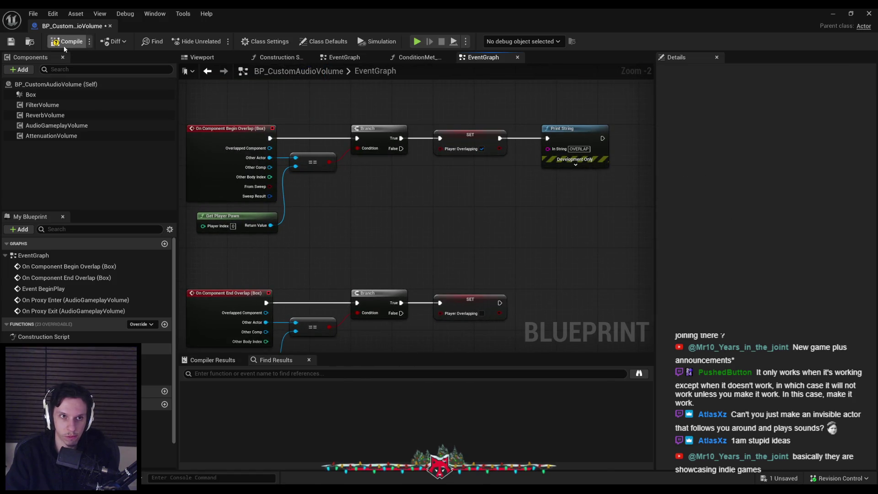
{"action": "left_click", "coordinate": [12, 42]}
{"action": "mouse_move", "coordinate": [337, 218]}
{"action": "left_mouse_down"}
{"action": "mouse_move", "coordinate": [361, 343]}
{"action": "mouse_move", "coordinate": [360, 258]}
{"action": "left_mouse_up"}
{"action": "scroll", "coordinate": [360, 338], "scroll_direction": "down", "scroll_amount": 2}
{"action": "left_click", "coordinate": [52, 115]}
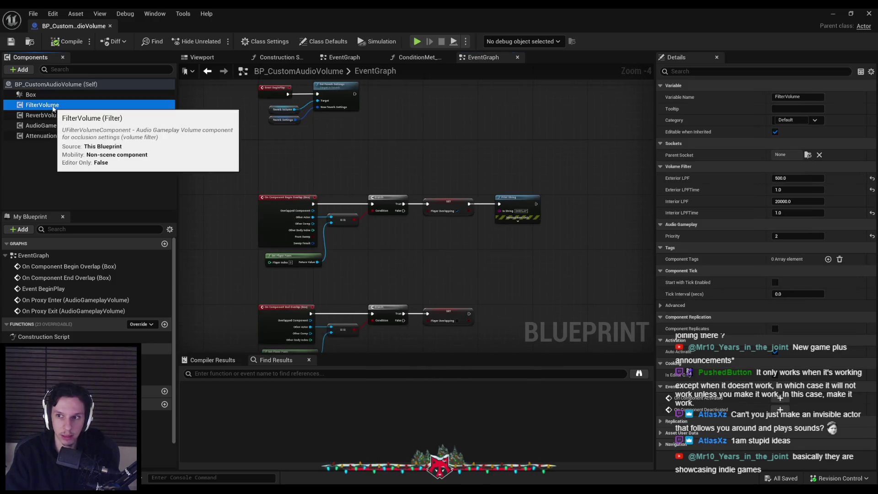
Compare the AttenuationVolume (exterior 0.4, interior 1.0) and ReverbVolume component settings.
{"action": "left_click", "coordinate": [52, 105]}
{"action": "left_click", "coordinate": [52, 115]}
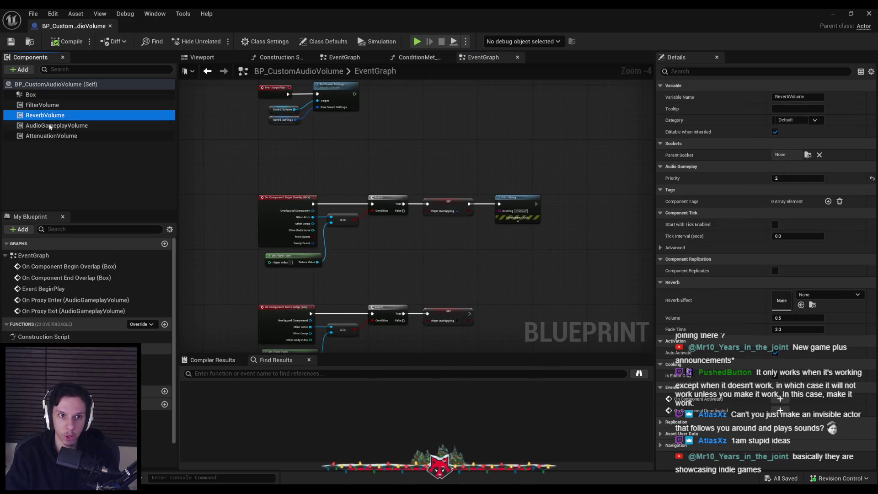
{"action": "left_click", "coordinate": [51, 136]}
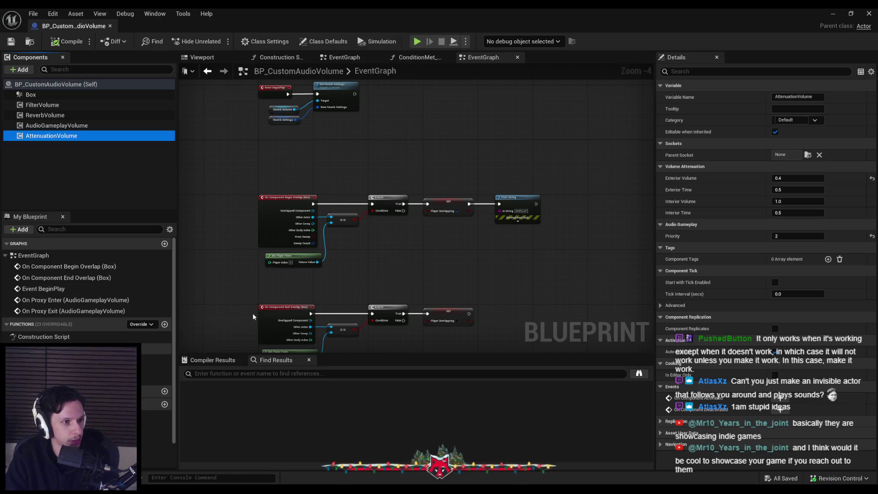
Recentre the overlap nodes and drop an AttenuationVolume reference into the EventGraph.
{"action": "scroll", "coordinate": [284, 281], "scroll_direction": "up", "scroll_amount": 2}
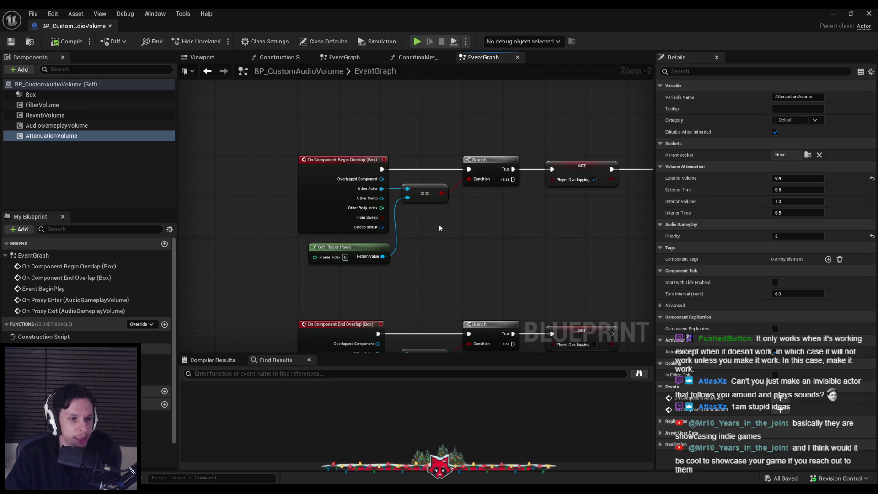
{"action": "scroll", "coordinate": [443, 227], "scroll_direction": "down", "scroll_amount": 1}
{"action": "left_click_drag", "start_coordinate": [443, 232], "coordinate": [369, 267]}
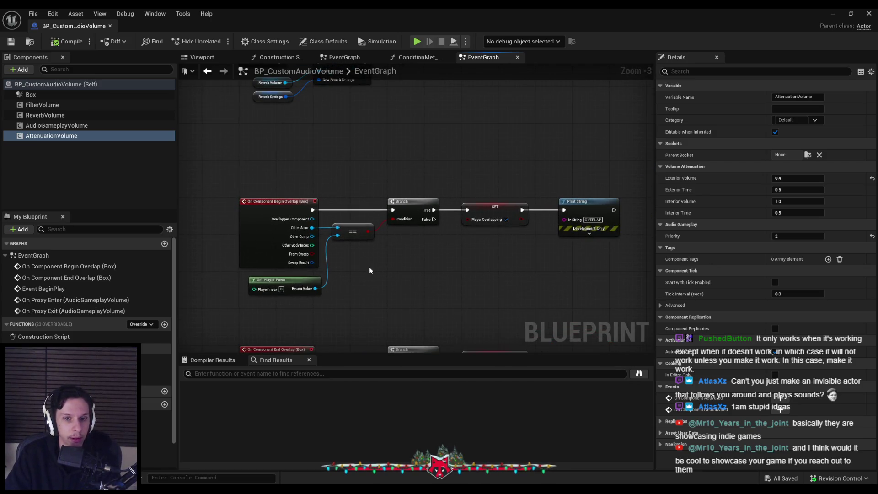
{"action": "mouse_move", "coordinate": [369, 179]}
{"action": "left_mouse_down"}
{"action": "mouse_move", "coordinate": [323, 256]}
{"action": "mouse_move", "coordinate": [307, 173]}
{"action": "left_mouse_up"}
{"action": "scroll", "coordinate": [308, 172], "scroll_direction": "down", "scroll_amount": 1}
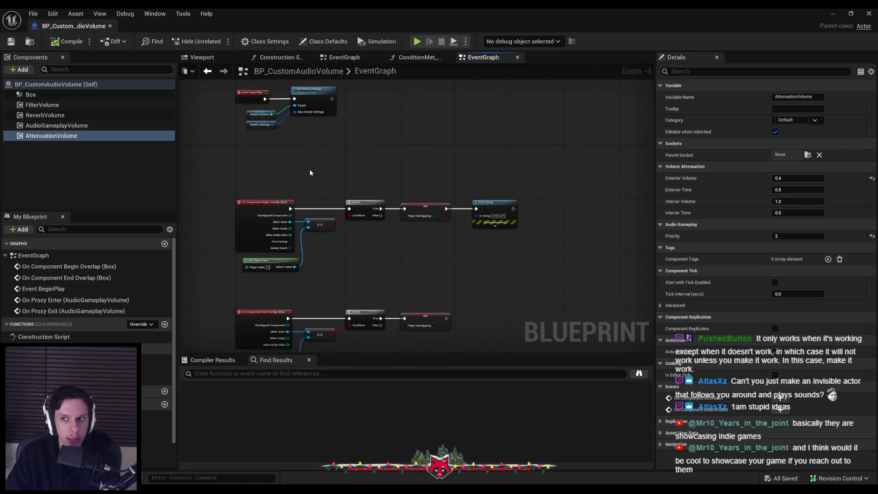
{"action": "scroll", "coordinate": [308, 173], "scroll_direction": "up", "scroll_amount": 1}
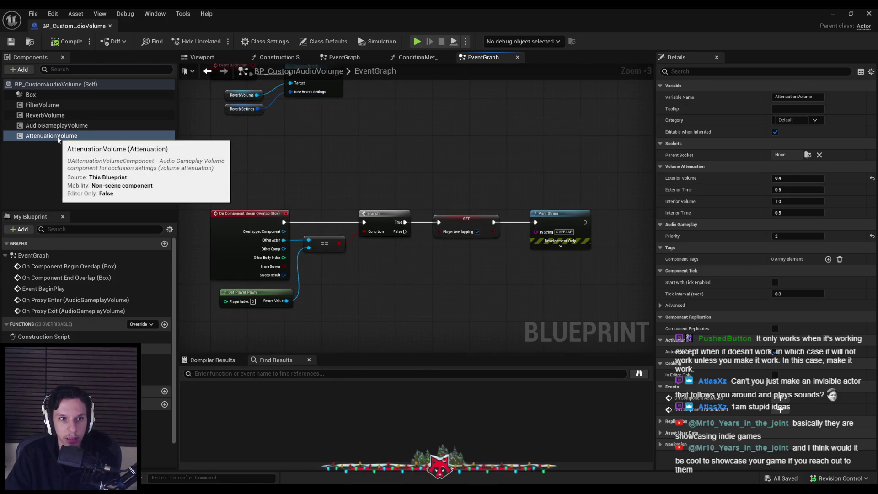
{"action": "mouse_move", "coordinate": [53, 138]}
{"action": "left_mouse_down"}
{"action": "mouse_move", "coordinate": [274, 155]}
{"action": "mouse_move", "coordinate": [325, 147]}
{"action": "left_mouse_up"}
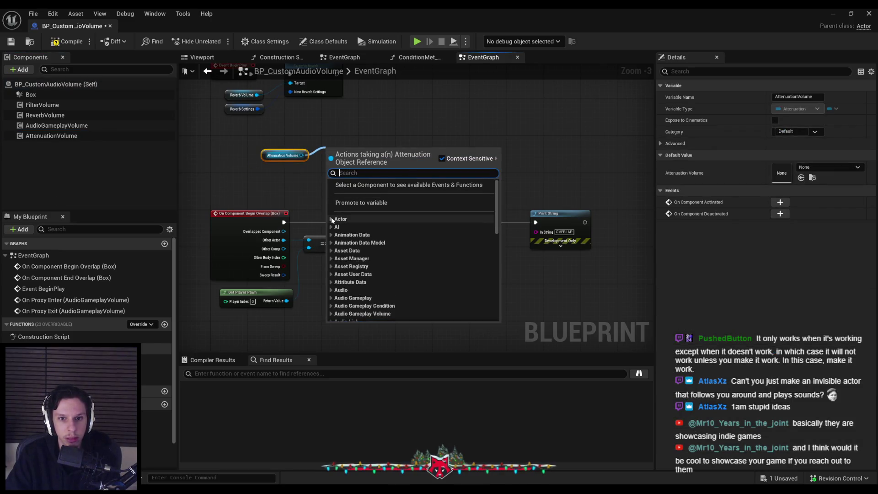
From the AttenuationVolume pin, add an Audio Gameplay Volume > On Listener Enter node.
{"action": "left_click", "coordinate": [320, 211]}
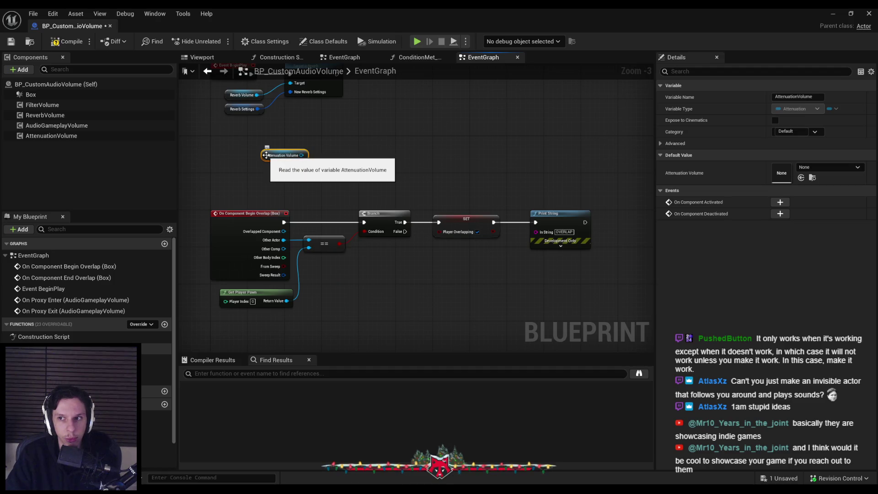
{"action": "left_click_drag", "start_coordinate": [302, 155], "coordinate": [356, 155]}
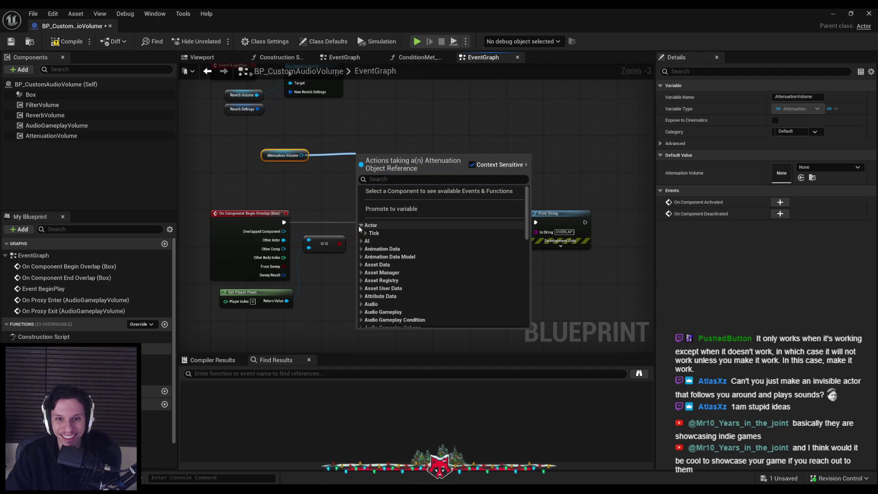
{"action": "scroll", "coordinate": [367, 261], "scroll_direction": "down", "scroll_amount": 3}
{"action": "left_click", "coordinate": [361, 235]}
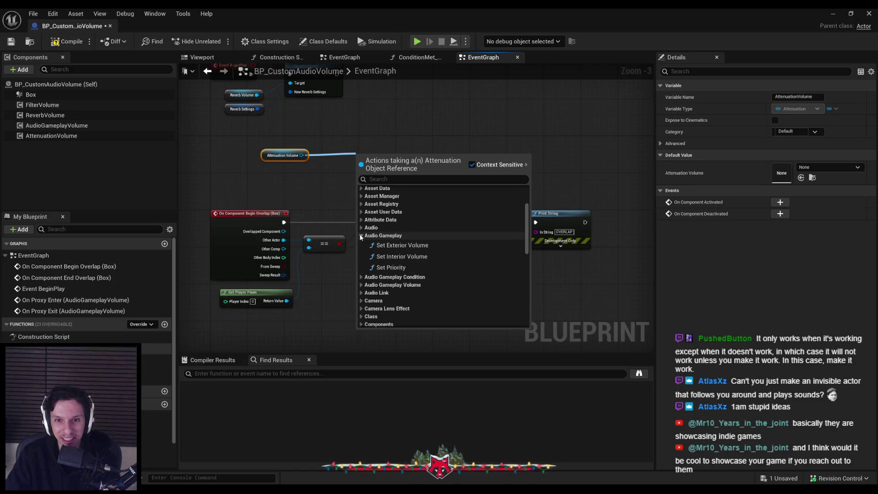
{"action": "left_click", "coordinate": [359, 228]}
{"action": "left_click", "coordinate": [365, 243]}
{"action": "left_click", "coordinate": [365, 243]}
{"action": "scroll", "coordinate": [359, 250], "scroll_direction": "down", "scroll_amount": 2}
{"action": "left_click", "coordinate": [361, 251]}
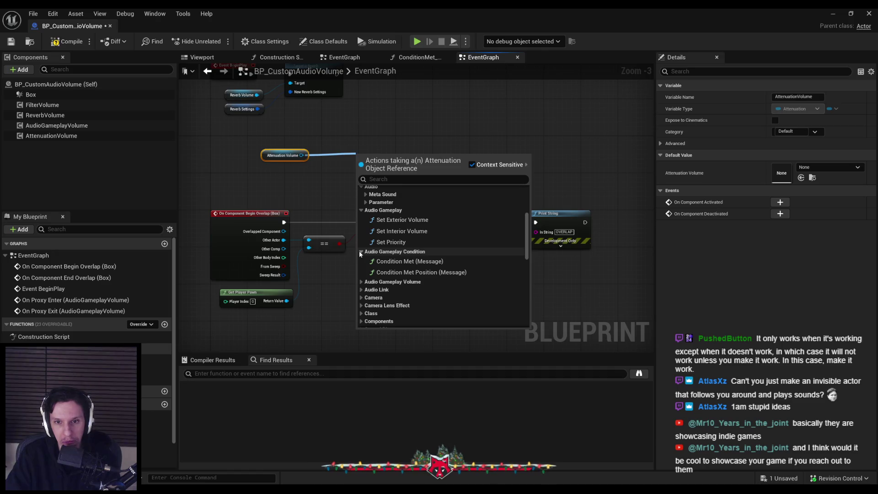
{"action": "left_click", "coordinate": [361, 281]}
{"action": "scroll", "coordinate": [359, 280], "scroll_direction": "down", "scroll_amount": 2}
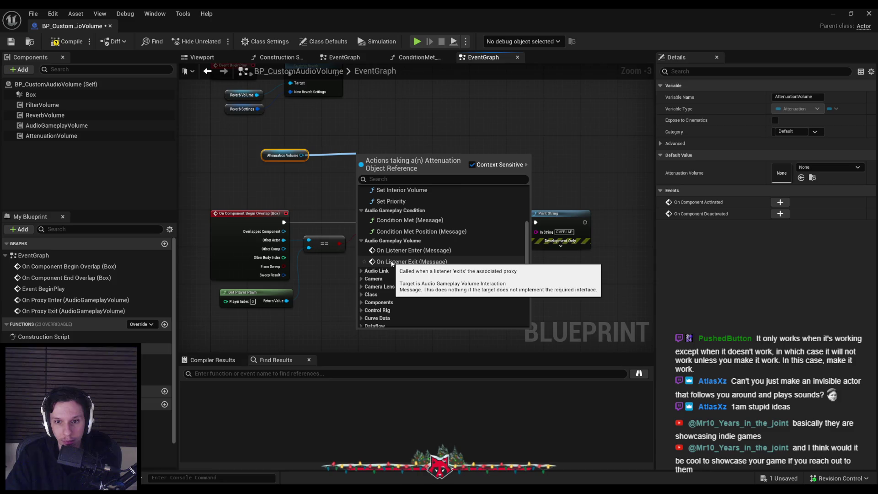
{"action": "left_click", "coordinate": [392, 251]}
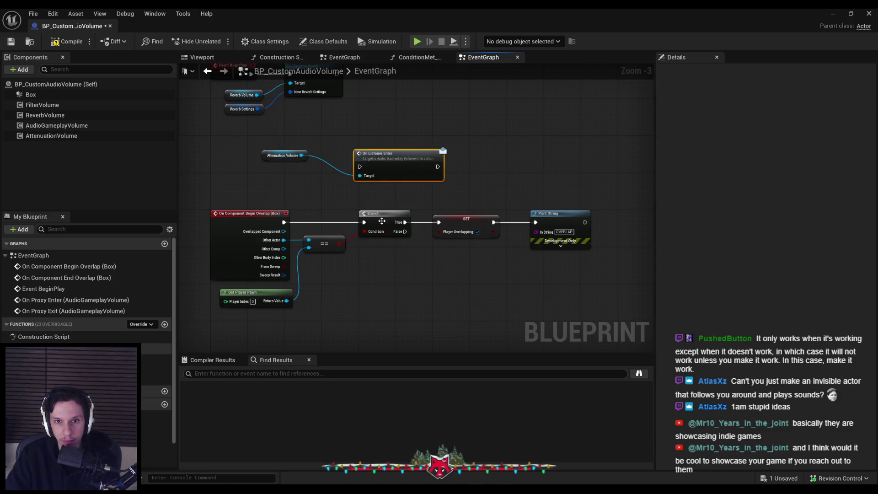
Reposition the On Listener Enter node, compile the blueprint, and return to the level viewport.
{"action": "mouse_move", "coordinate": [355, 210]}
{"action": "left_mouse_down"}
{"action": "mouse_move", "coordinate": [339, 186]}
{"action": "mouse_move", "coordinate": [257, 186]}
{"action": "mouse_move", "coordinate": [481, 309]}
{"action": "mouse_move", "coordinate": [521, 272]}
{"action": "mouse_move", "coordinate": [570, 257]}
{"action": "left_mouse_up"}
{"action": "left_click", "coordinate": [556, 299]}
{"action": "key", "text": "F7"}
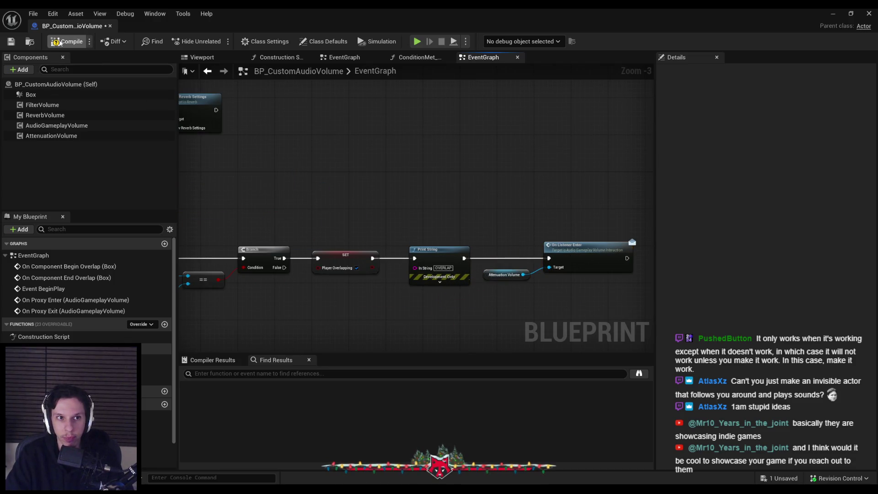
{"action": "left_click", "coordinate": [832, 14]}
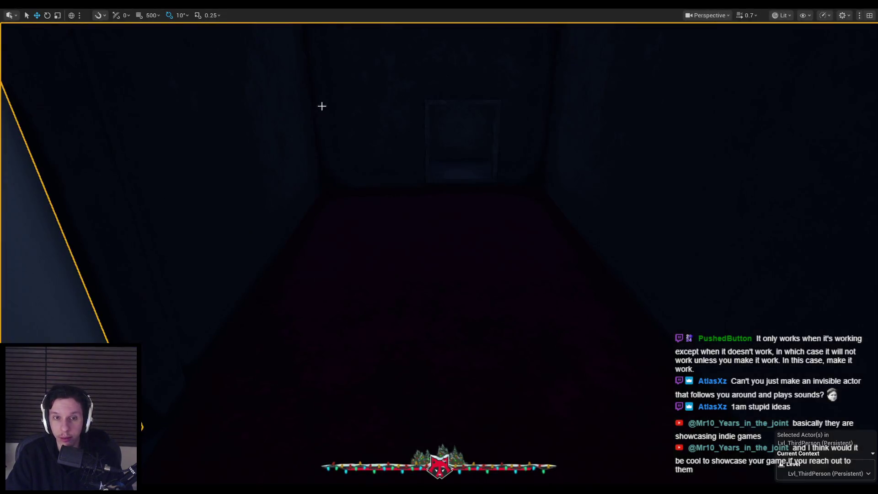
{"action": "key", "text": "alt+p"}
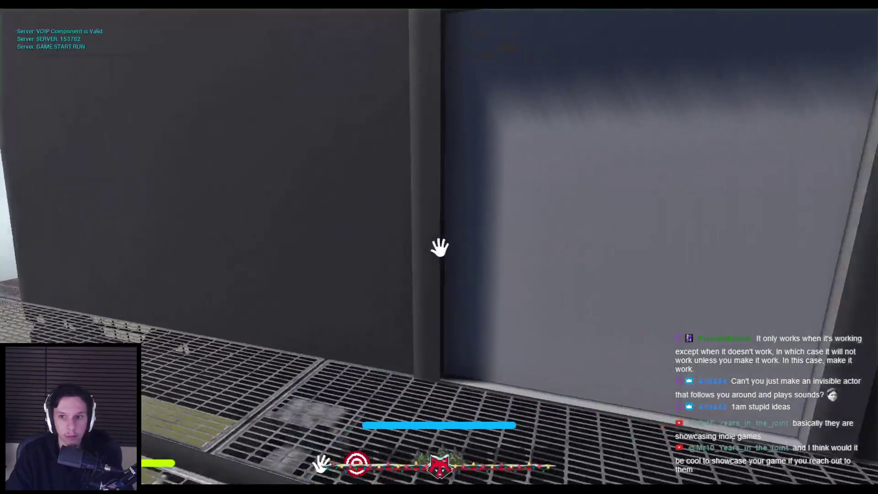
{"action": "key", "text": "w"}
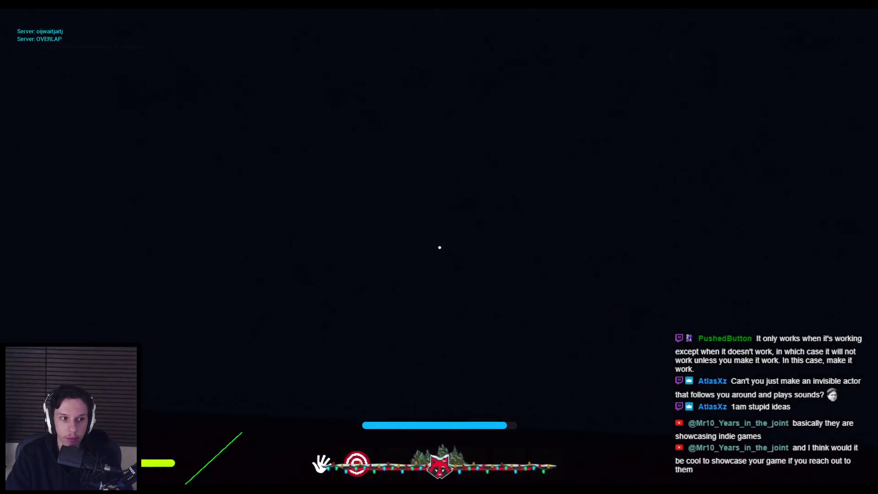
{"action": "key", "text": "s"}
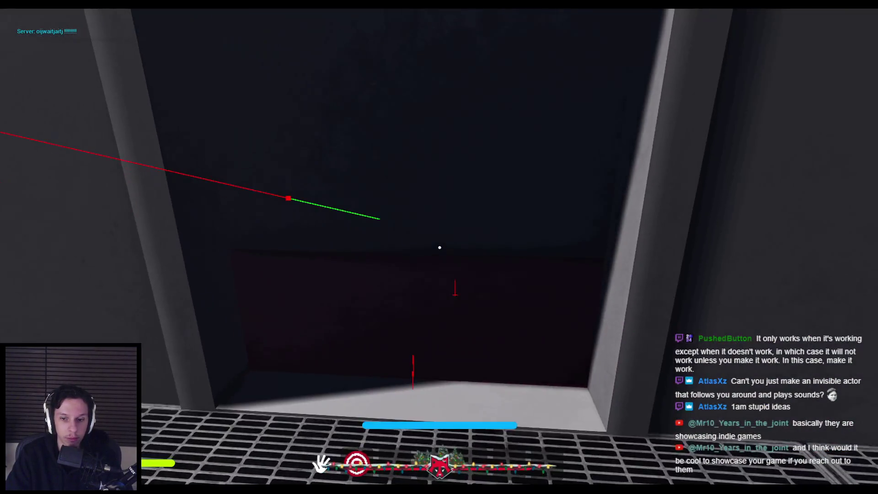
{"action": "key", "text": "w"}
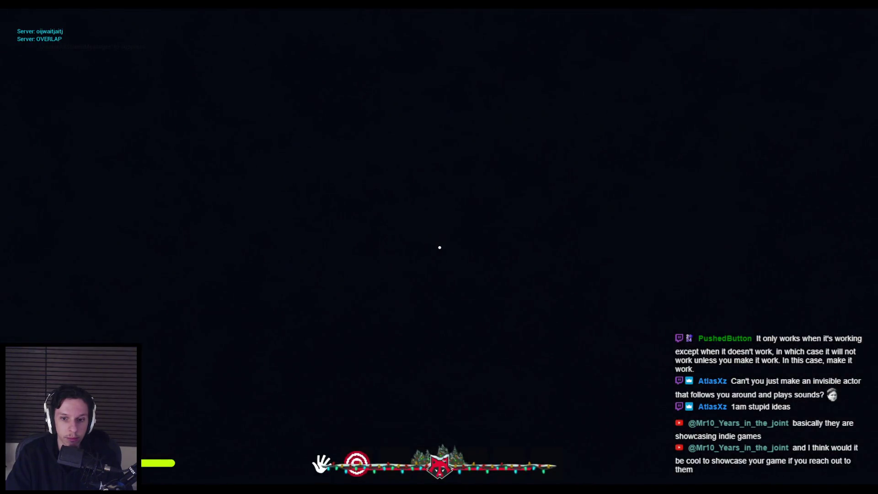
{"action": "key", "text": "s"}
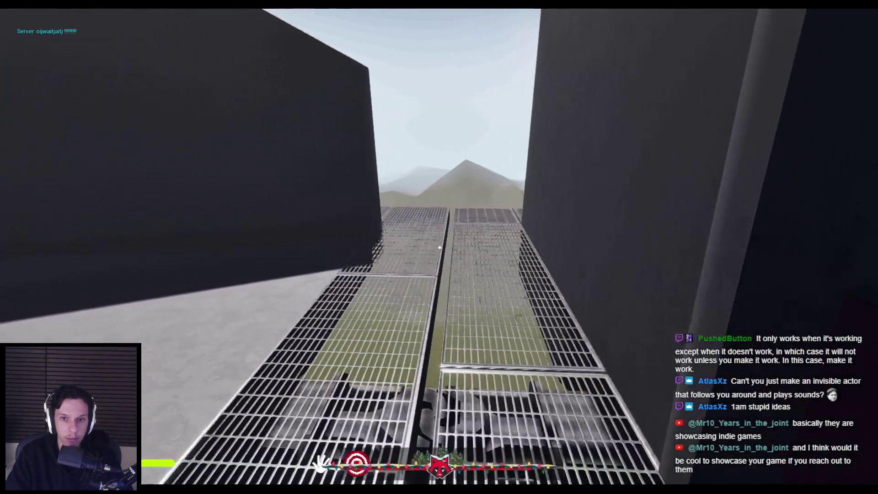
{"action": "key", "text": "w"}
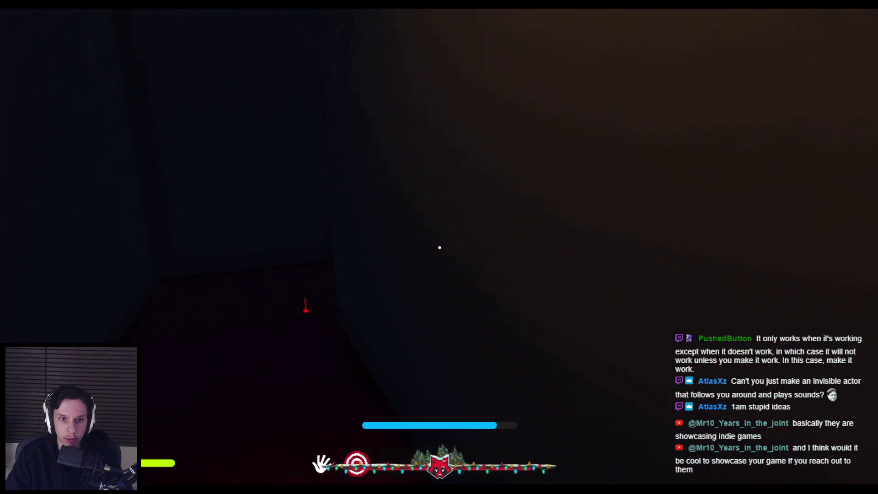
{"action": "key", "text": "w"}
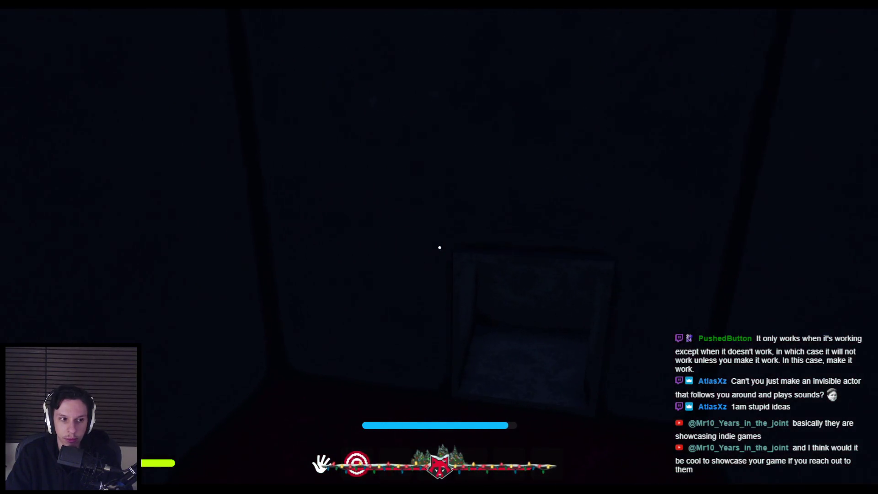
{"action": "key", "text": "w"}
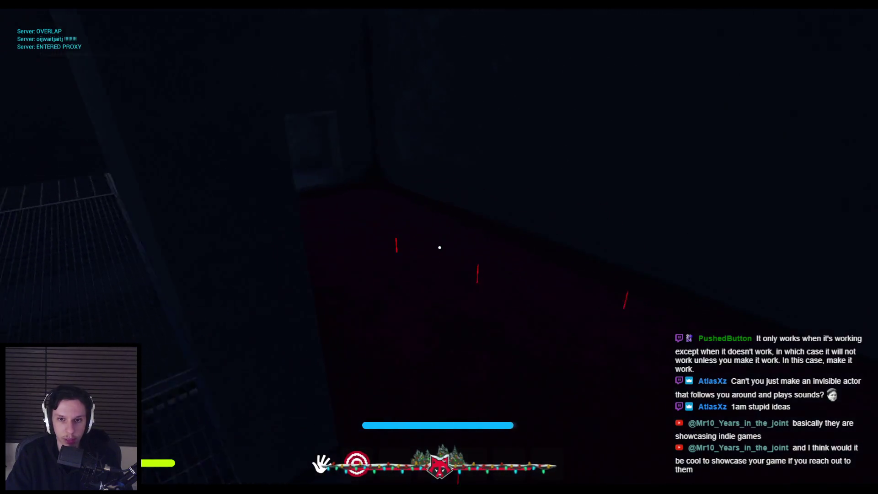
{"action": "key", "text": "w"}
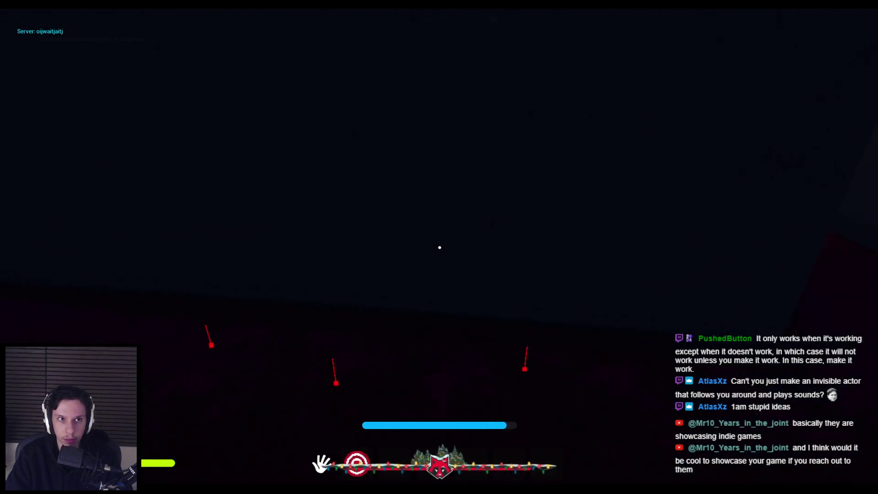
{"action": "key", "text": "w"}
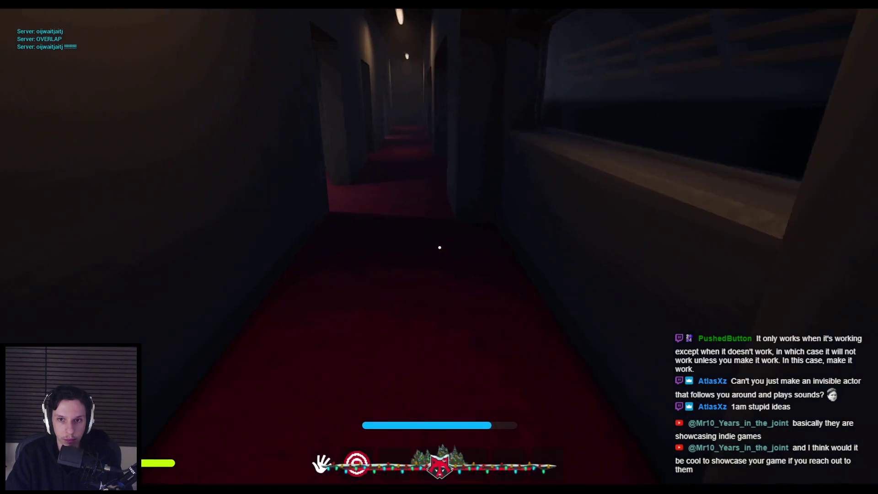
{"action": "key", "text": "w"}
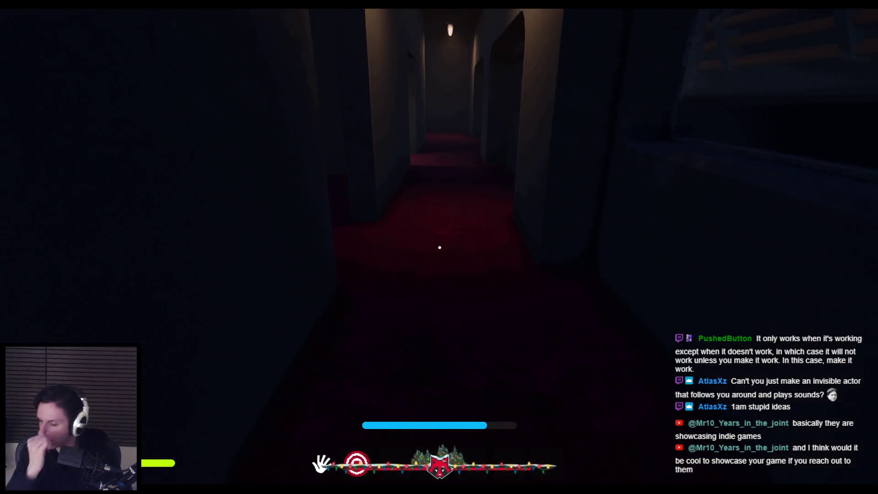
{"action": "key", "text": "w"}
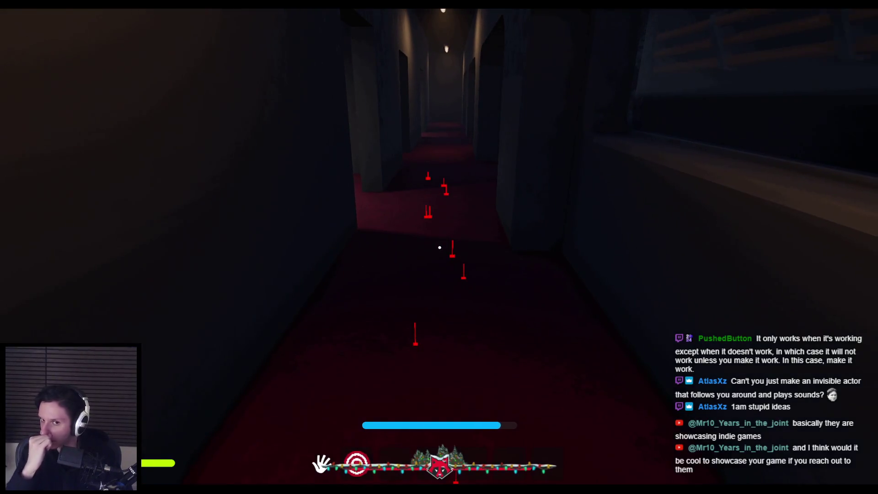
{"action": "key", "text": "w"}
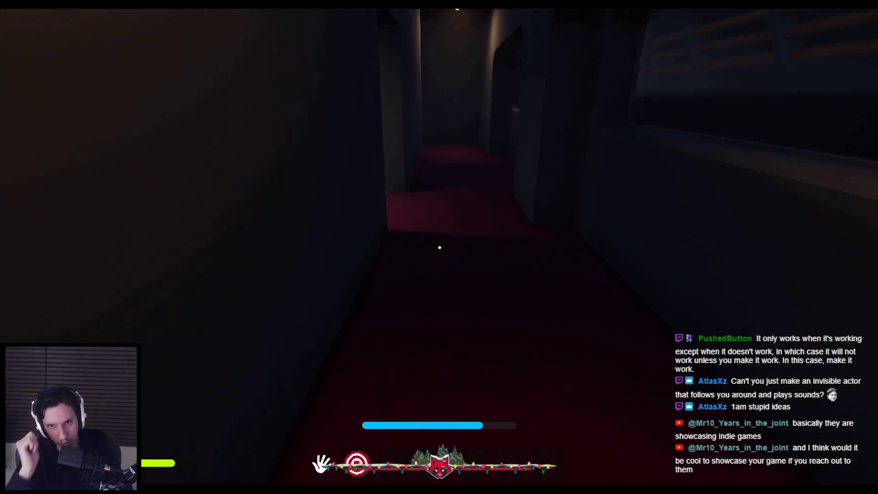
{"action": "key", "text": "w"}
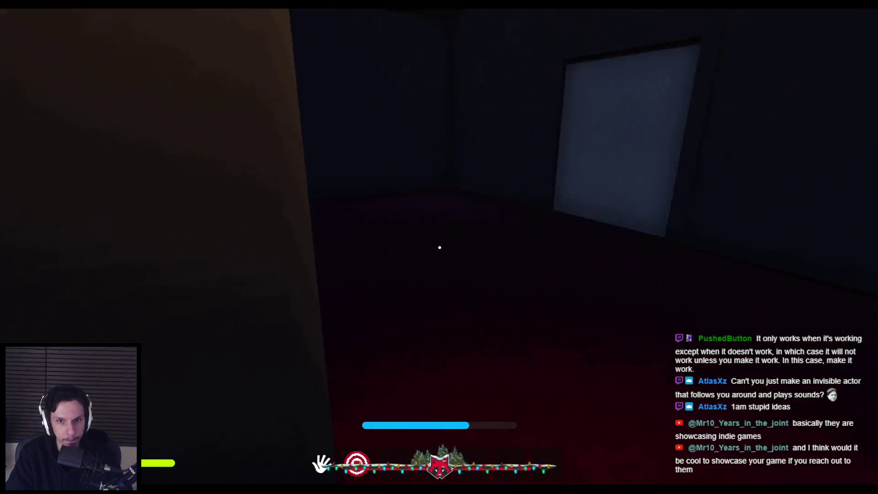
{"action": "key", "text": "w"}
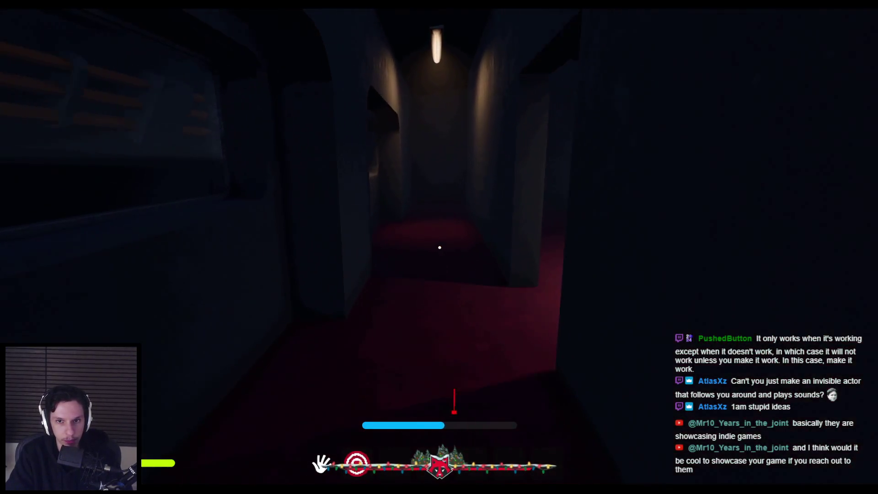
{"action": "key", "text": "w"}
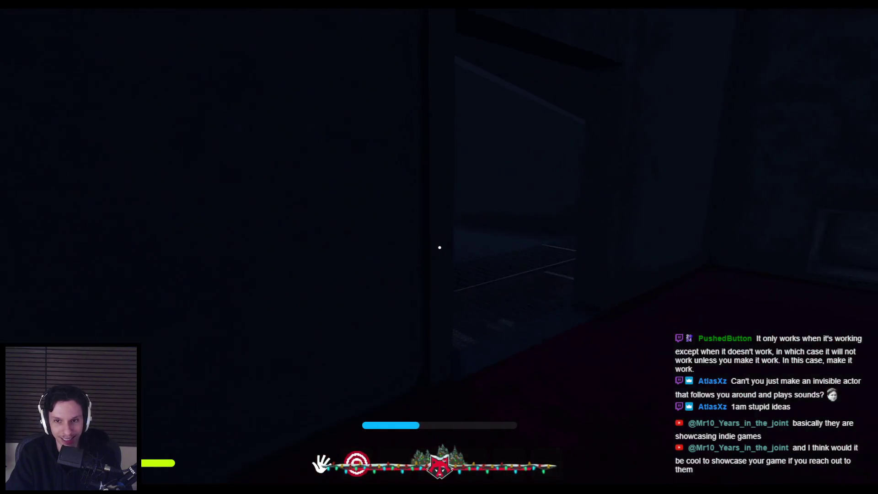
{"action": "key", "text": "Escape"}
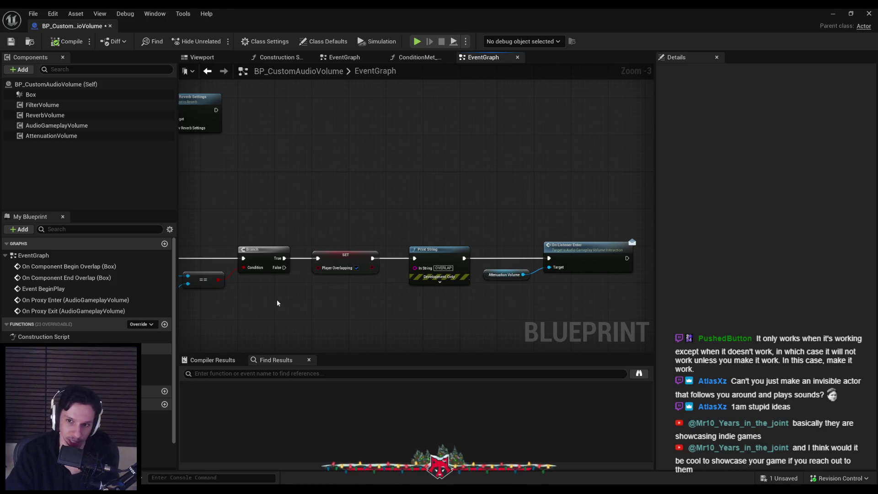
Delete the On Listener Enter and Attenuation Volume nodes, then compile and save the blueprint.
{"action": "mouse_move", "coordinate": [492, 312]}
{"action": "left_mouse_down"}
{"action": "mouse_move", "coordinate": [540, 259]}
{"action": "mouse_move", "coordinate": [498, 232]}
{"action": "left_mouse_up"}
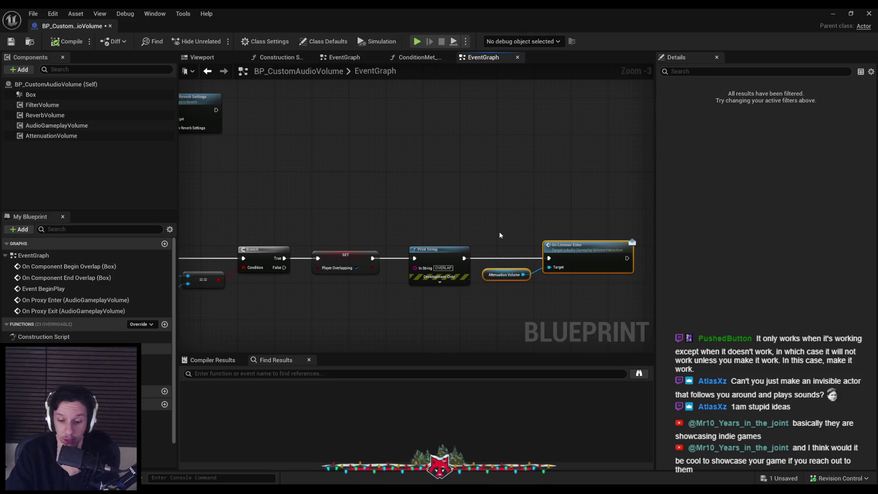
{"action": "key", "text": "Delete"}
{"action": "key", "text": "F7"}
{"action": "key", "text": "ctrl+s"}
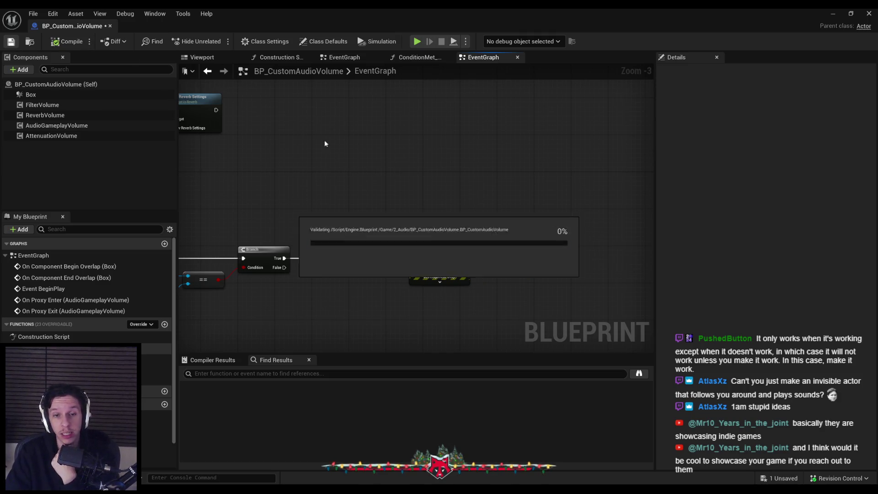
Glance at the code editor, then bring up the System Audio Volume listing in the browser.
{"action": "key", "text": "alt+Tab"}
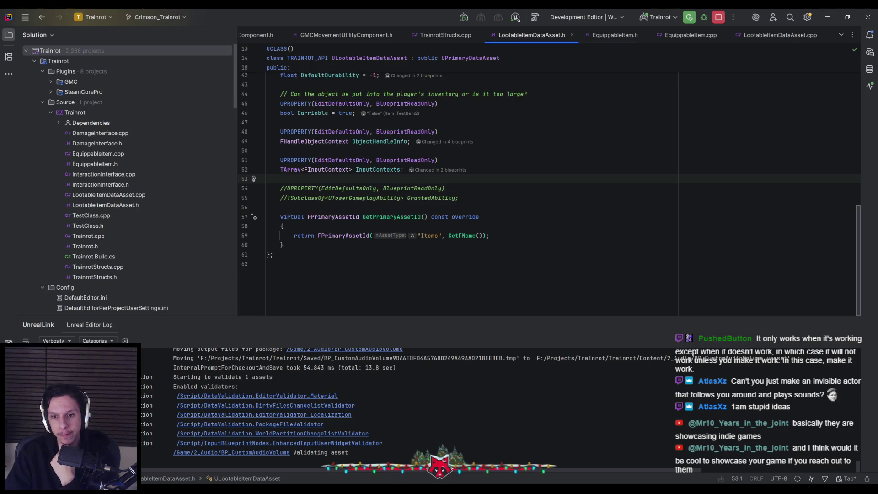
{"action": "key", "text": "alt+Tab"}
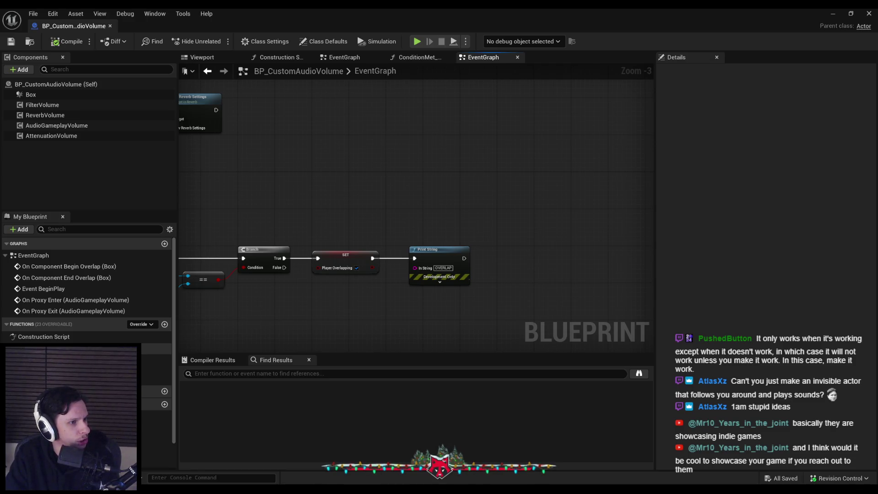
{"action": "key", "text": "alt+Tab"}
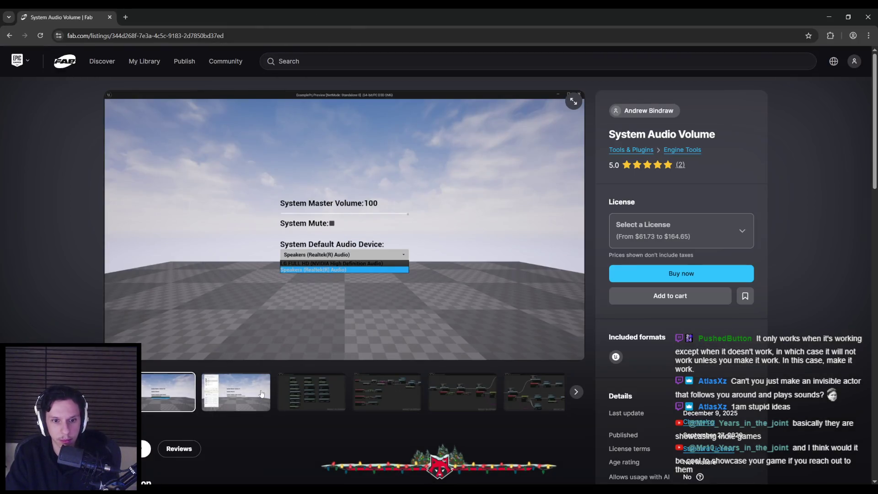
Flip through the System Audio Volume gallery images, return to the blueprint, then bring up the 'audio volume' results.
{"action": "left_click", "coordinate": [262, 393]}
{"action": "left_click", "coordinate": [311, 392]}
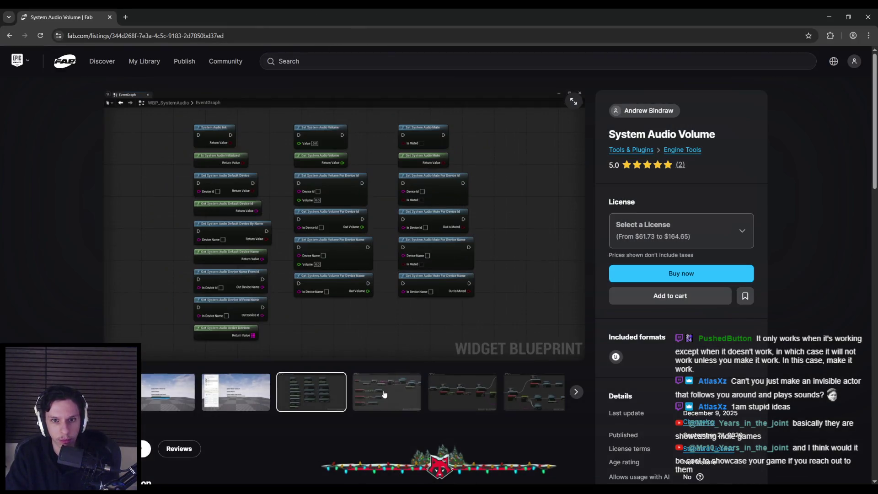
{"action": "left_click", "coordinate": [386, 393]}
{"action": "key", "text": "alt+Tab"}
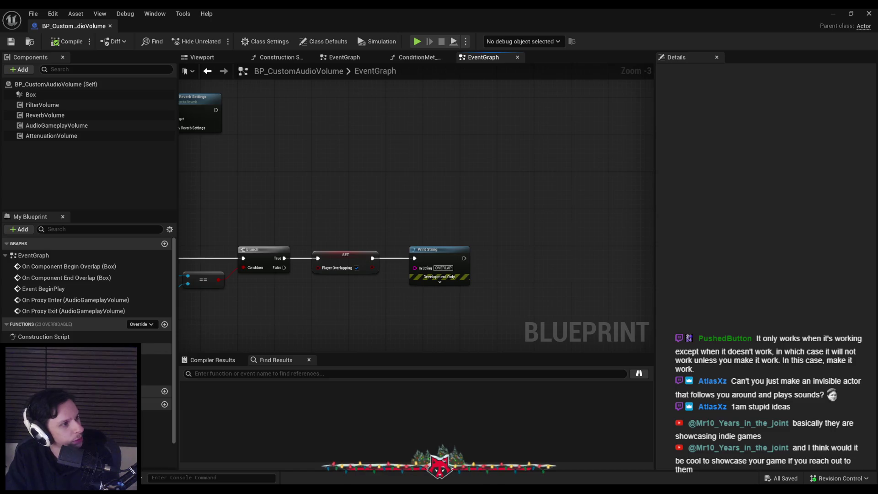
{"action": "key", "text": "alt+Tab"}
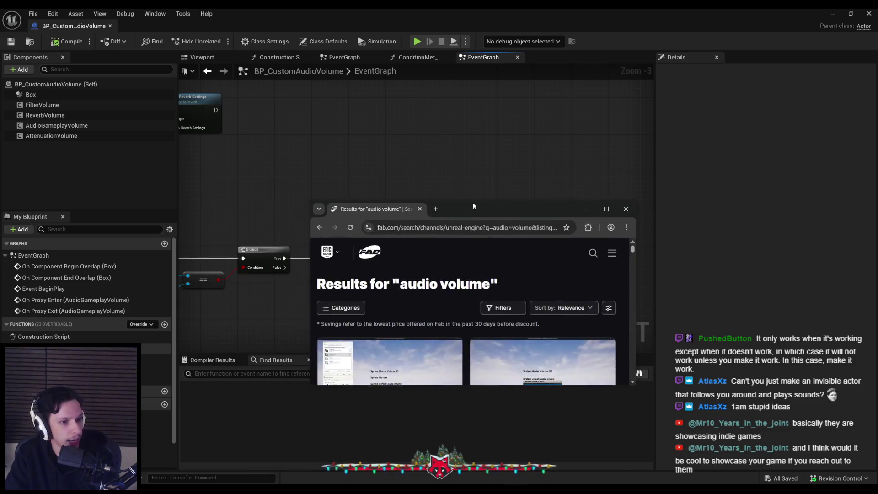
Scroll down the 'audio volume' results grid and open the Volumetric audio zones PRO listing.
{"action": "left_click", "coordinate": [451, 61]}
{"action": "scroll", "coordinate": [404, 248], "scroll_direction": "down", "scroll_amount": 2}
{"action": "scroll", "coordinate": [405, 248], "scroll_direction": "down", "scroll_amount": 2}
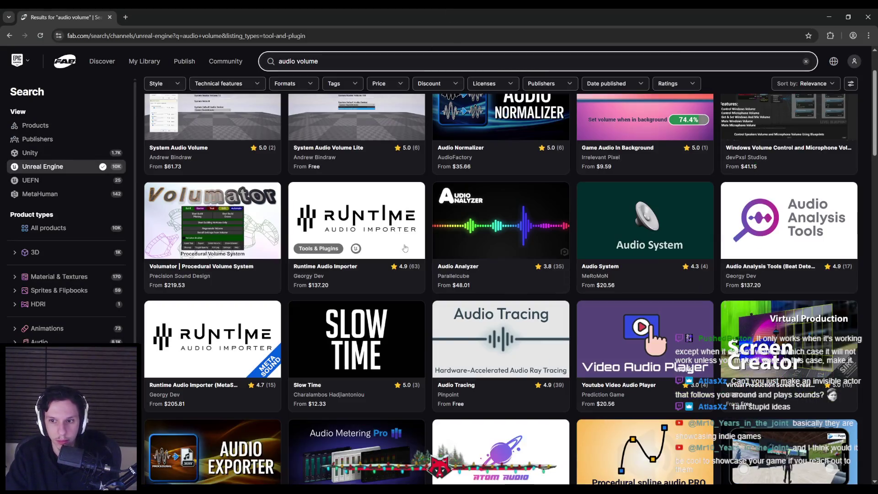
{"action": "scroll", "coordinate": [405, 248], "scroll_direction": "down", "scroll_amount": 2}
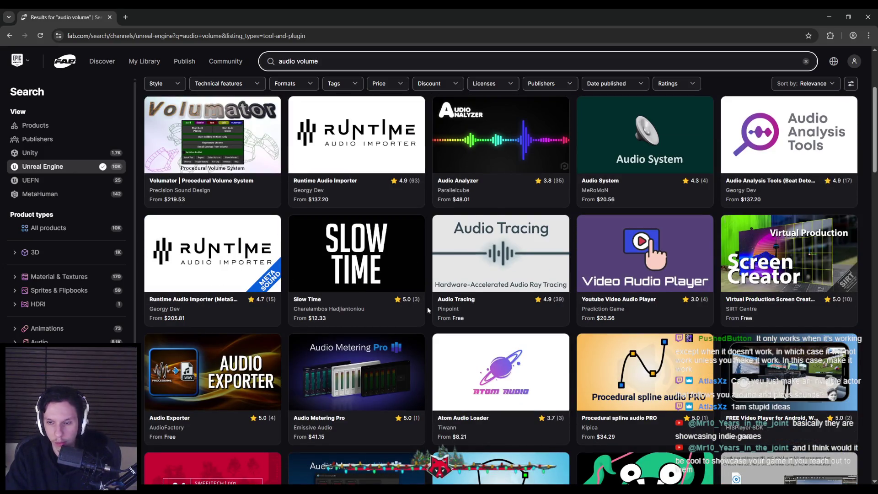
{"action": "scroll", "coordinate": [428, 310], "scroll_direction": "down", "scroll_amount": 3}
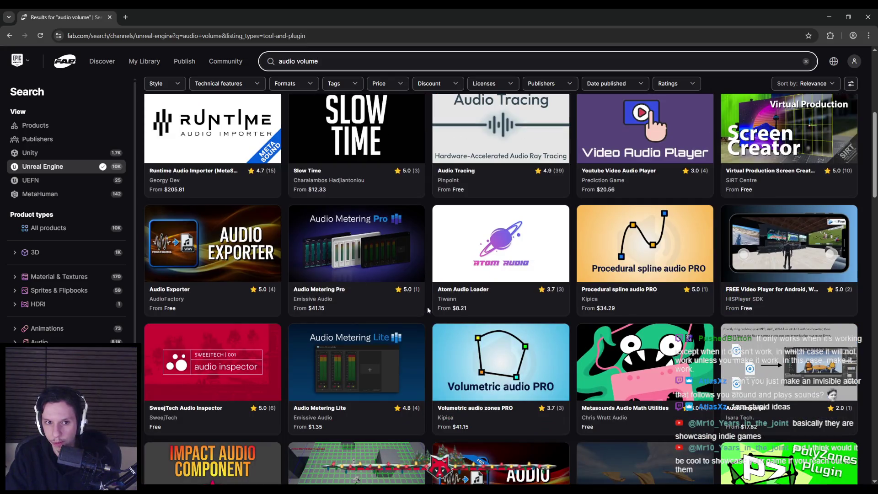
{"action": "scroll", "coordinate": [428, 310], "scroll_direction": "down", "scroll_amount": 2}
{"action": "scroll", "coordinate": [427, 310], "scroll_direction": "down", "scroll_amount": 1}
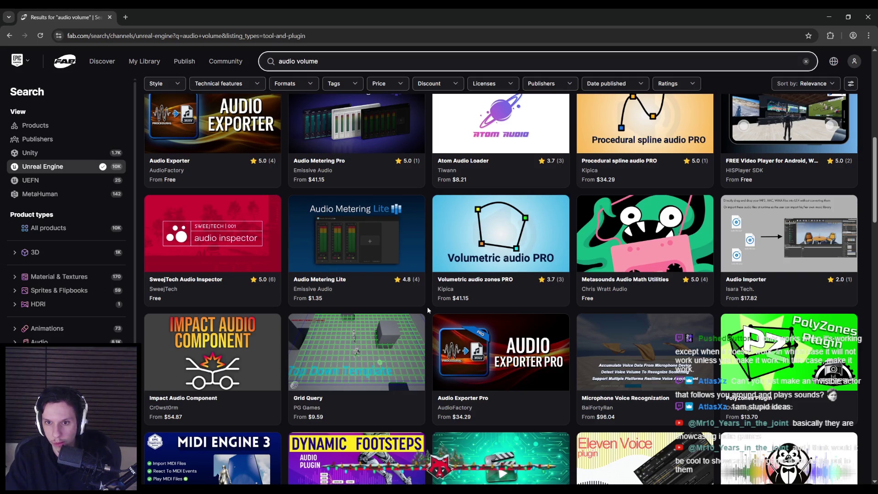
{"action": "left_click", "coordinate": [438, 295]}
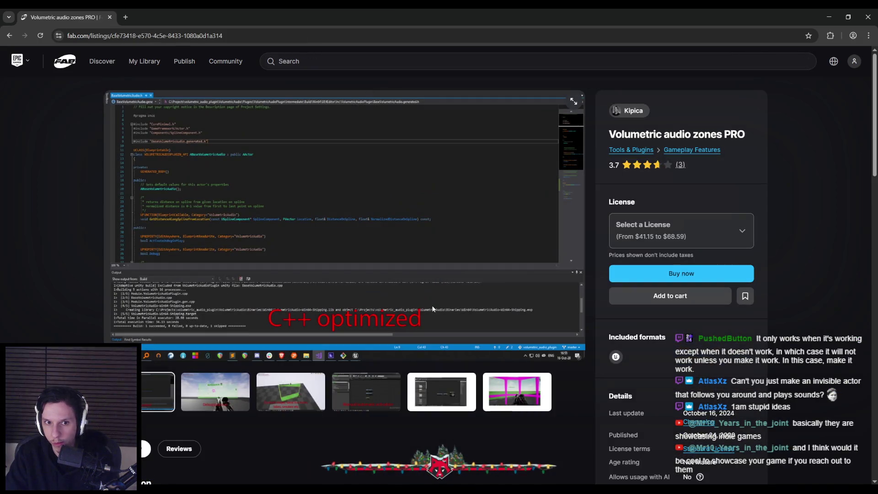
View the Debugging tools, custom shape, activation and SOUND CUE images, then read the description.
{"action": "scroll", "coordinate": [421, 308], "scroll_direction": "down", "scroll_amount": 3}
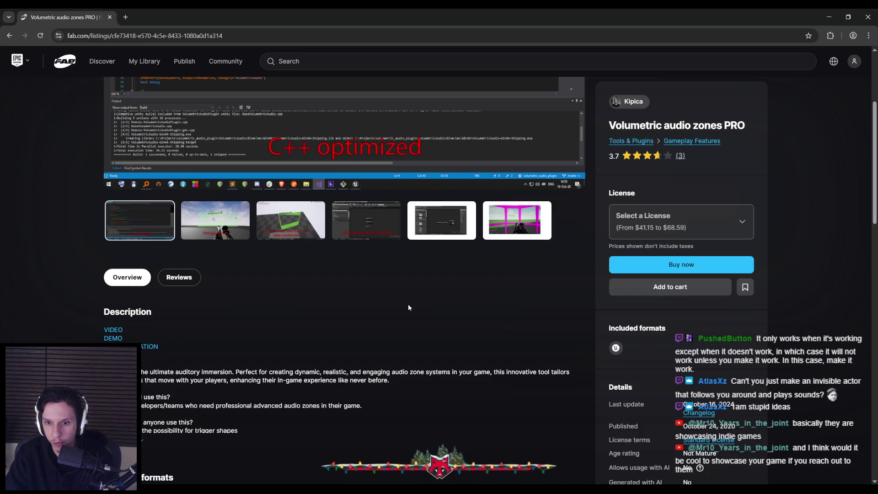
{"action": "left_click", "coordinate": [220, 223]}
{"action": "scroll", "coordinate": [300, 224], "scroll_direction": "up", "scroll_amount": 3}
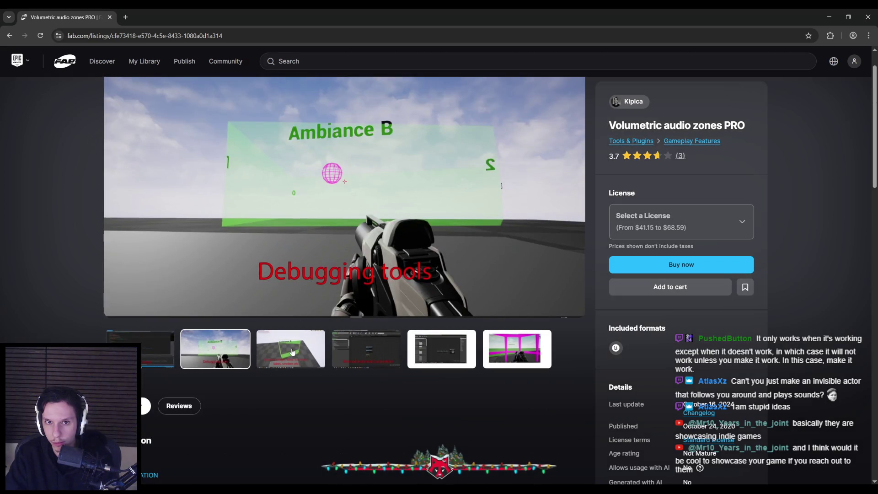
{"action": "left_click", "coordinate": [293, 352]}
{"action": "left_click", "coordinate": [362, 353]}
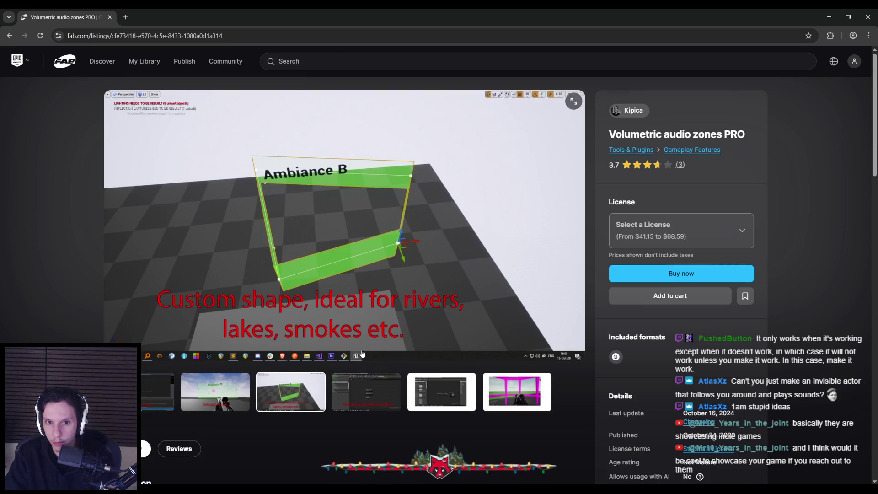
{"action": "left_click", "coordinate": [438, 389]}
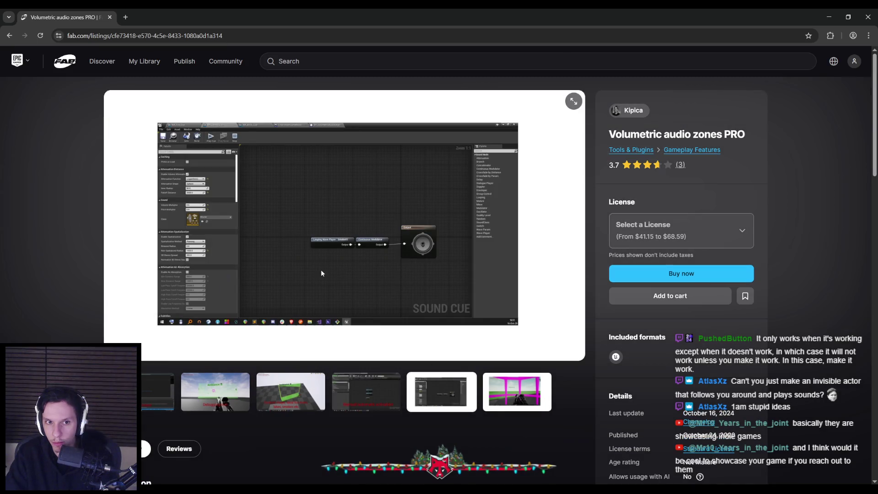
{"action": "left_click", "coordinate": [366, 386]}
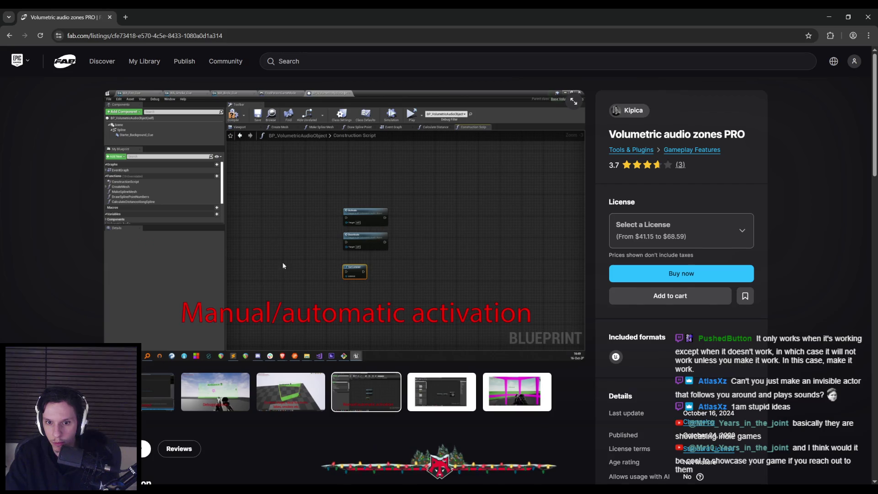
{"action": "scroll", "coordinate": [278, 250], "scroll_direction": "down", "scroll_amount": 5}
{"action": "scroll", "coordinate": [253, 307], "scroll_direction": "down", "scroll_amount": 2}
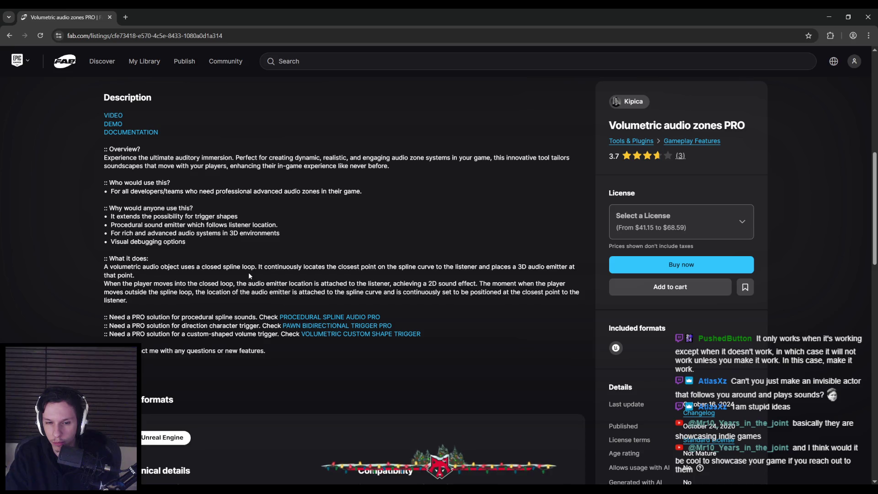
Go back to the 'audio volume' results, scroll further down, then return to the blueprint editor.
{"action": "key", "text": "alt+Left"}
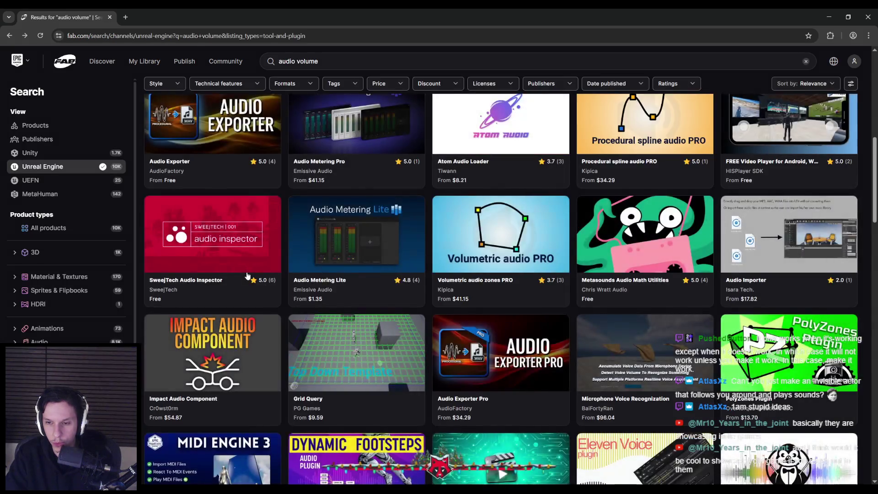
{"action": "scroll", "coordinate": [377, 233], "scroll_direction": "down", "scroll_amount": 3}
{"action": "scroll", "coordinate": [377, 233], "scroll_direction": "down", "scroll_amount": 5}
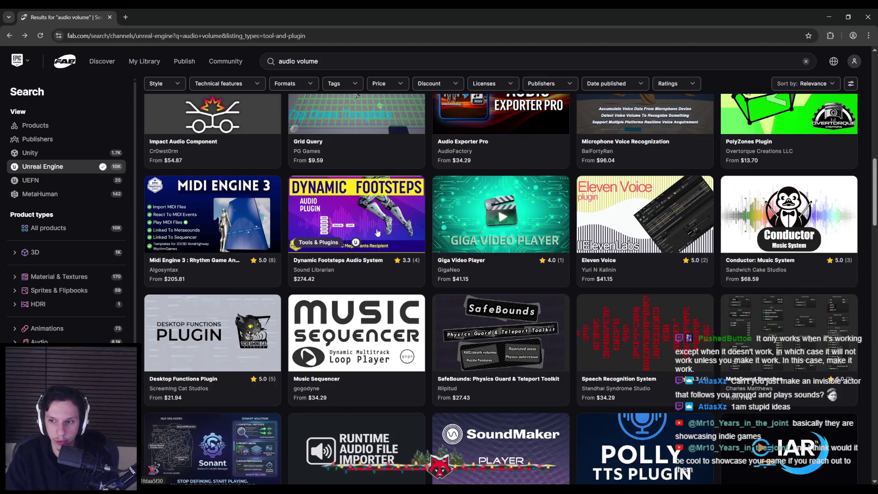
{"action": "scroll", "coordinate": [423, 247], "scroll_direction": "down", "scroll_amount": 6}
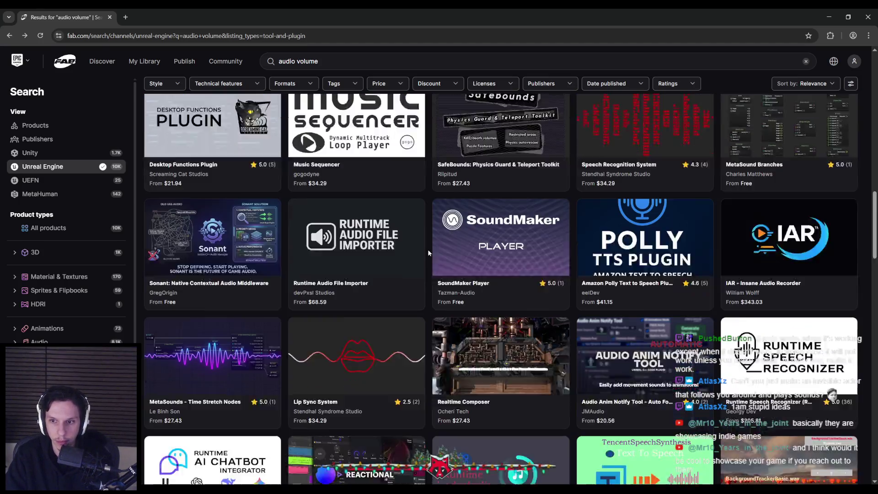
{"action": "scroll", "coordinate": [429, 252], "scroll_direction": "down", "scroll_amount": 2}
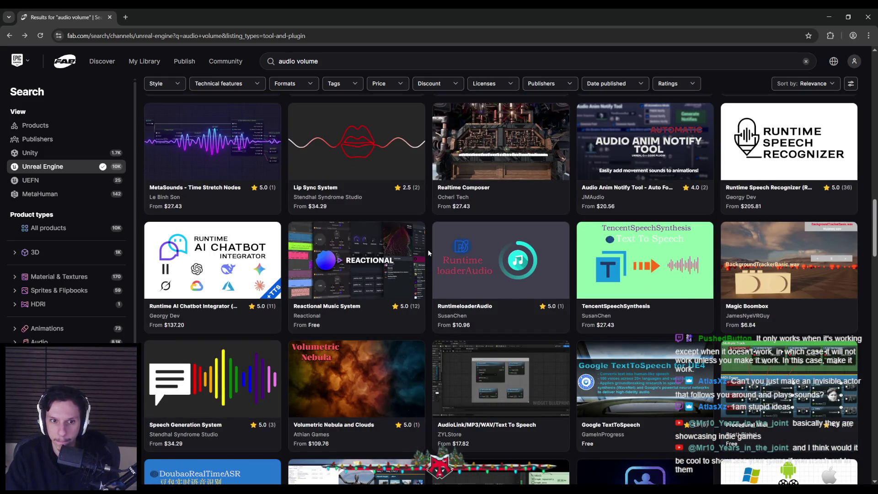
{"action": "scroll", "coordinate": [429, 252], "scroll_direction": "down", "scroll_amount": 3}
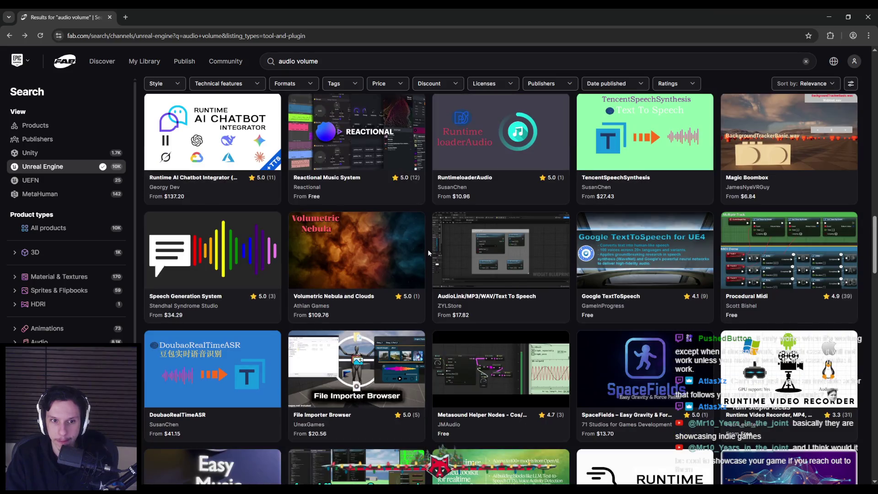
{"action": "key", "text": "alt+Tab"}
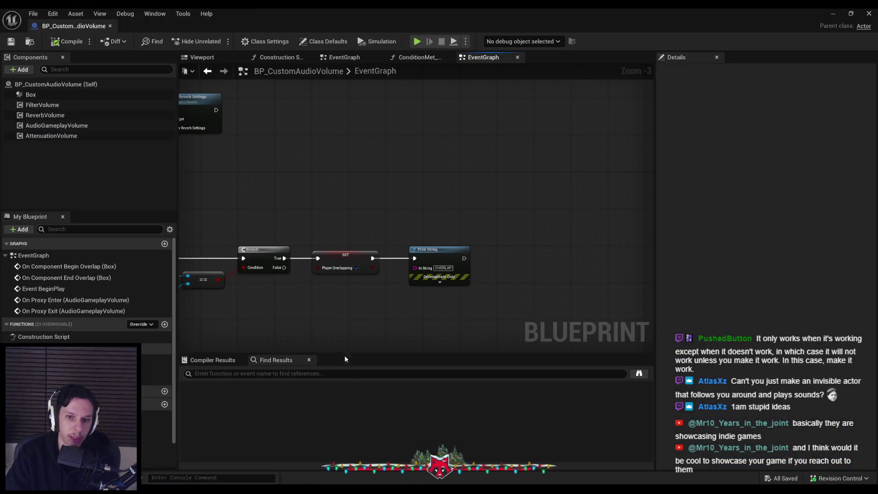
Return to the full level editor and focus the view on AudioVolume2, found by searching 'aud'.
{"action": "key", "text": "alt+Tab"}
{"action": "key", "text": "alt+Tab"}
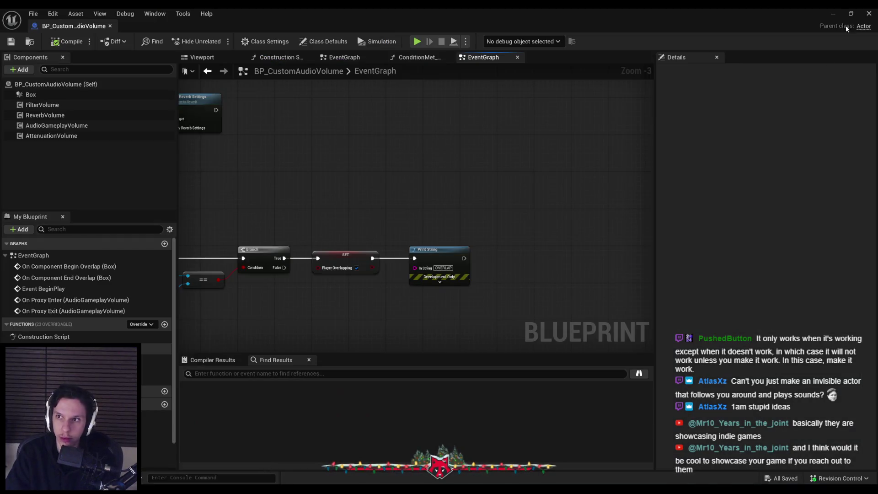
{"action": "key", "text": "alt+Tab"}
{"action": "key", "text": "F11"}
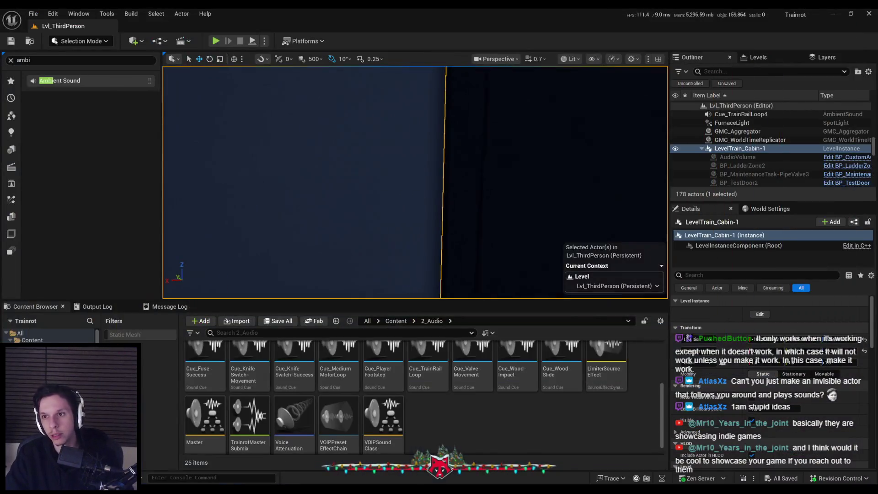
{"action": "scroll", "coordinate": [875, 147], "scroll_direction": "up", "scroll_amount": 10}
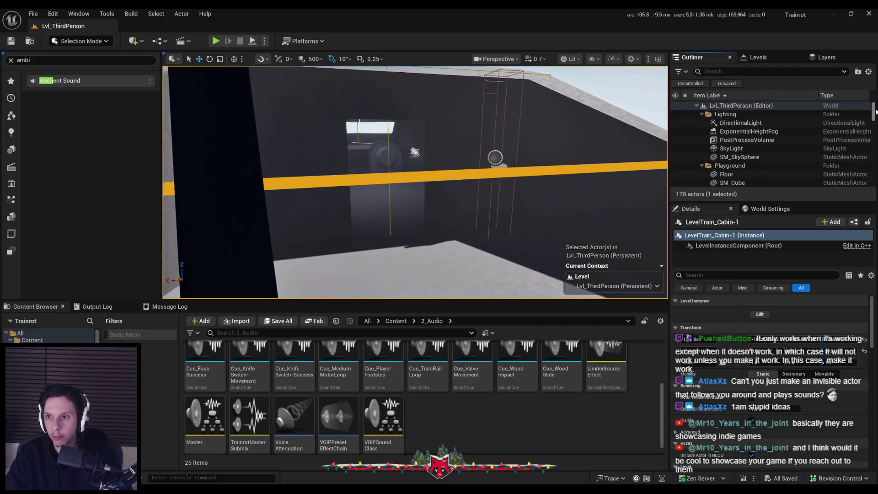
{"action": "left_click", "coordinate": [721, 72]}
{"action": "type", "text": "aud"}
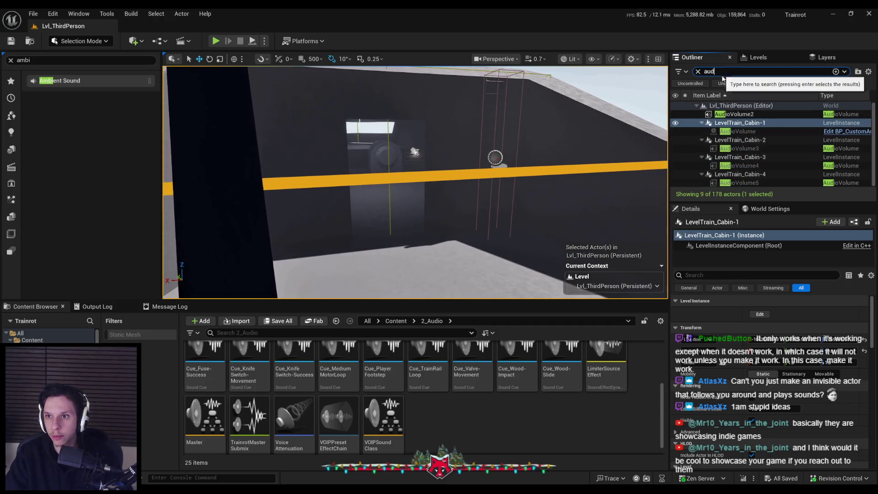
{"action": "double_click", "coordinate": [734, 114]}
Check AudioVolume2's actions and select the AudioVolume2 (Instance) entry in Details.
{"action": "right_click", "coordinate": [733, 114]}
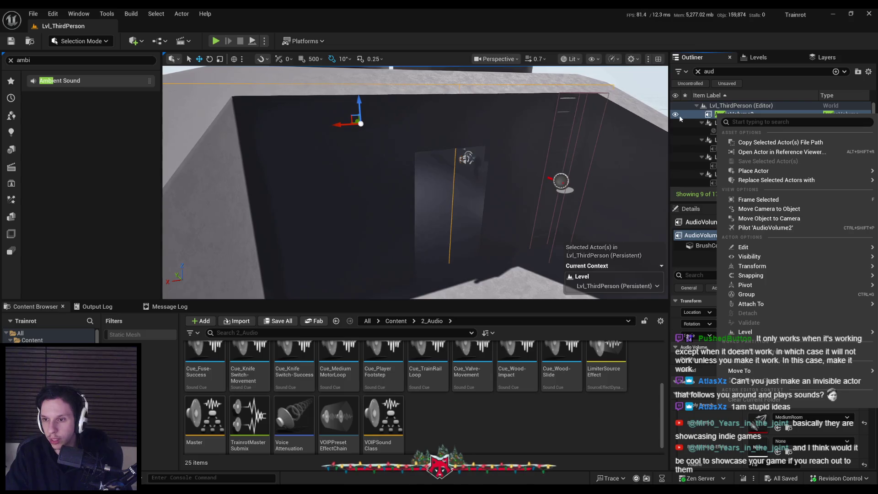
{"action": "key", "text": "Escape"}
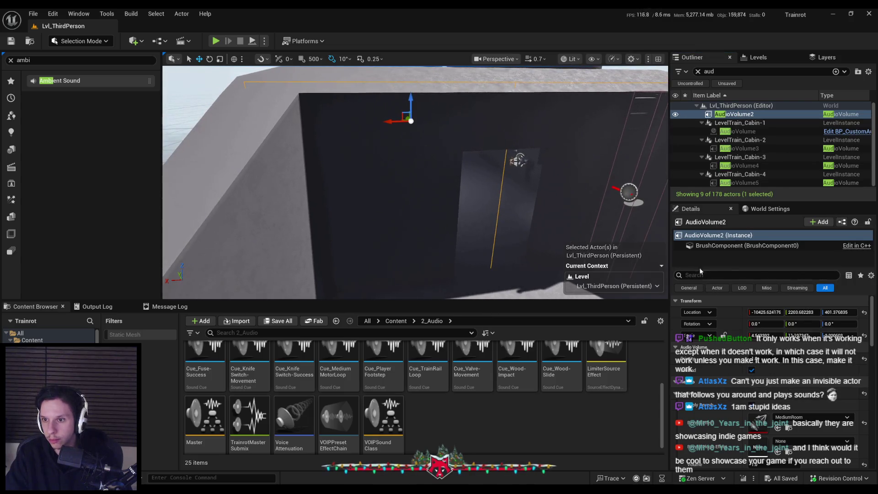
{"action": "right_click", "coordinate": [712, 236]}
{"action": "left_click", "coordinate": [853, 234]}
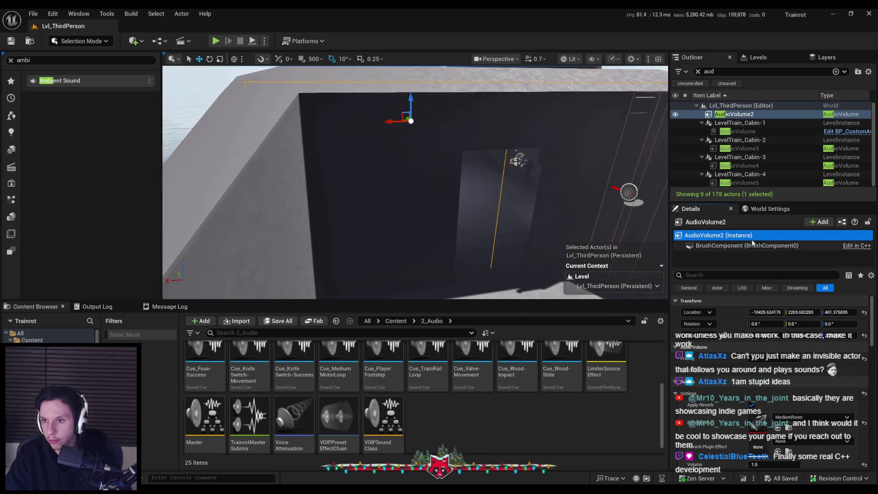
{"action": "right_click", "coordinate": [736, 236]}
{"action": "left_click", "coordinate": [736, 237]}
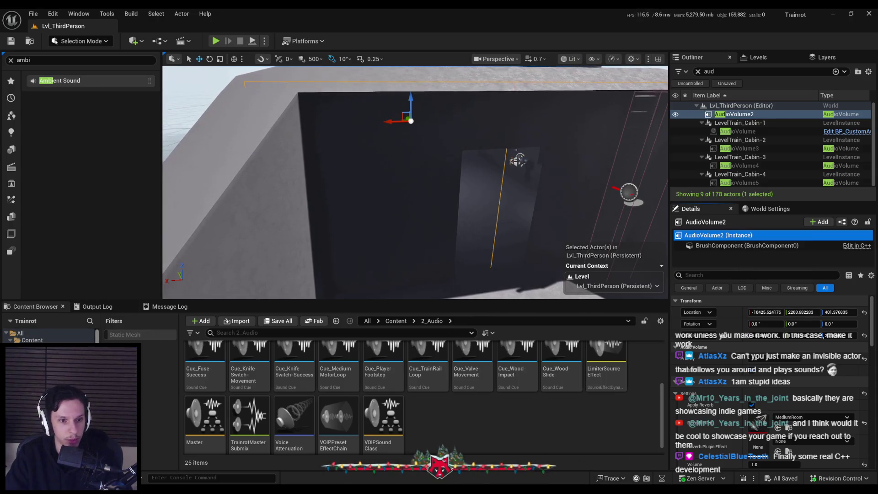
Show the project's C++ Classes folder in the Content Browser.
{"action": "scroll", "coordinate": [51, 338], "scroll_direction": "down", "scroll_amount": 2}
{"action": "left_click", "coordinate": [42, 346]}
{"action": "left_click", "coordinate": [336, 333]}
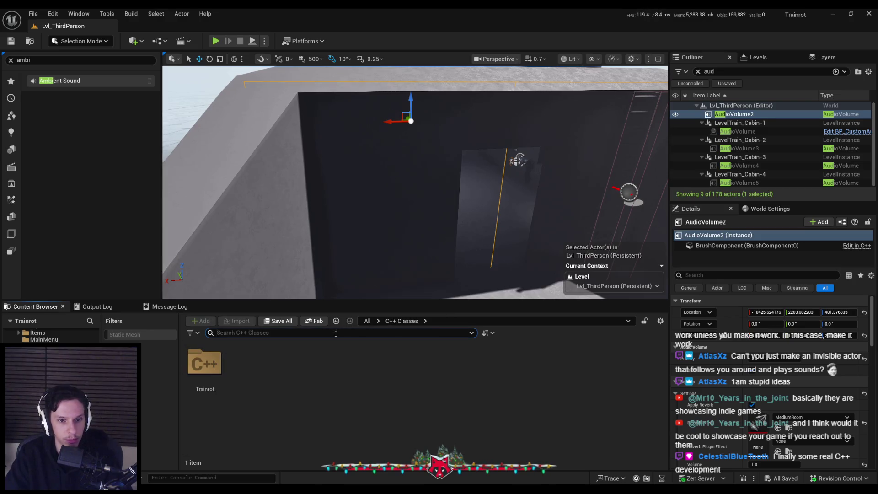
{"action": "type", "text": "aud"}
Search the Engine classes for 'io volume' and open the AudioVolume class source in Rider.
{"action": "left_click", "coordinate": [264, 335]}
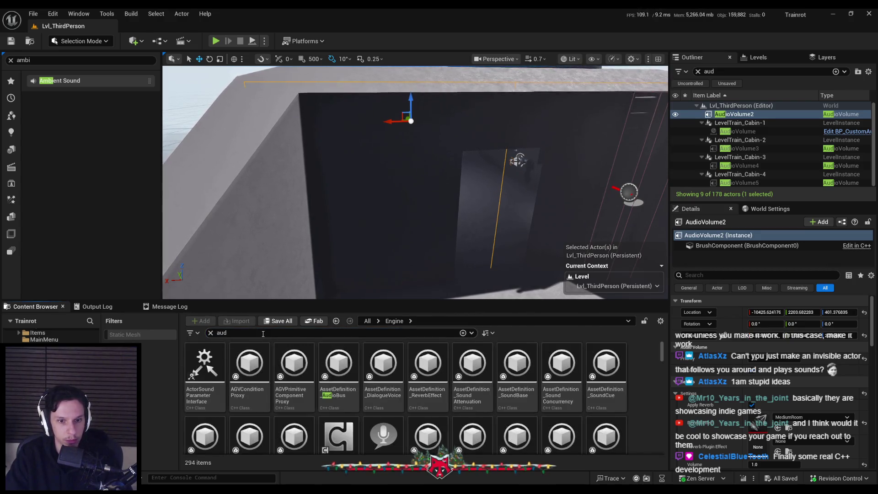
{"action": "type", "text": "io volume"}
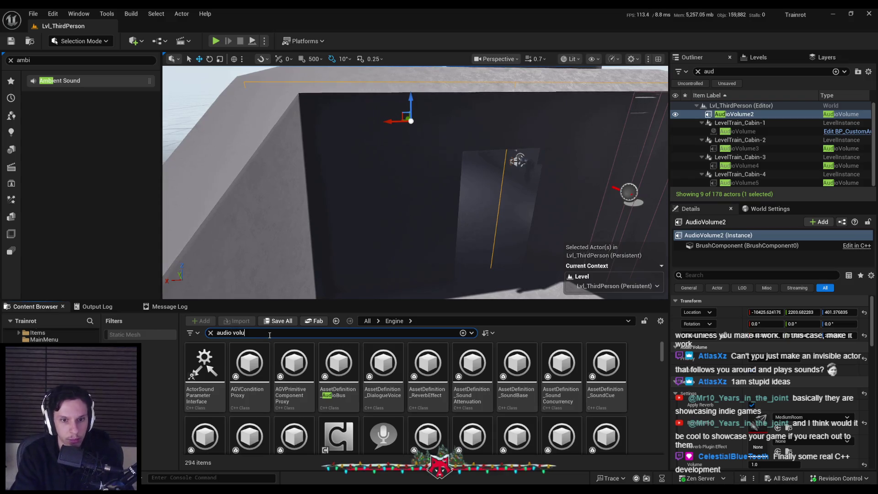
{"action": "key", "text": "Return"}
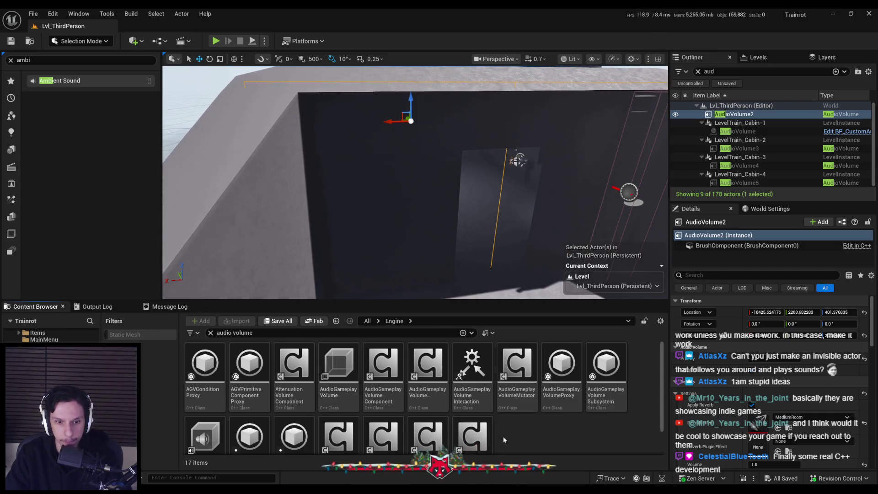
{"action": "scroll", "coordinate": [503, 440], "scroll_direction": "down", "scroll_amount": 2}
{"action": "double_click", "coordinate": [205, 402]}
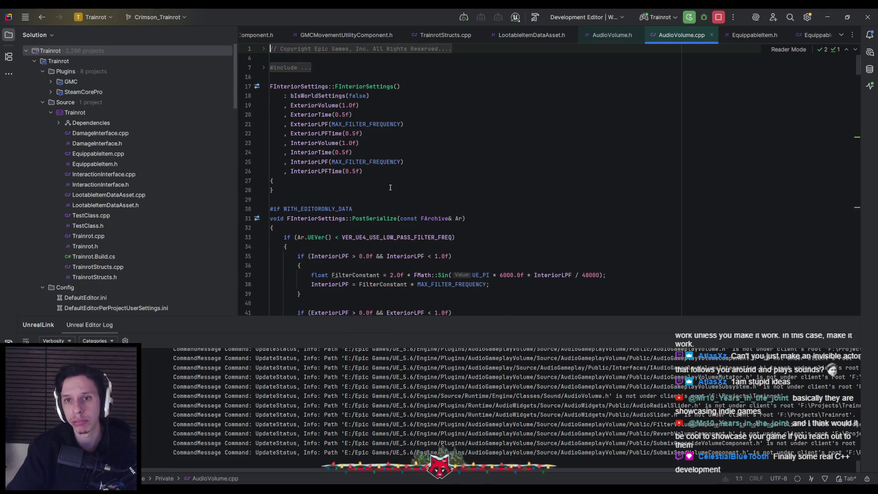
Expand the folded header comment and #include block in AudioVolume.cpp and skim the code.
{"action": "left_click", "coordinate": [308, 52]}
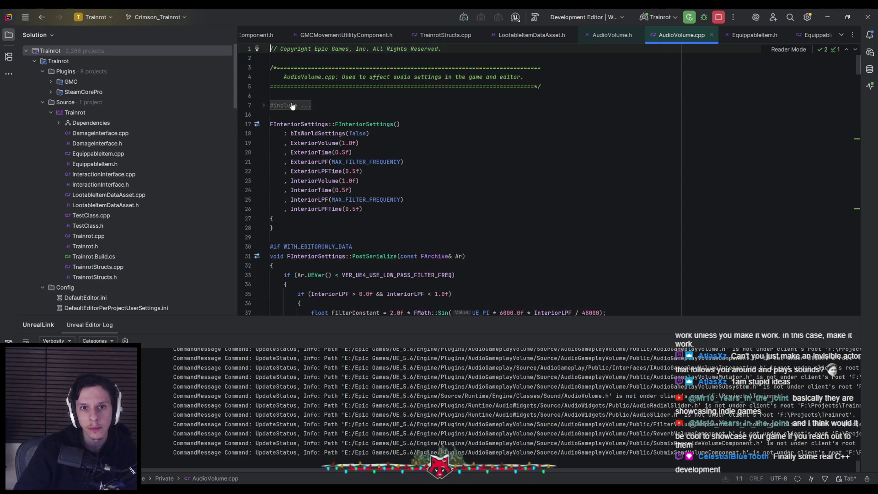
{"action": "left_click", "coordinate": [308, 105]}
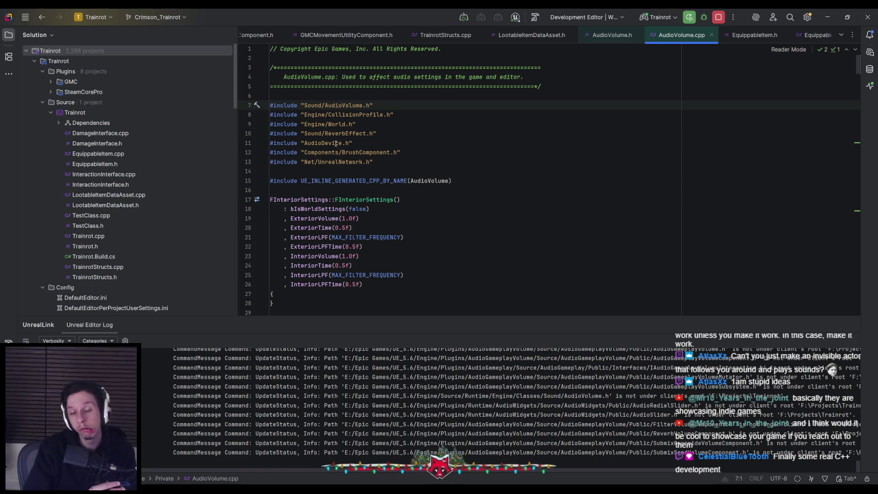
{"action": "scroll", "coordinate": [329, 160], "scroll_direction": "down", "scroll_amount": 4}
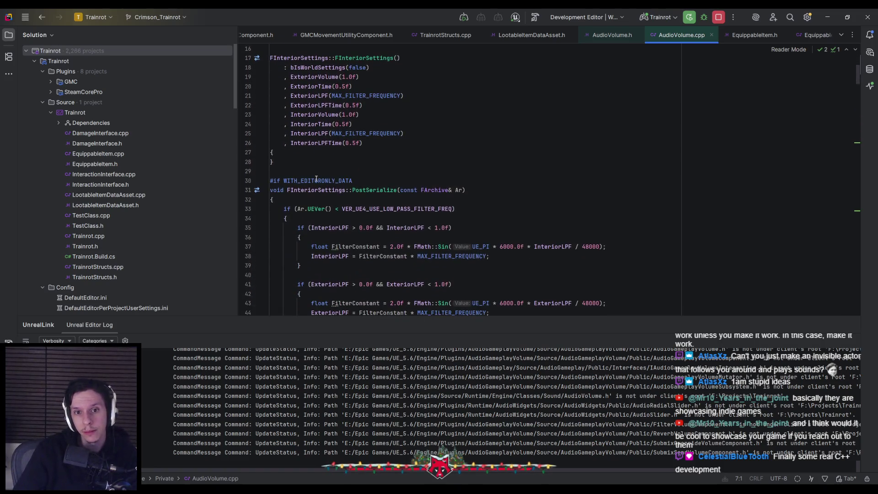
{"action": "scroll", "coordinate": [316, 179], "scroll_direction": "up", "scroll_amount": 2}
{"action": "scroll", "coordinate": [316, 176], "scroll_direction": "down", "scroll_amount": 3}
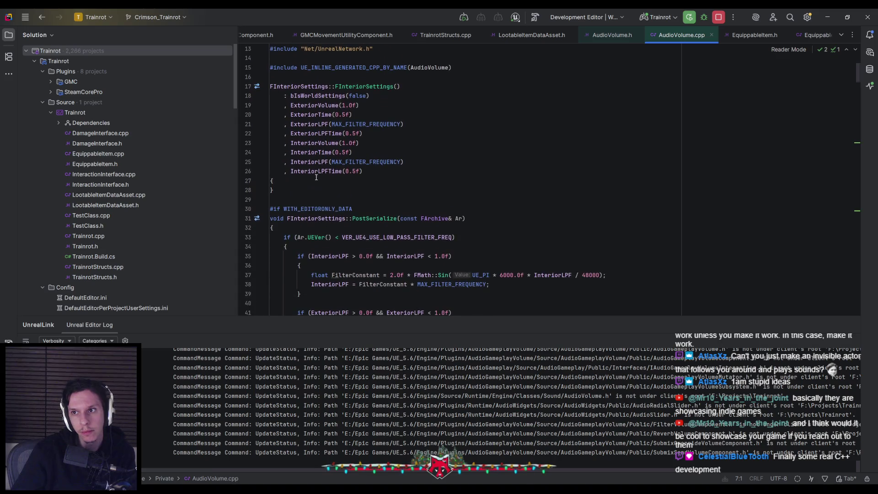
{"action": "scroll", "coordinate": [314, 163], "scroll_direction": "down", "scroll_amount": 4}
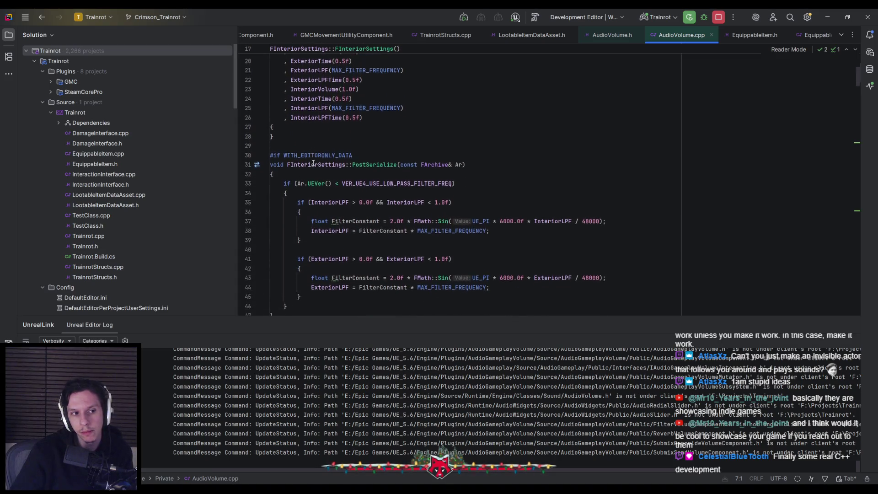
{"action": "scroll", "coordinate": [313, 171], "scroll_direction": "up", "scroll_amount": 2}
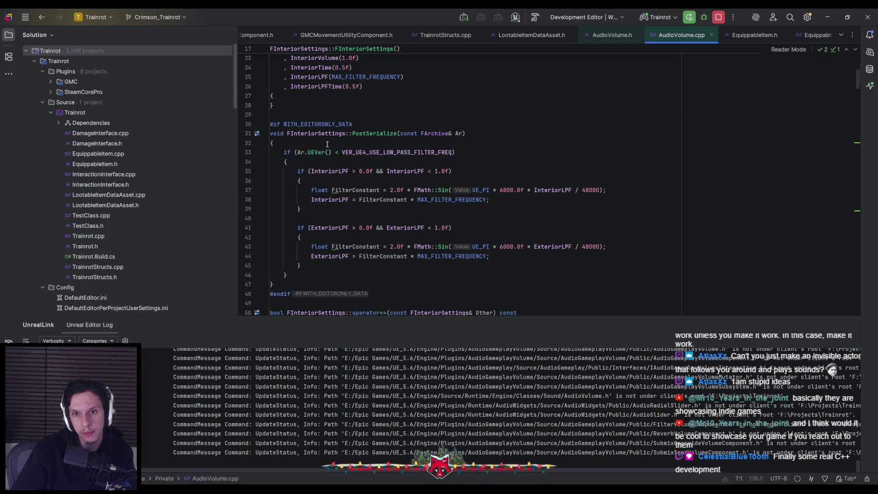
{"action": "scroll", "coordinate": [327, 144], "scroll_direction": "down", "scroll_amount": 1}
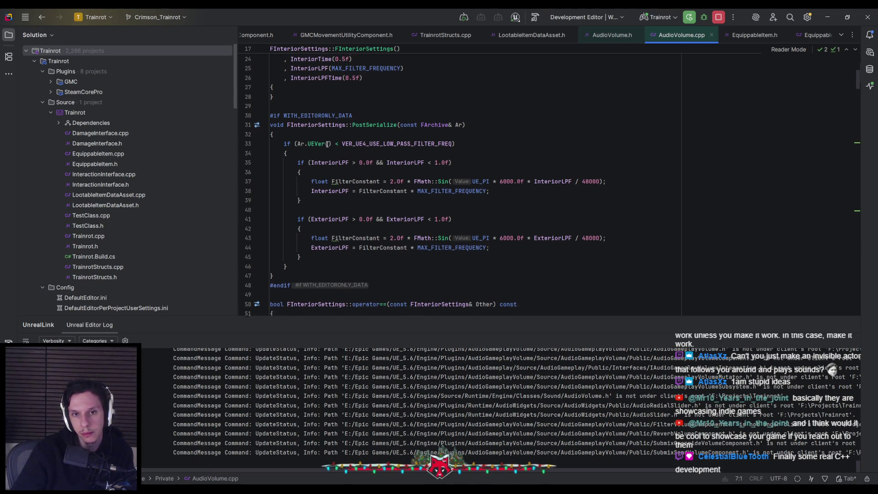
Read the FInteriorSettings struct documentation from InteriorLPF, then go back to the BP_CustomAudioVolume graph.
{"action": "mouse_move", "coordinate": [331, 142]}
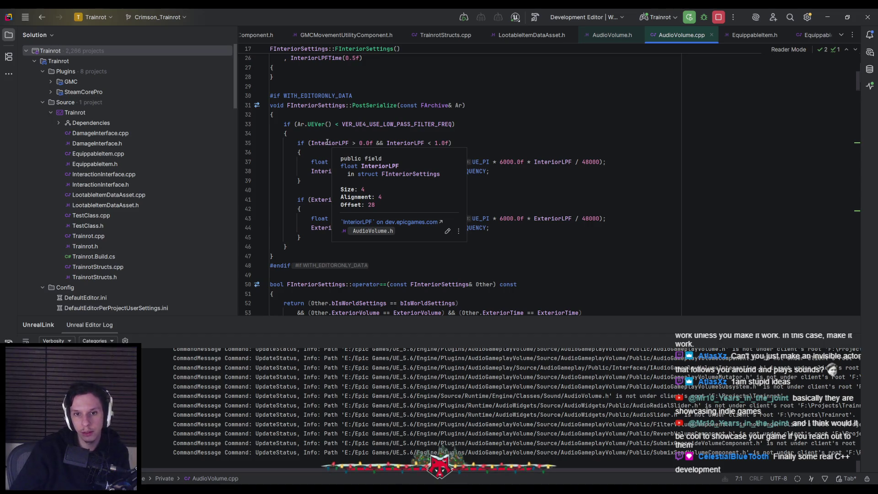
{"action": "left_click", "coordinate": [391, 176]}
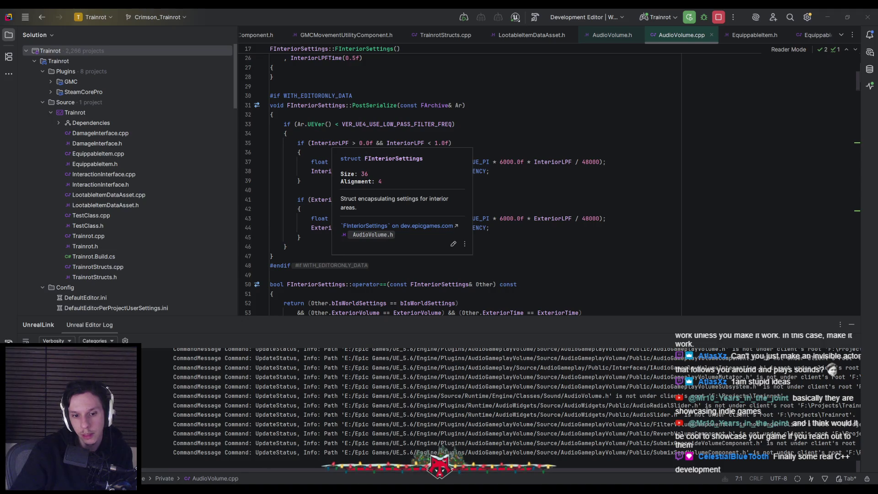
{"action": "left_click", "coordinate": [233, 435]}
{"action": "right_click", "coordinate": [351, 207]}
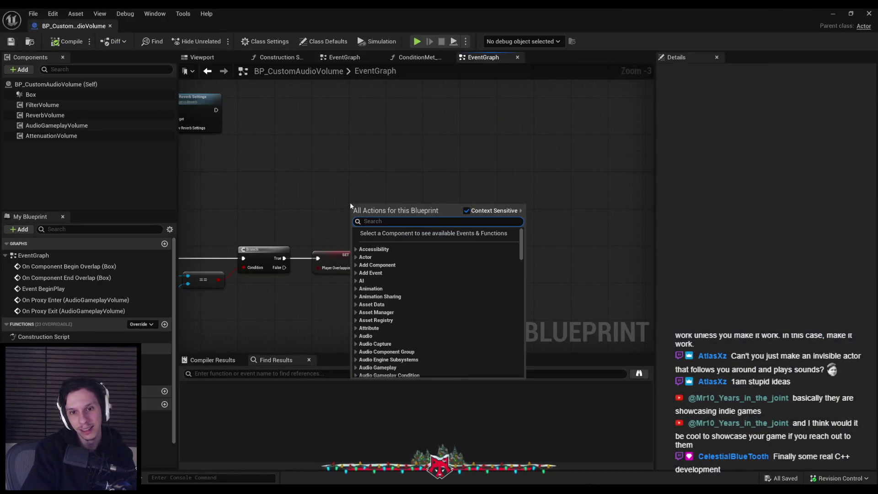
{"action": "type", "text": "interior"}
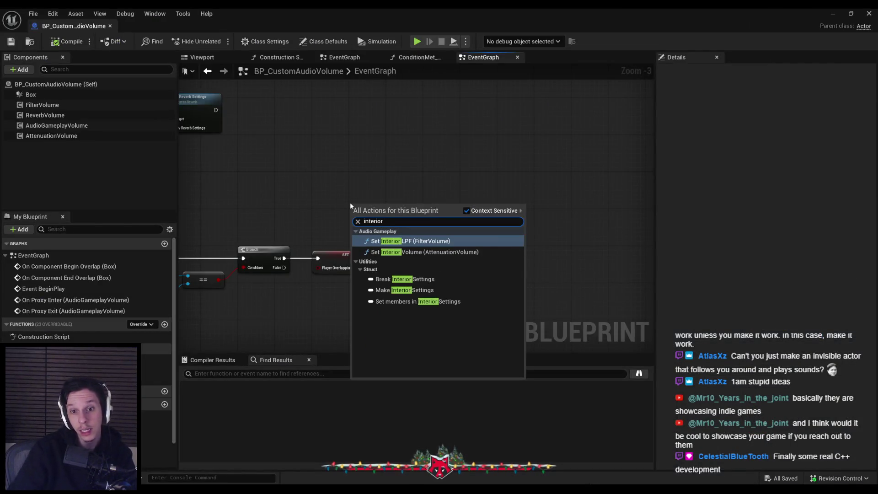
{"action": "left_click", "coordinate": [404, 290]}
{"action": "scroll", "coordinate": [397, 229], "scroll_direction": "up", "scroll_amount": 1}
{"action": "left_click_drag", "start_coordinate": [397, 177], "coordinate": [391, 134]}
{"action": "left_click", "coordinate": [386, 165]}
{"action": "left_click_drag", "start_coordinate": [408, 185], "coordinate": [395, 156]}
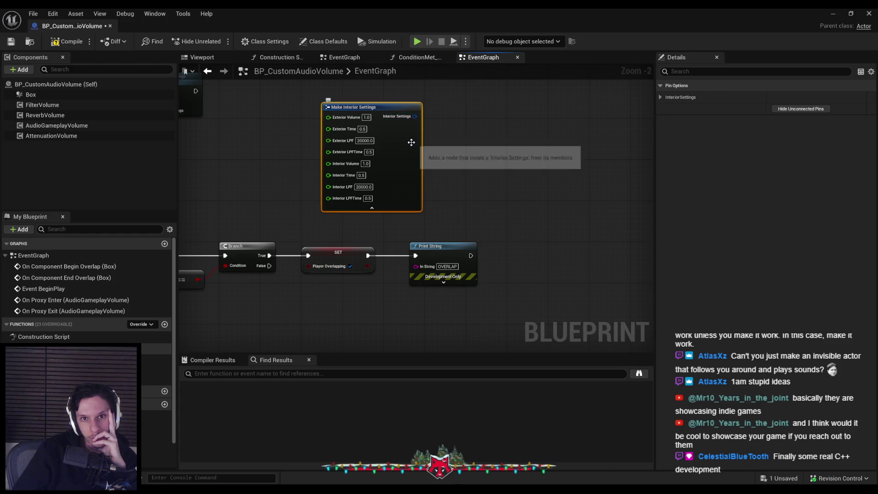
{"action": "left_click_drag", "start_coordinate": [417, 117], "coordinate": [466, 99]}
{"action": "left_click", "coordinate": [468, 174]}
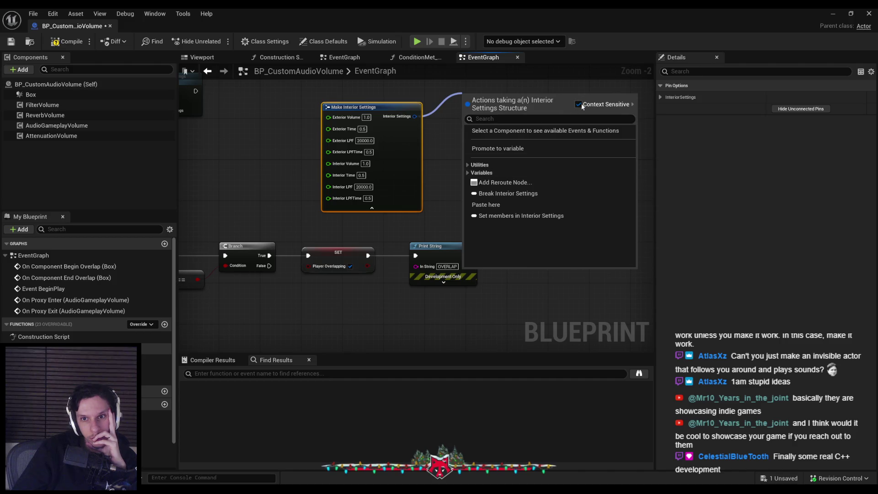
{"action": "left_click", "coordinate": [579, 105]}
{"action": "left_click_drag", "start_coordinate": [415, 116], "coordinate": [452, 96]}
{"action": "left_click", "coordinate": [567, 106]}
{"action": "left_click", "coordinate": [456, 174]}
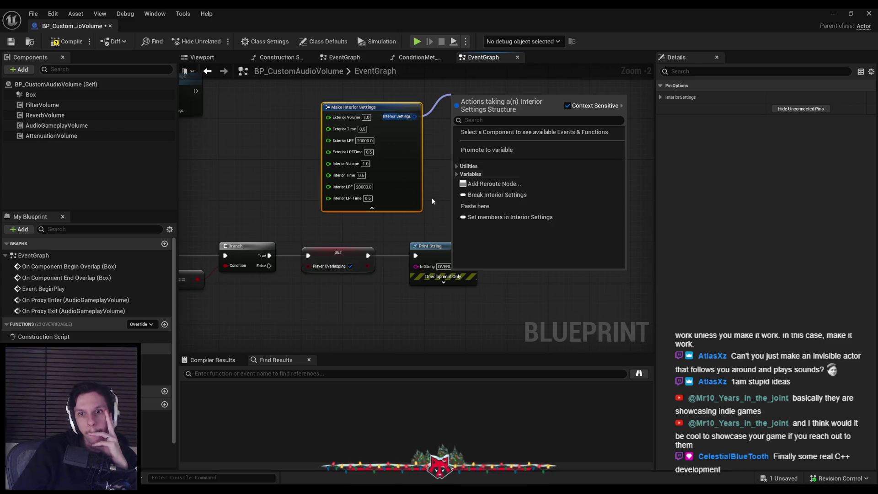
{"action": "key", "text": "Escape"}
{"action": "key", "text": "Delete"}
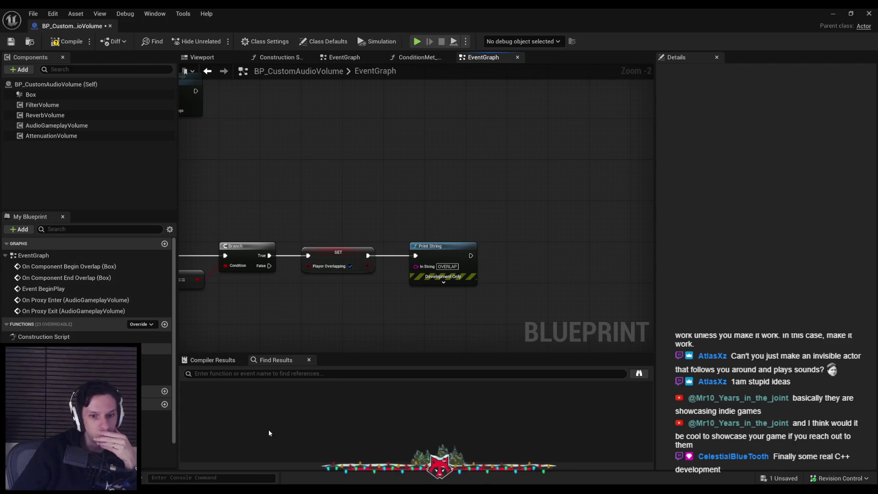
{"action": "key", "text": "alt+Tab"}
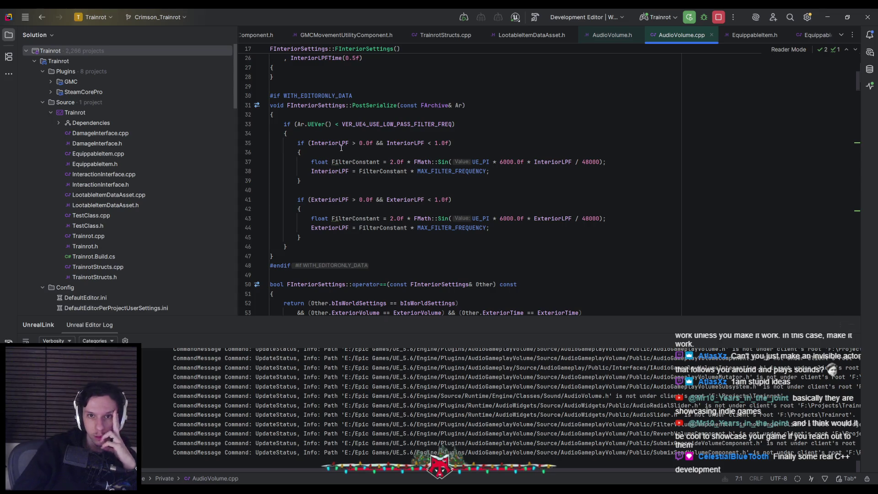
Read through the AddProxy function in AudioVolume.cpp.
{"action": "scroll", "coordinate": [345, 163], "scroll_direction": "up", "scroll_amount": 7}
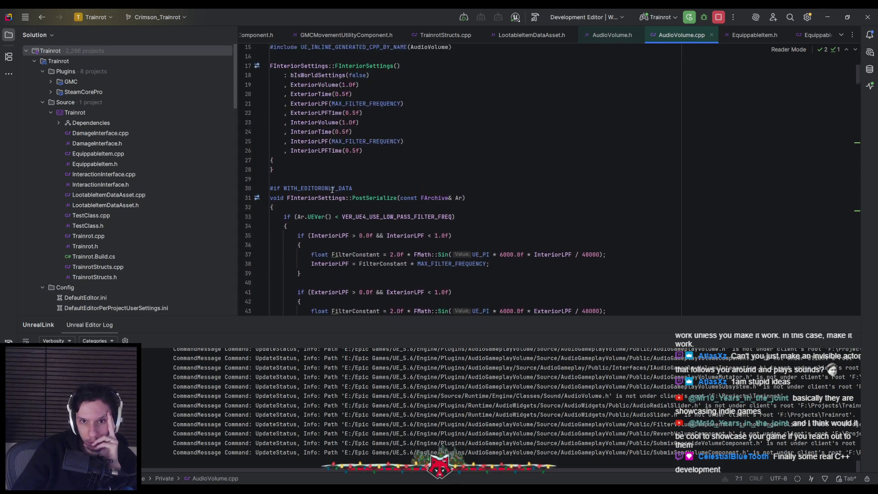
{"action": "scroll", "coordinate": [329, 219], "scroll_direction": "up", "scroll_amount": 1}
{"action": "scroll", "coordinate": [325, 221], "scroll_direction": "down", "scroll_amount": 2}
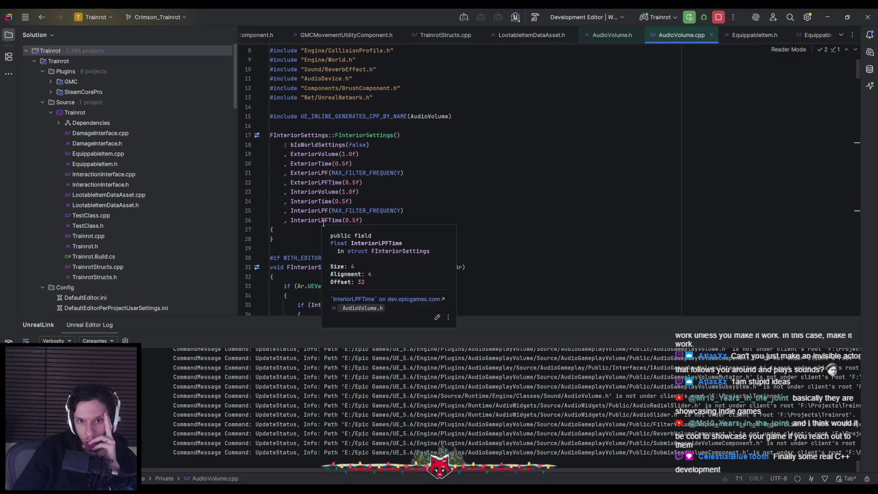
{"action": "mouse_move", "coordinate": [364, 214]}
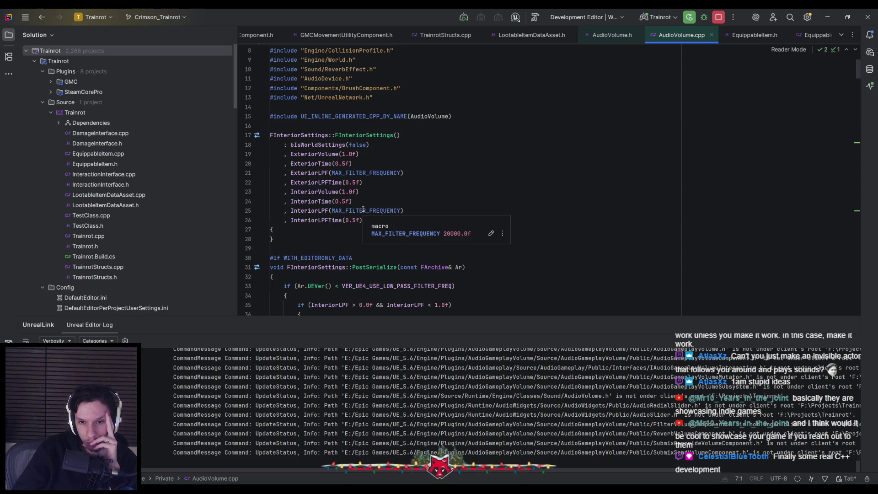
{"action": "scroll", "coordinate": [362, 210], "scroll_direction": "down", "scroll_amount": 7}
{"action": "scroll", "coordinate": [351, 223], "scroll_direction": "down", "scroll_amount": 3}
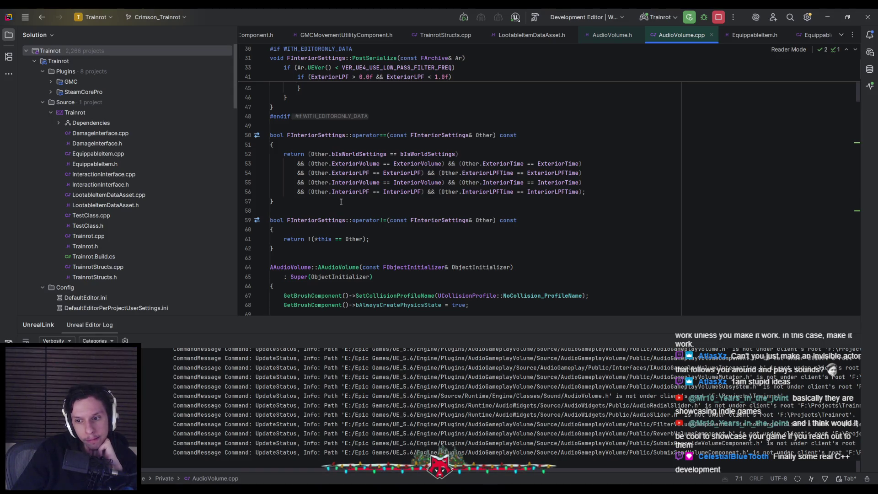
{"action": "mouse_move", "coordinate": [554, 470]}
{"action": "left_mouse_down"}
{"action": "mouse_move", "coordinate": [701, 467]}
{"action": "mouse_move", "coordinate": [640, 471]}
{"action": "left_mouse_up"}
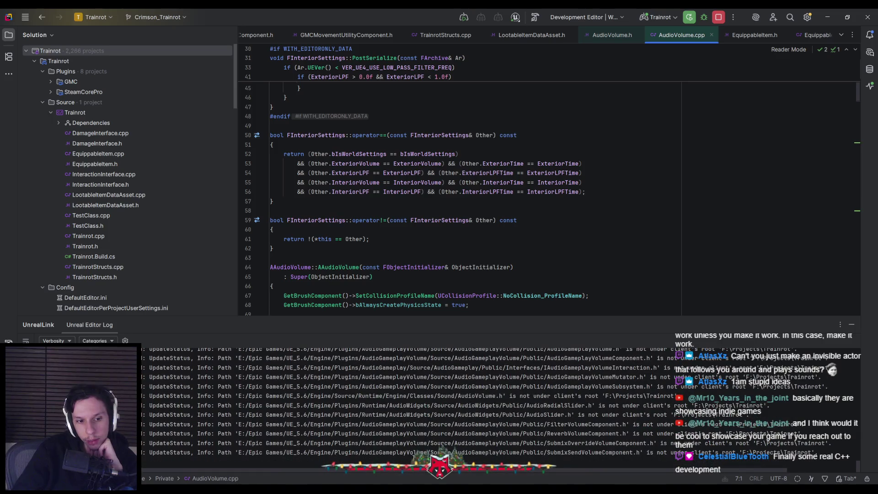
{"action": "mouse_move", "coordinate": [408, 472]}
{"action": "left_mouse_down"}
{"action": "mouse_move", "coordinate": [301, 476]}
{"action": "mouse_move", "coordinate": [449, 475]}
{"action": "left_mouse_up"}
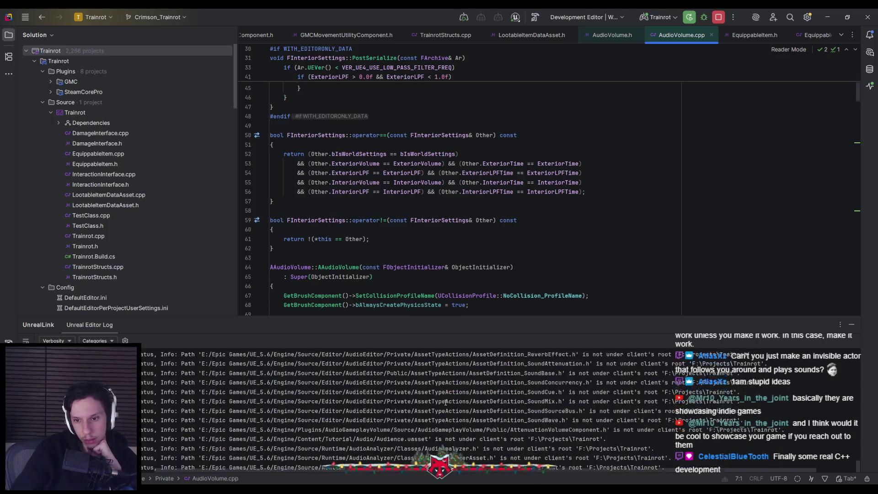
Continue through RemoveProxy and UpdateProxy, then minimize Rider to reveal the Blueprint editor.
{"action": "scroll", "coordinate": [446, 403], "scroll_direction": "up", "scroll_amount": 1}
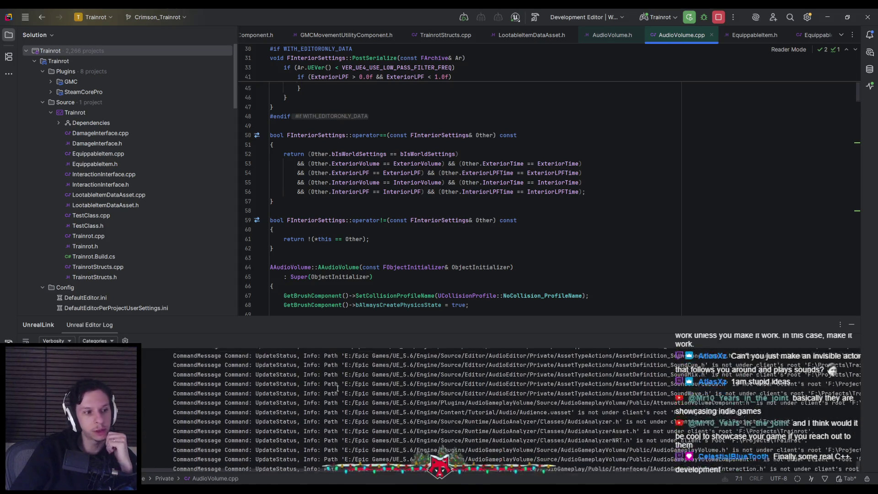
{"action": "scroll", "coordinate": [364, 274], "scroll_direction": "down", "scroll_amount": 5}
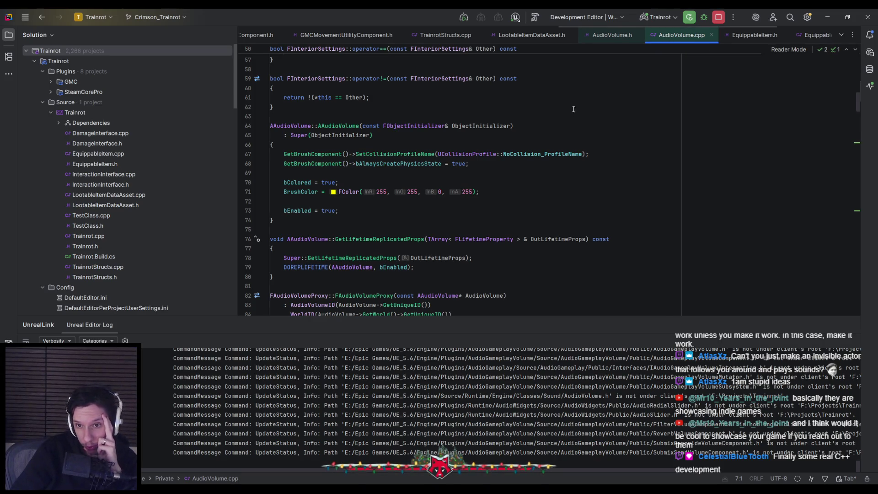
{"action": "scroll", "coordinate": [427, 211], "scroll_direction": "down", "scroll_amount": 4}
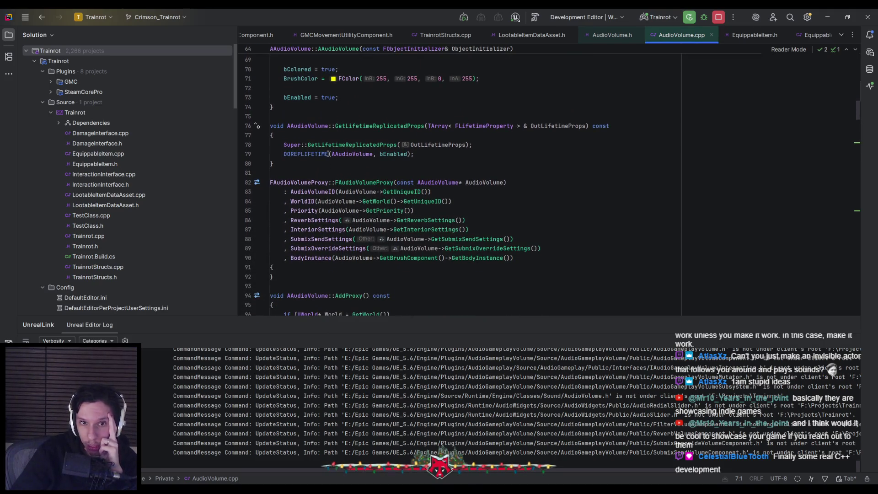
{"action": "scroll", "coordinate": [324, 165], "scroll_direction": "down", "scroll_amount": 4}
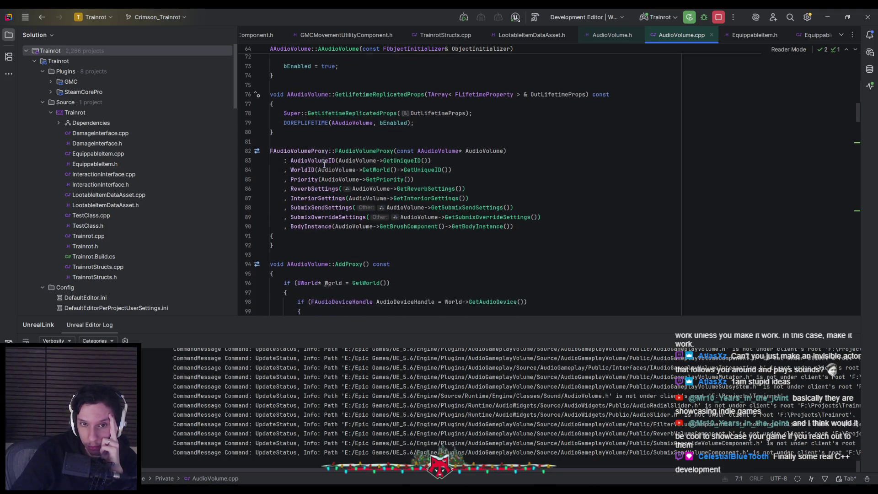
{"action": "scroll", "coordinate": [325, 164], "scroll_direction": "down", "scroll_amount": 4}
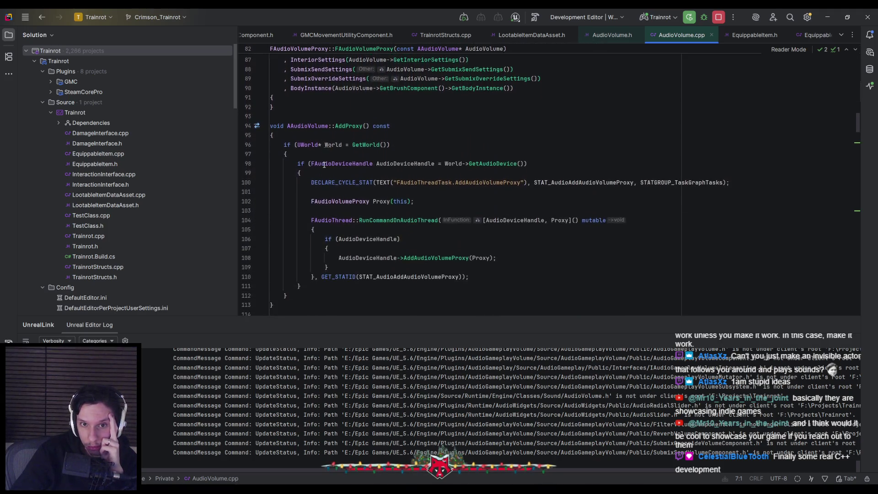
{"action": "scroll", "coordinate": [324, 164], "scroll_direction": "down", "scroll_amount": 3}
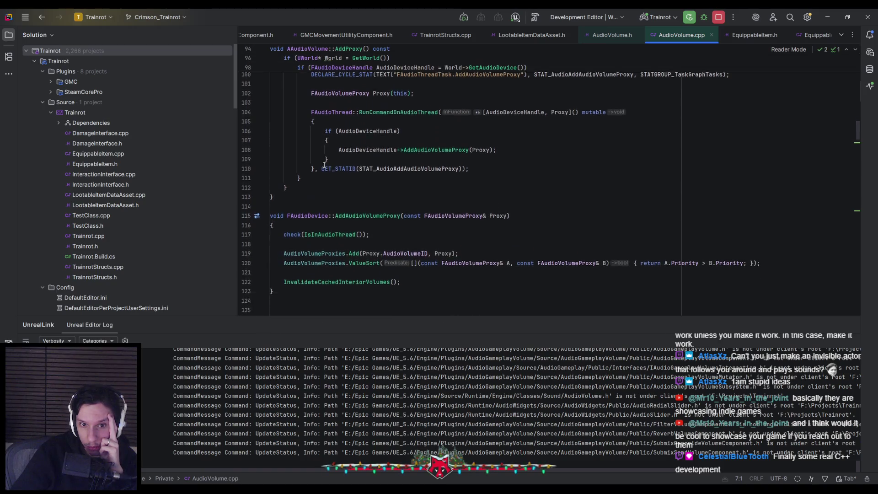
{"action": "left_click_drag", "start_coordinate": [860, 137], "coordinate": [860, 163]}
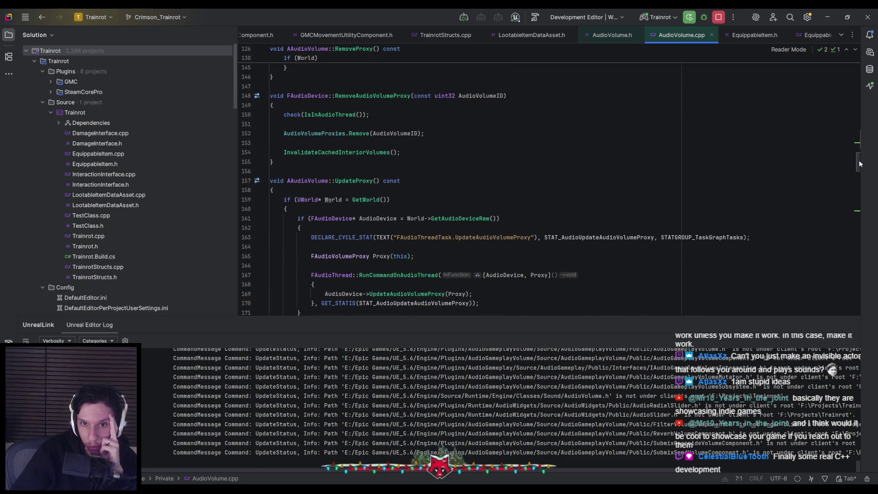
{"action": "left_click", "coordinate": [828, 17]}
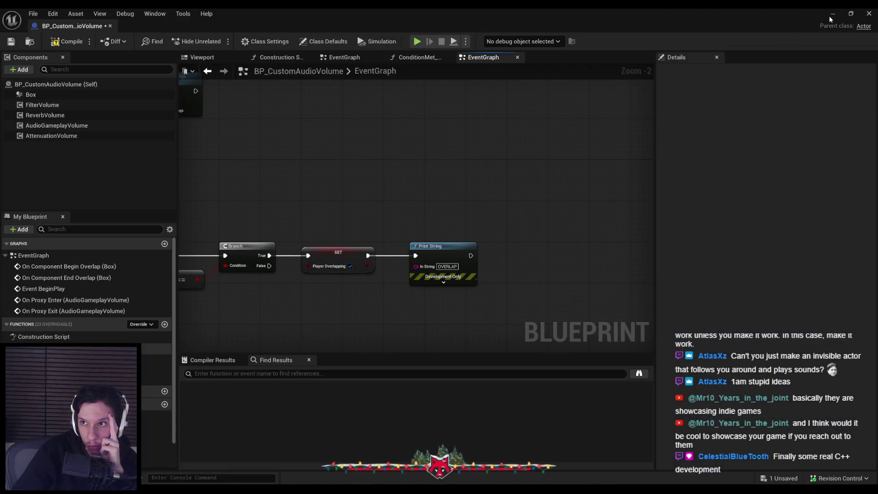
Minimize the Blueprint editor, review the AudioVolume class asset's options, then return to AudioVolume.cpp in Rider.
{"action": "left_click", "coordinate": [828, 16]}
{"action": "right_click", "coordinate": [211, 416]}
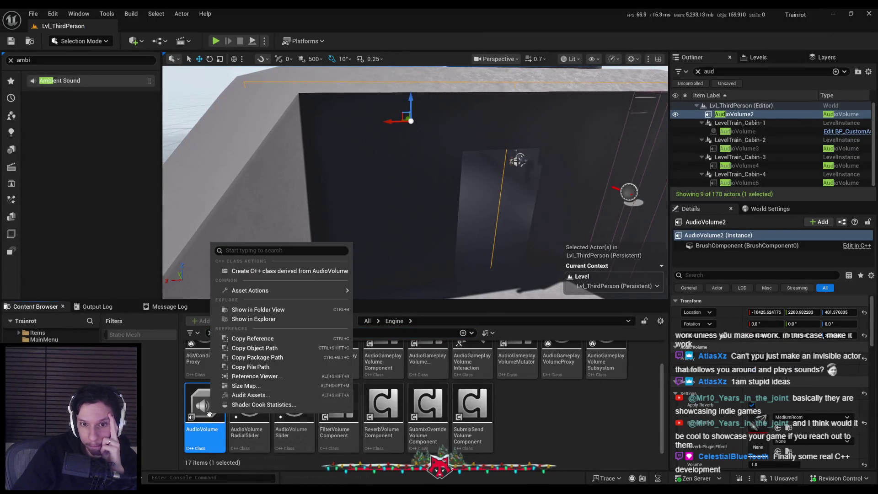
{"action": "mouse_move", "coordinate": [208, 415]}
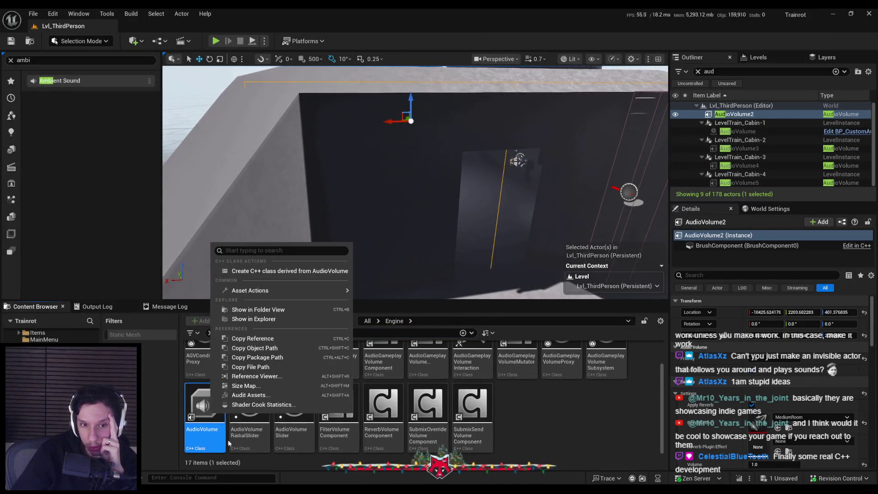
{"action": "mouse_move", "coordinate": [301, 291]}
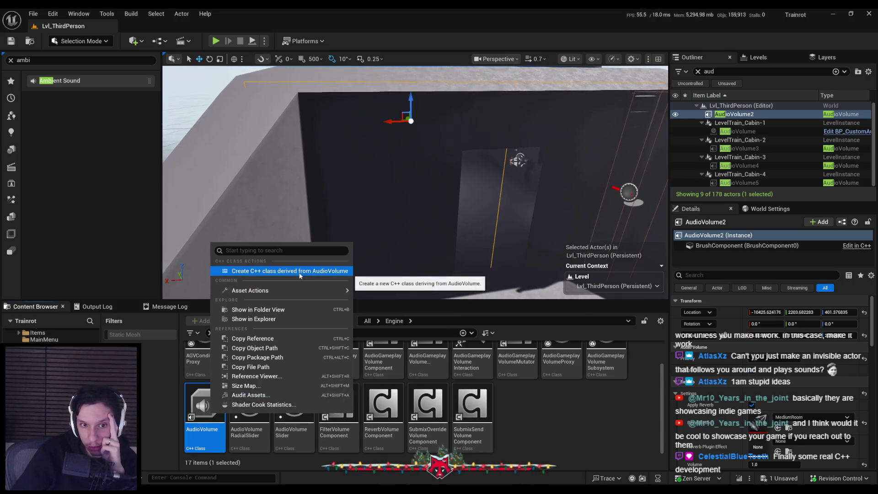
{"action": "key", "text": "Escape"}
{"action": "key", "text": "alt+Tab"}
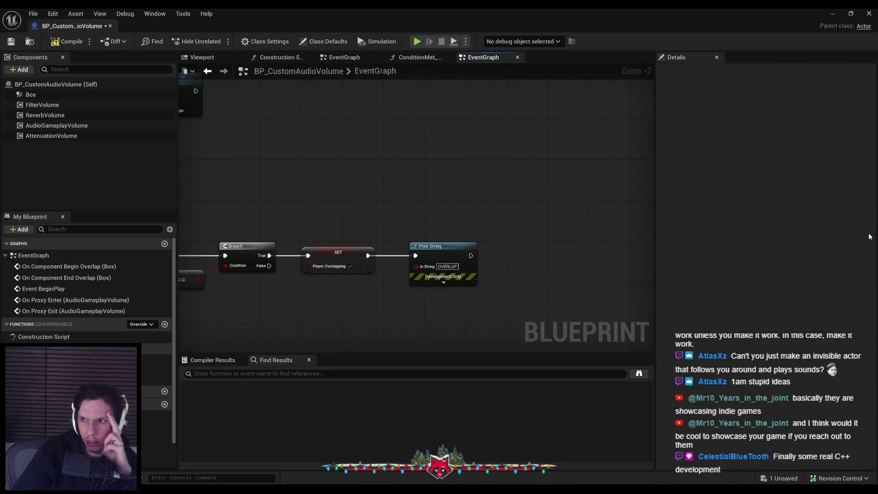
{"action": "mouse_move", "coordinate": [854, 165]}
{"action": "left_mouse_down"}
{"action": "mouse_move", "coordinate": [849, 64]}
{"action": "mouse_move", "coordinate": [847, 158]}
{"action": "left_mouse_up"}
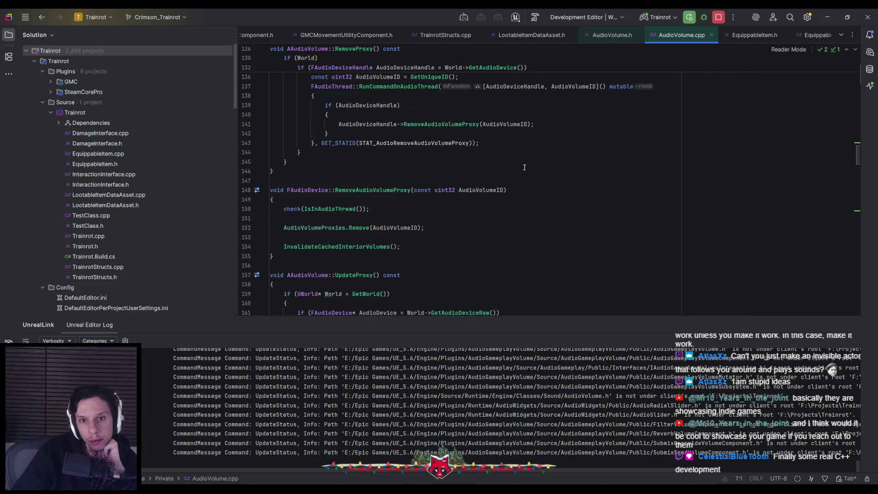
Open the AudioVolume.h header and read through the FInteriorSettings struct.
{"action": "key", "text": "ctrl+alt+Home"}
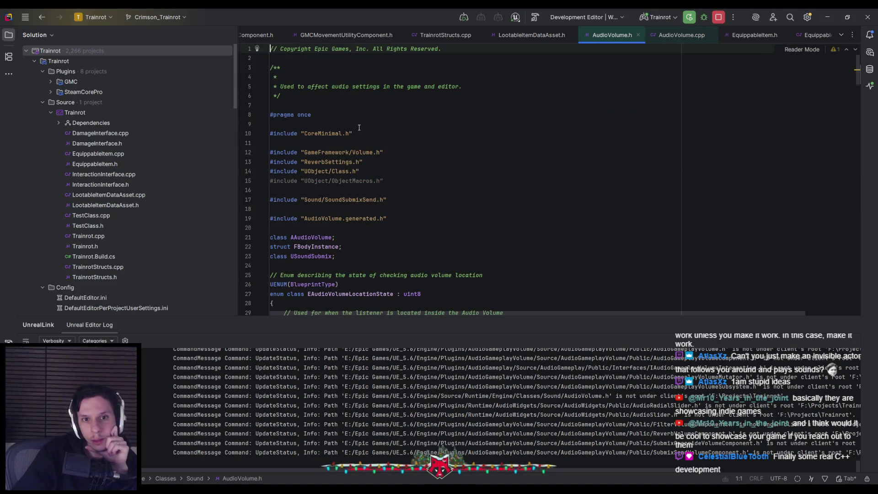
{"action": "scroll", "coordinate": [353, 236], "scroll_direction": "down", "scroll_amount": 1}
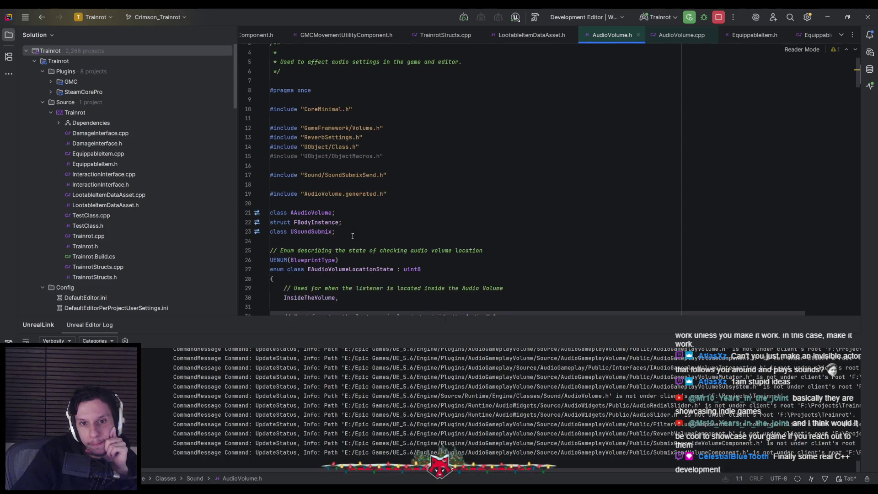
{"action": "scroll", "coordinate": [352, 236], "scroll_direction": "down", "scroll_amount": 1}
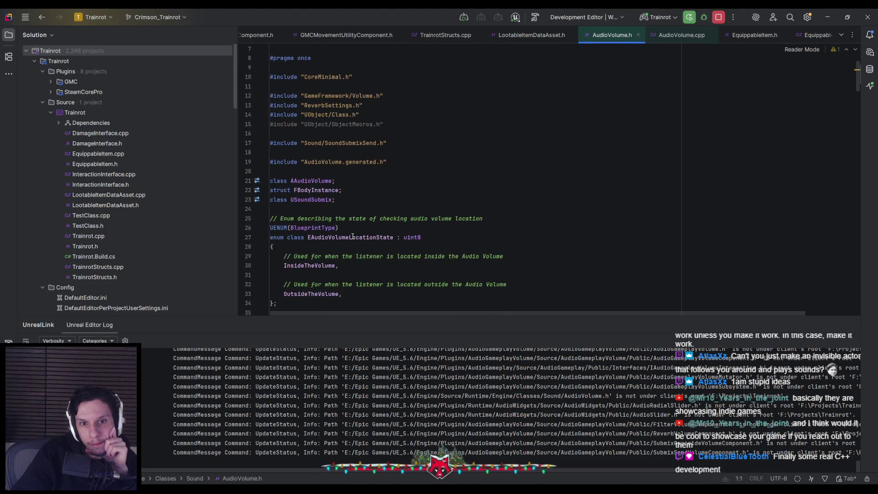
{"action": "scroll", "coordinate": [352, 236], "scroll_direction": "down", "scroll_amount": 1}
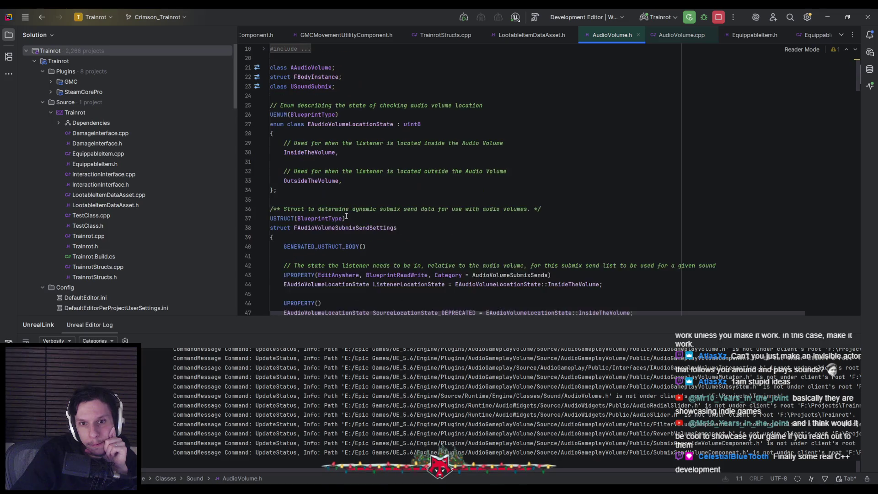
{"action": "scroll", "coordinate": [348, 212], "scroll_direction": "up", "scroll_amount": 1}
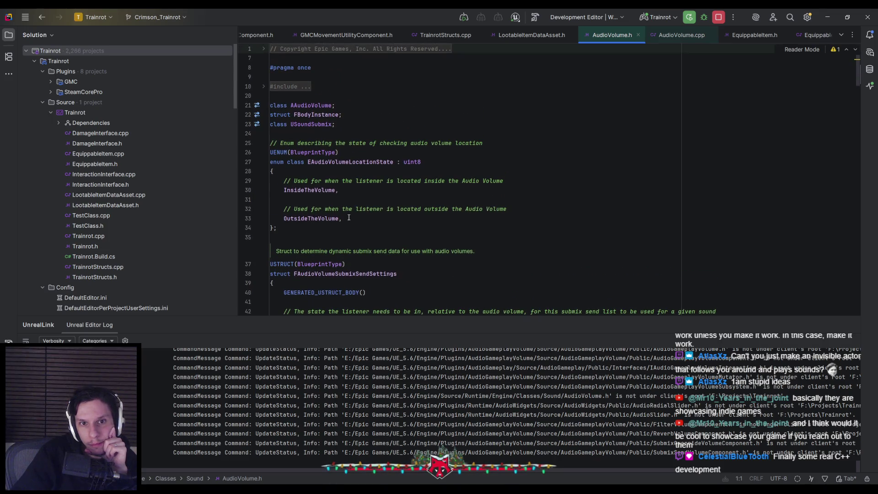
{"action": "scroll", "coordinate": [348, 218], "scroll_direction": "down", "scroll_amount": 3}
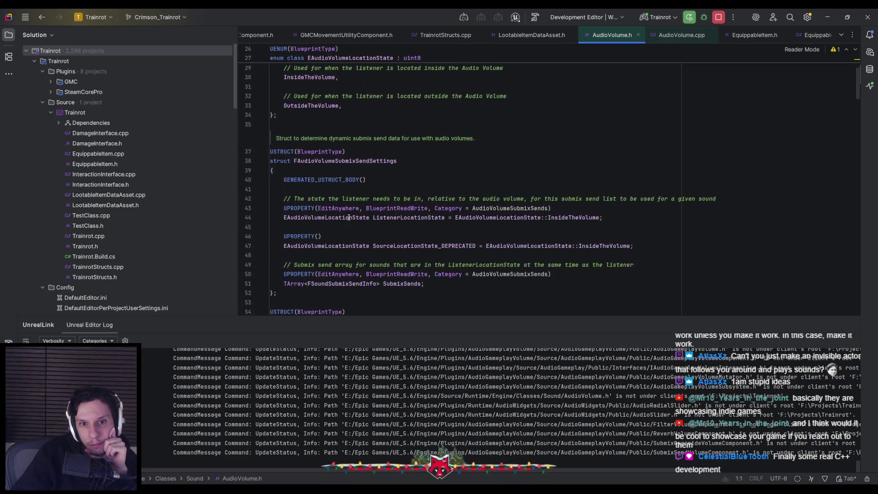
{"action": "scroll", "coordinate": [349, 217], "scroll_direction": "up", "scroll_amount": 2}
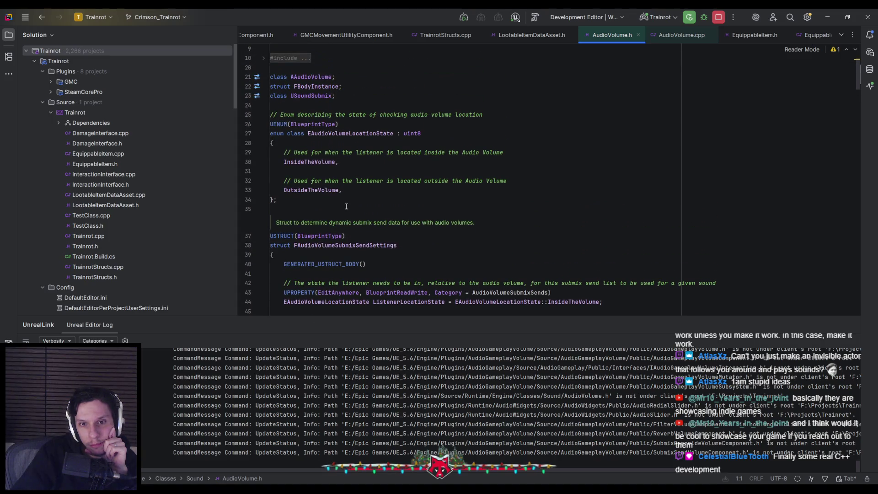
{"action": "scroll", "coordinate": [346, 206], "scroll_direction": "down", "scroll_amount": 12}
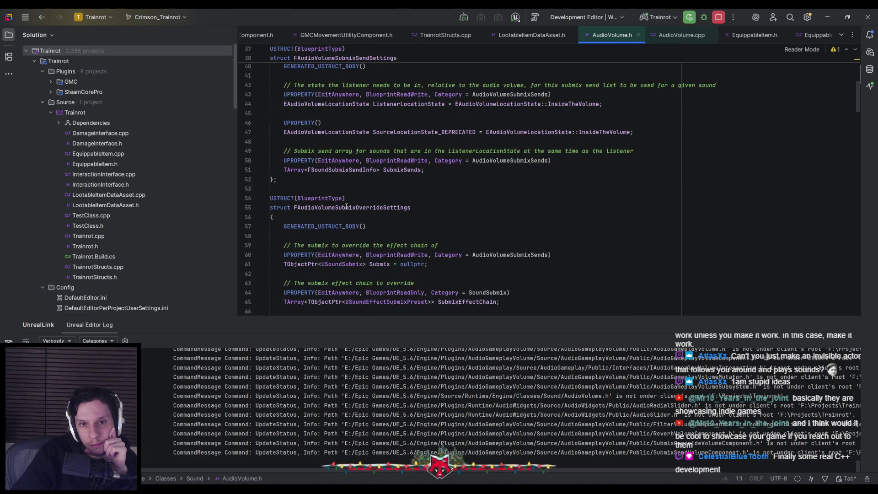
{"action": "scroll", "coordinate": [347, 206], "scroll_direction": "down", "scroll_amount": 3}
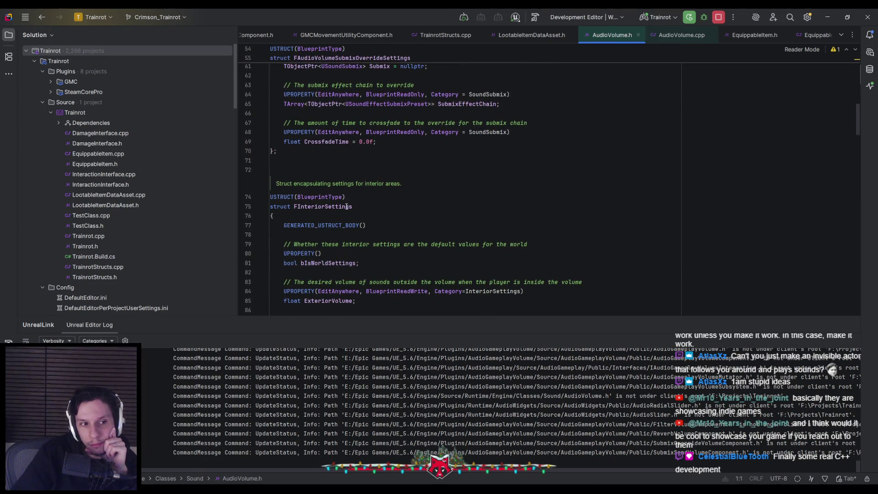
{"action": "mouse_move", "coordinate": [346, 206]}
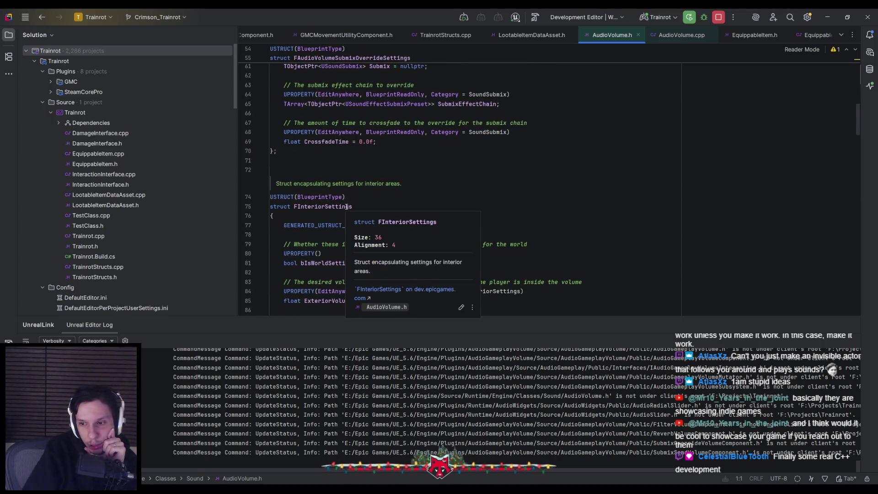
Read down past FAudioVolumeProxy to the AAudioVolume class's Priority and bEnabled properties.
{"action": "scroll", "coordinate": [378, 185], "scroll_direction": "down", "scroll_amount": 7}
{"action": "scroll", "coordinate": [379, 185], "scroll_direction": "down", "scroll_amount": 9}
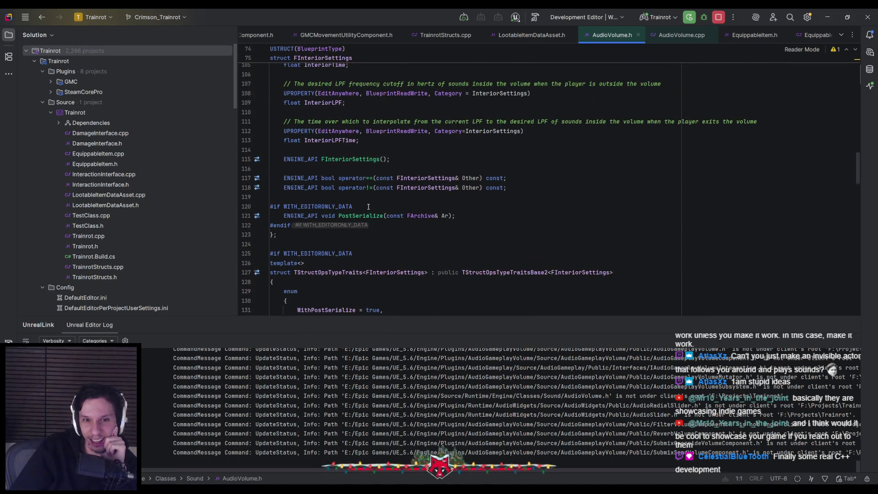
{"action": "scroll", "coordinate": [373, 200], "scroll_direction": "down", "scroll_amount": 2}
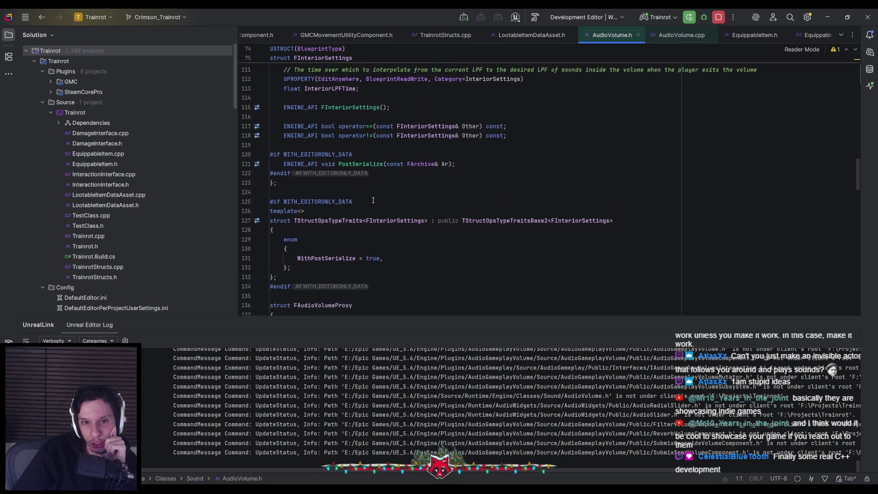
{"action": "scroll", "coordinate": [371, 197], "scroll_direction": "down", "scroll_amount": 5}
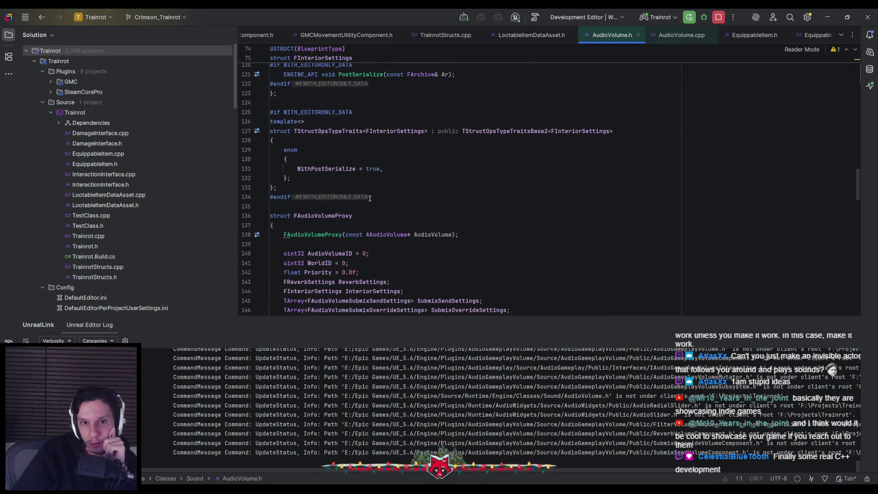
{"action": "scroll", "coordinate": [369, 199], "scroll_direction": "down", "scroll_amount": 2}
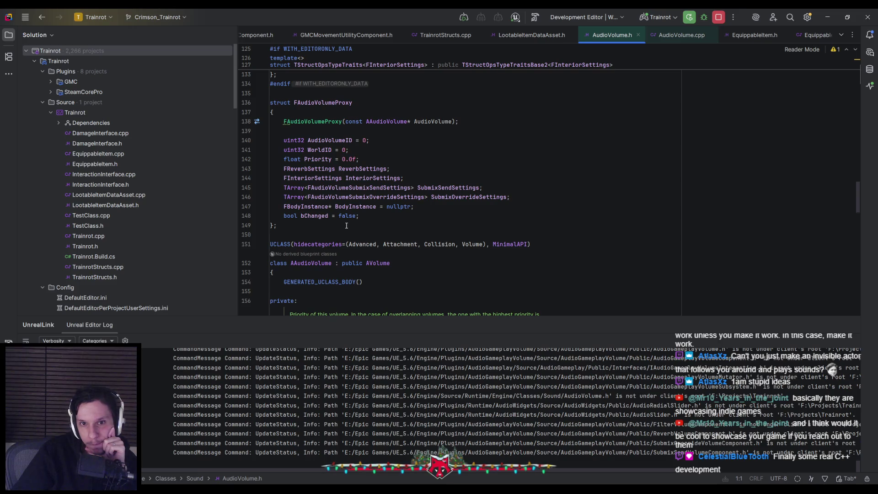
{"action": "scroll", "coordinate": [346, 225], "scroll_direction": "down", "scroll_amount": 1}
{"action": "scroll", "coordinate": [329, 124], "scroll_direction": "up", "scroll_amount": 1}
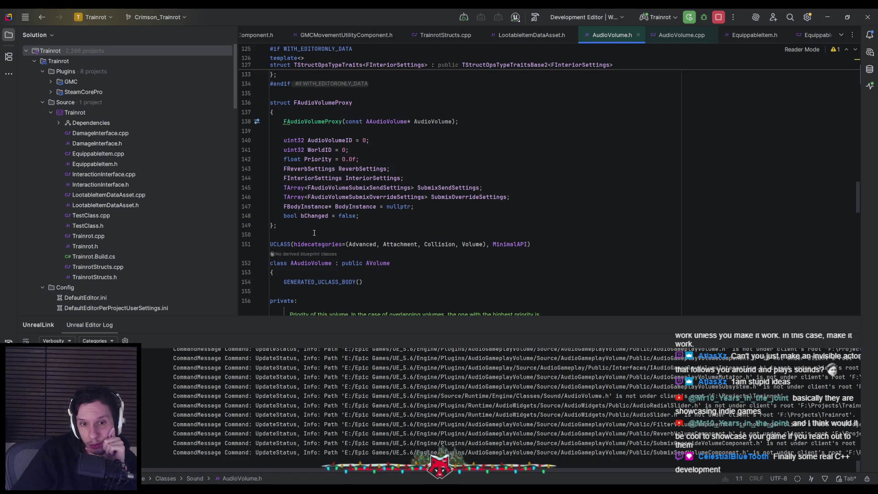
{"action": "scroll", "coordinate": [315, 234], "scroll_direction": "down", "scroll_amount": 2}
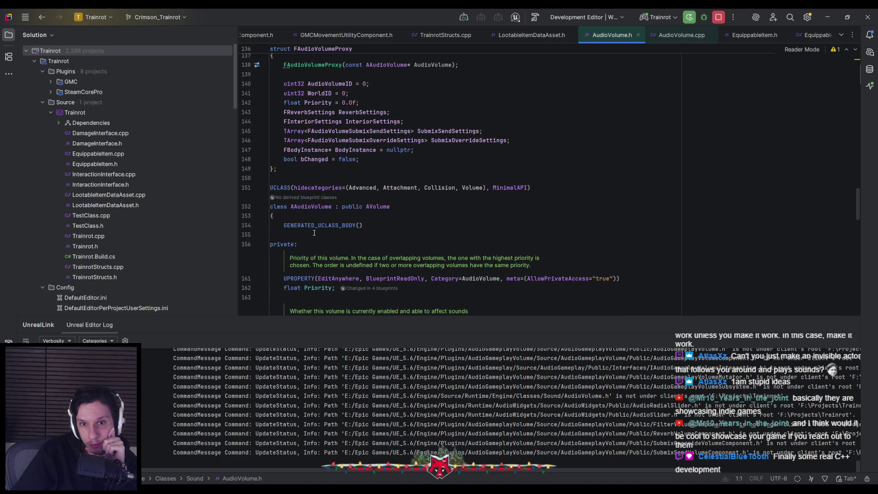
{"action": "scroll", "coordinate": [314, 233], "scroll_direction": "down", "scroll_amount": 1}
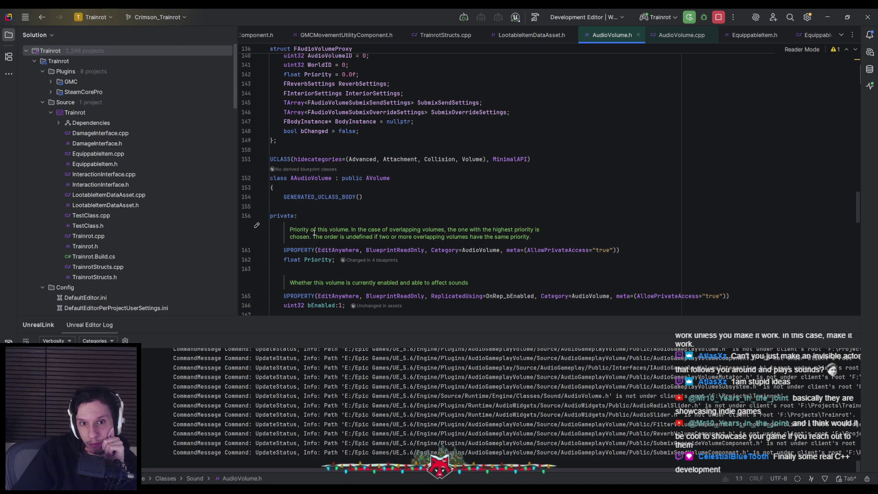
{"action": "scroll", "coordinate": [314, 233], "scroll_direction": "down", "scroll_amount": 1}
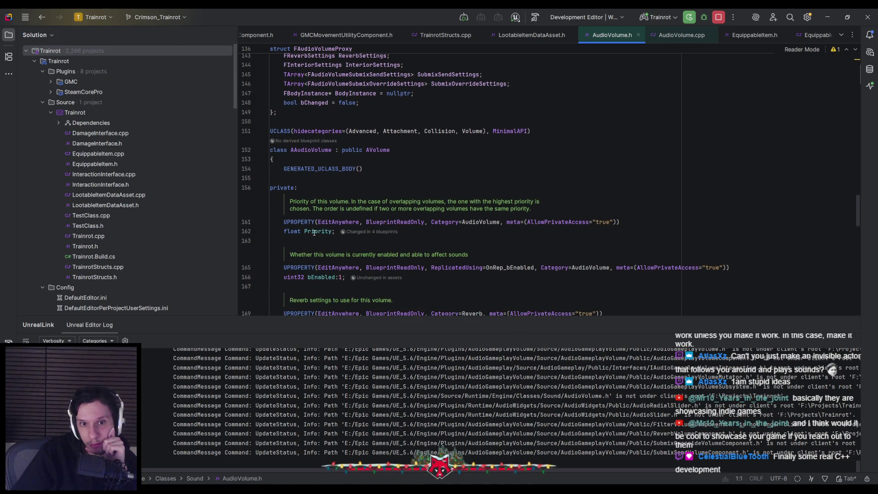